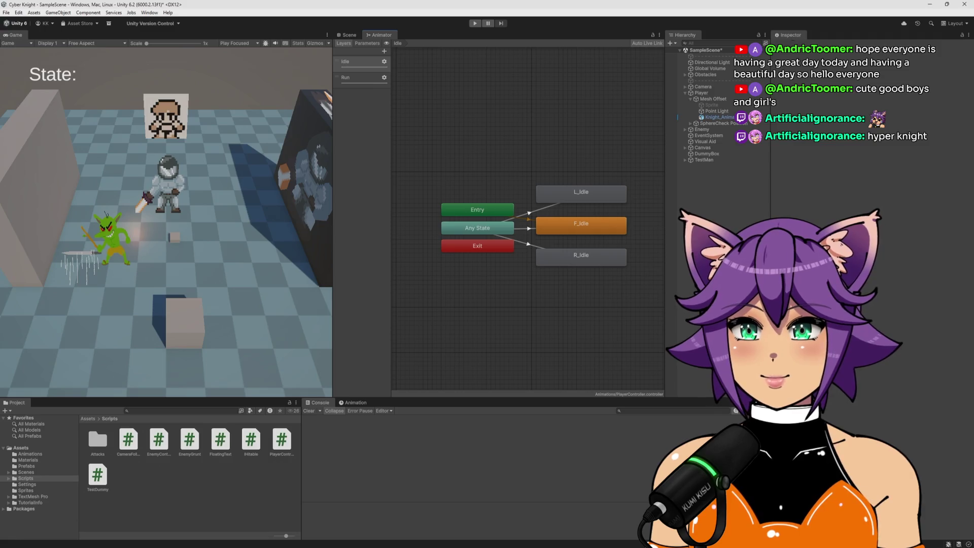
Step: Show the Run layer's states and review its layer gear settings
{"action": "left_click", "coordinate": [358, 78]}
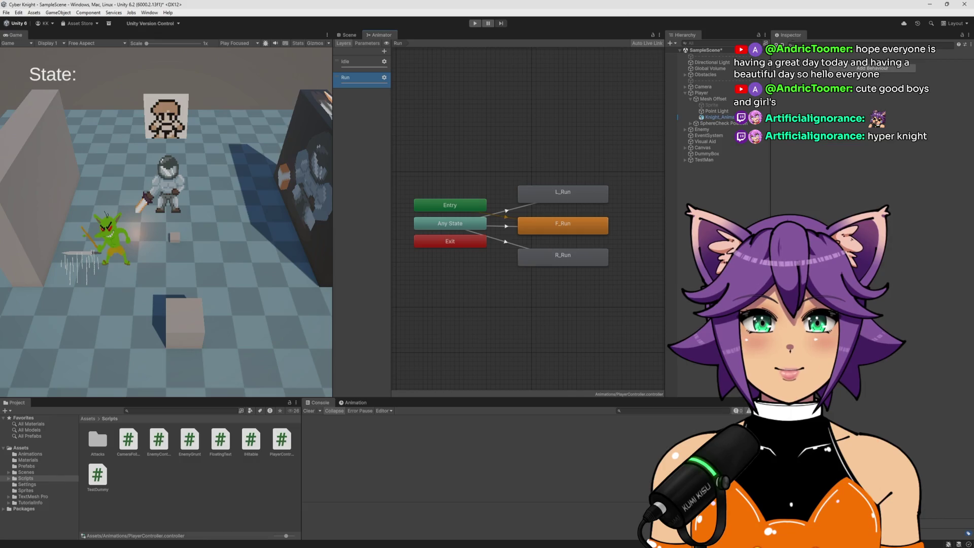
{"action": "left_click", "coordinate": [384, 77]}
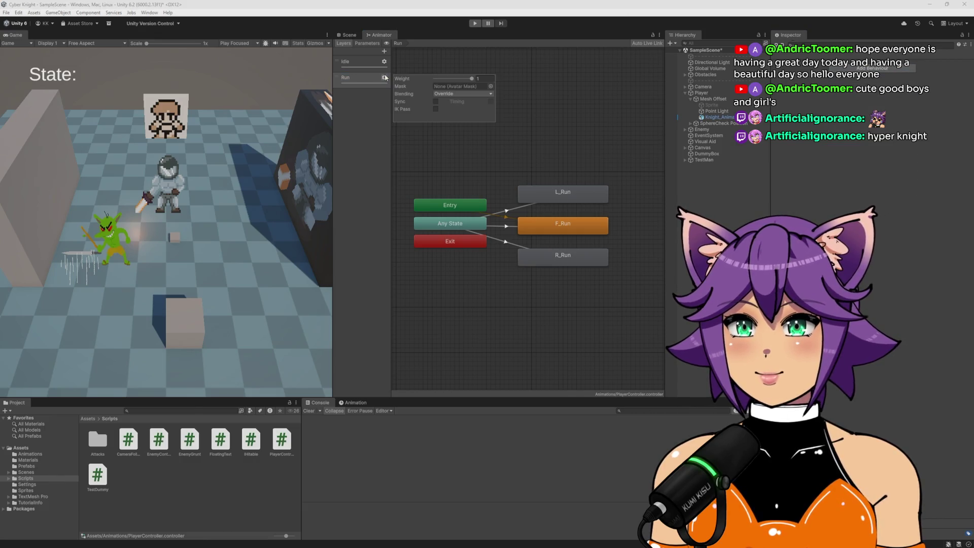
{"action": "left_click", "coordinate": [378, 113]}
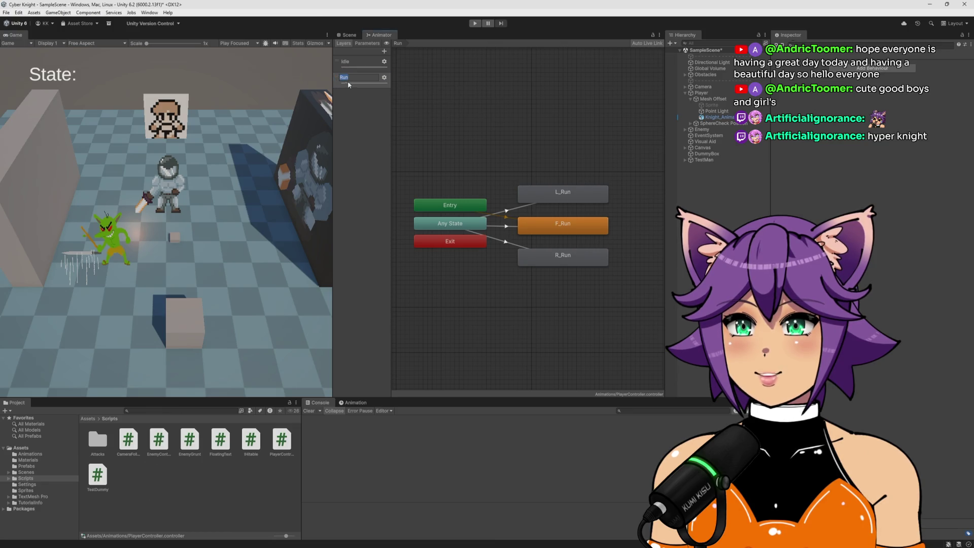
{"action": "right_click", "coordinate": [481, 118]}
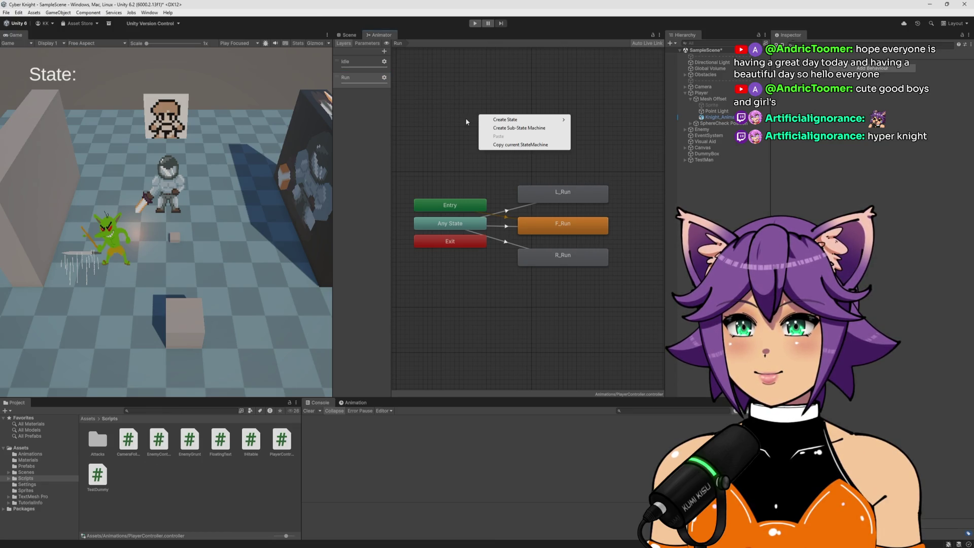
{"action": "left_click", "coordinate": [465, 121]}
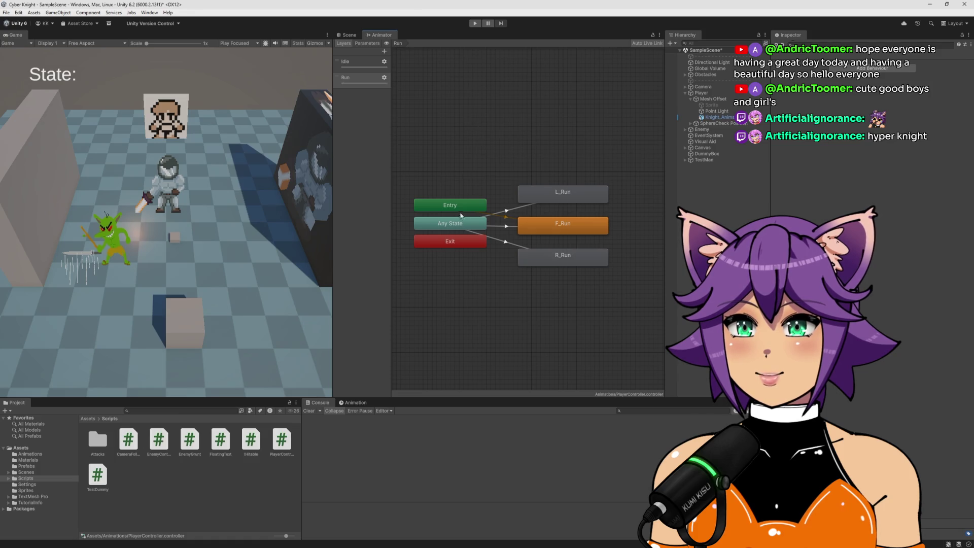
Step: Inspect the Any State transitions into L_Run, F_Run and R_Run
{"action": "left_click", "coordinate": [462, 224]}
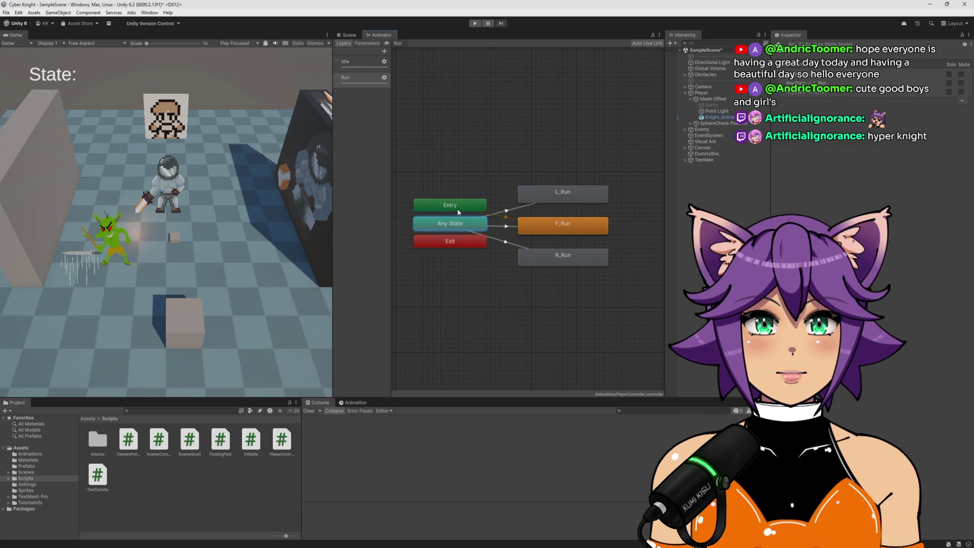
{"action": "left_click", "coordinate": [504, 227]}
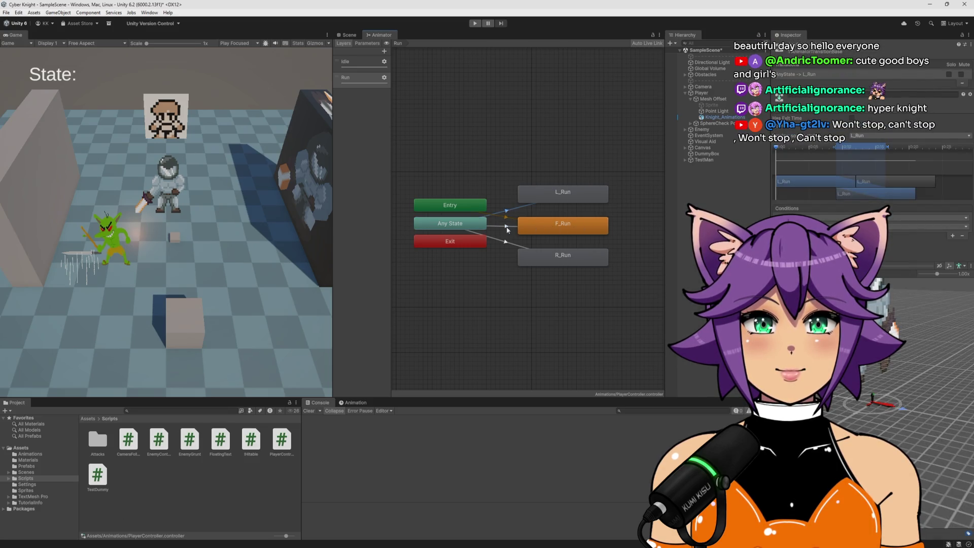
{"action": "left_click", "coordinate": [503, 243]}
{"action": "left_click", "coordinate": [506, 227]}
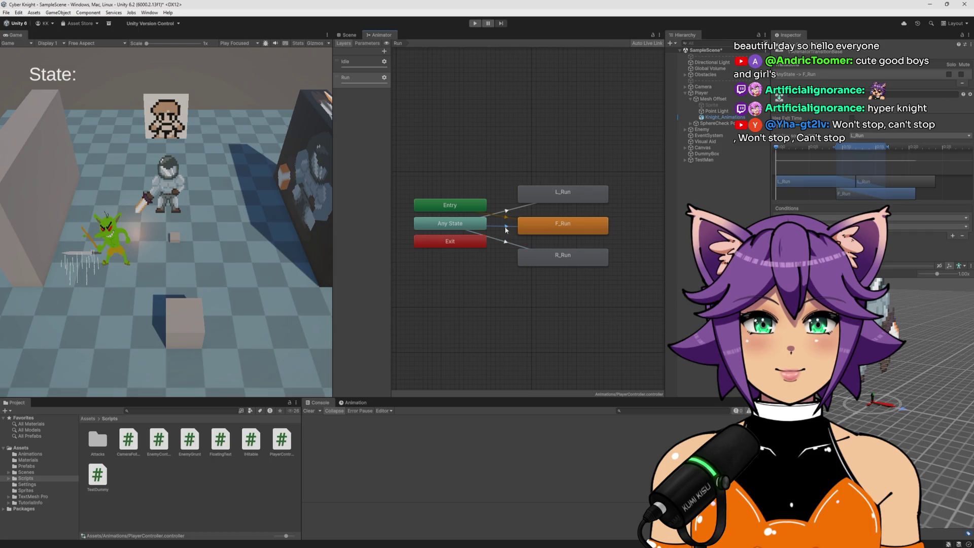
{"action": "left_click", "coordinate": [510, 211]}
{"action": "left_click", "coordinate": [482, 254]}
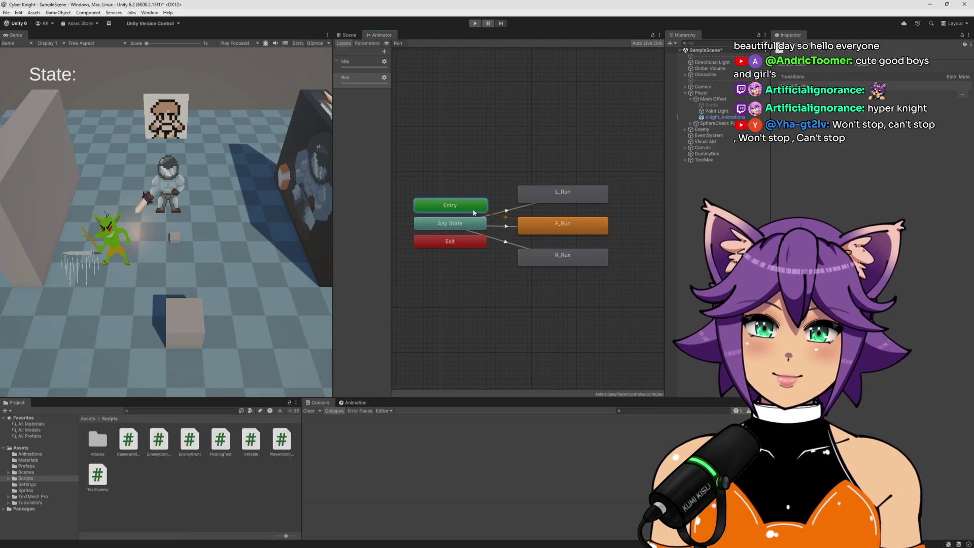
{"action": "left_click", "coordinate": [502, 212]}
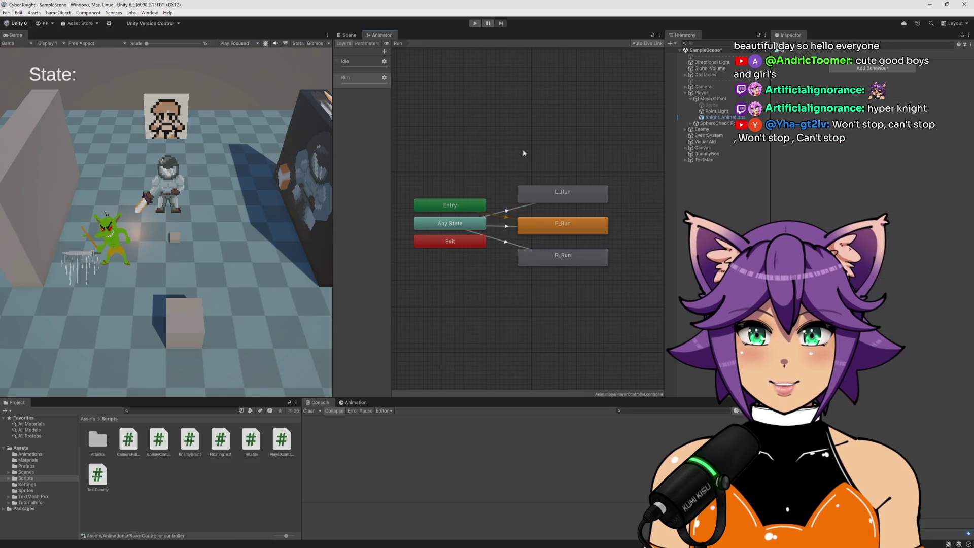
Step: Inspect the F_Run state and Entry node, then switch to the Animation Layers manual
{"action": "left_click", "coordinate": [562, 232]}
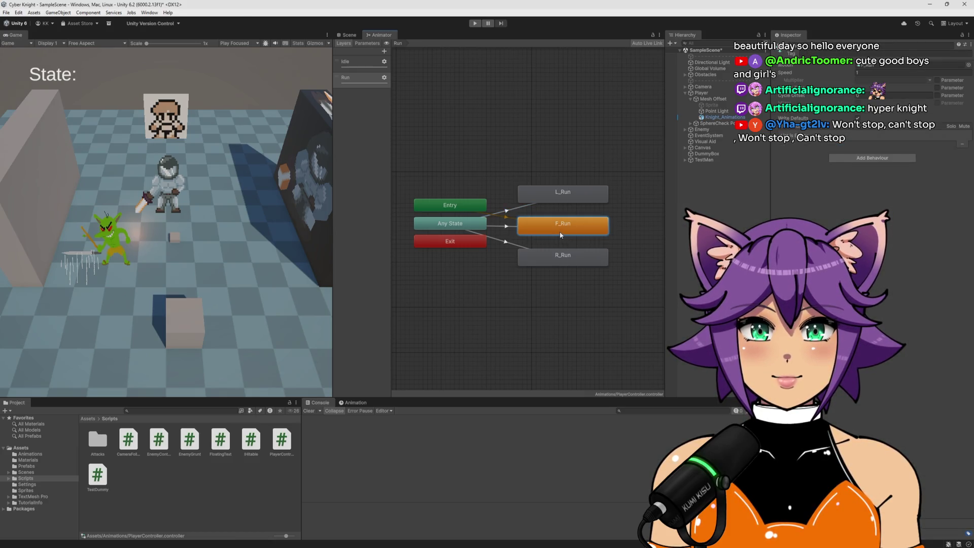
{"action": "left_click", "coordinate": [496, 144]}
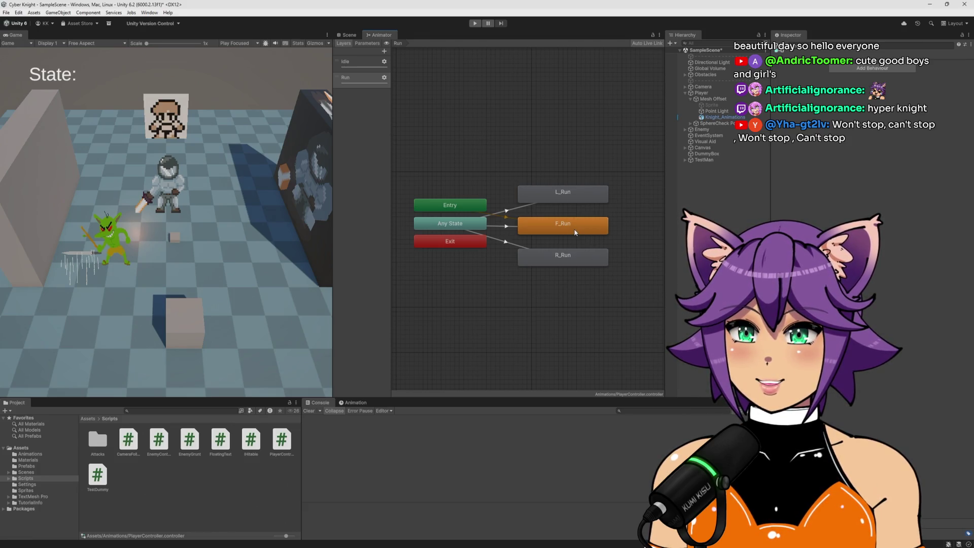
{"action": "right_click", "coordinate": [528, 222]}
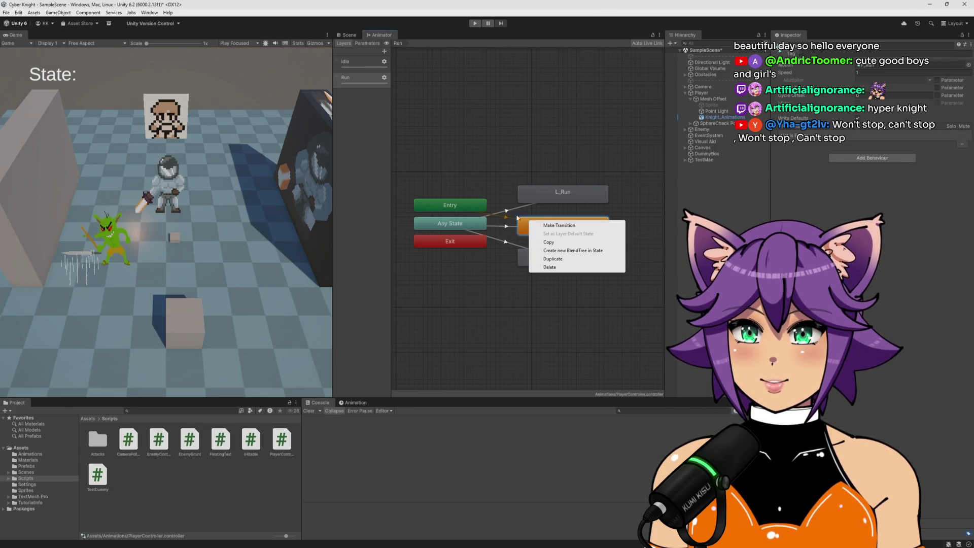
{"action": "left_click", "coordinate": [467, 173]}
{"action": "left_click", "coordinate": [470, 204]}
{"action": "key", "text": "alt+Tab"}
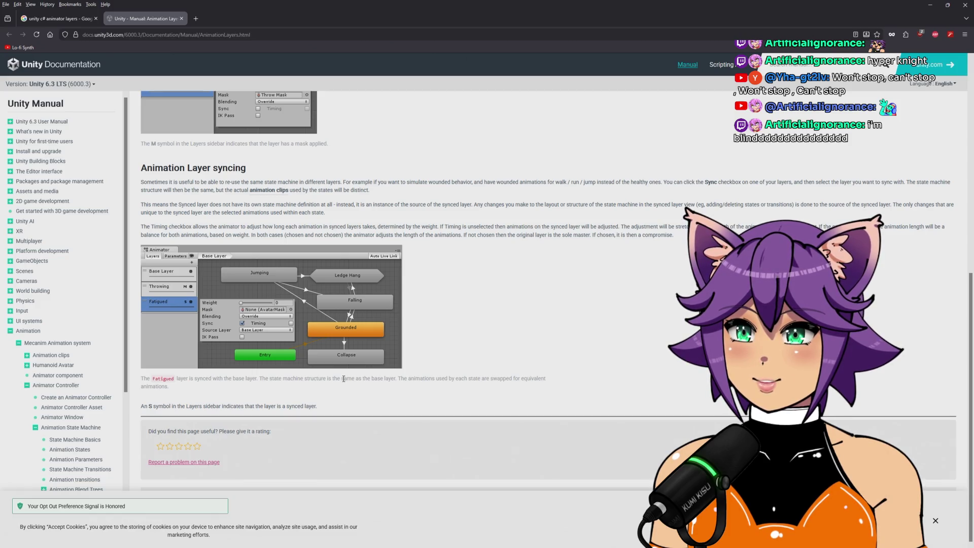
Step: Read the Animation Layers manual, close its tab and return to Unity
{"action": "scroll", "coordinate": [344, 378], "scroll_direction": "up", "scroll_amount": 3}
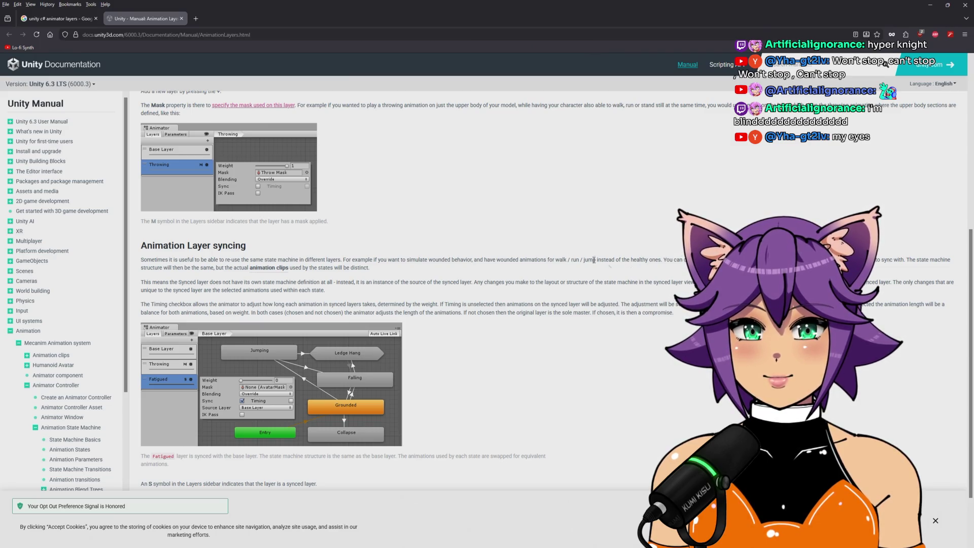
{"action": "left_click", "coordinate": [181, 19]}
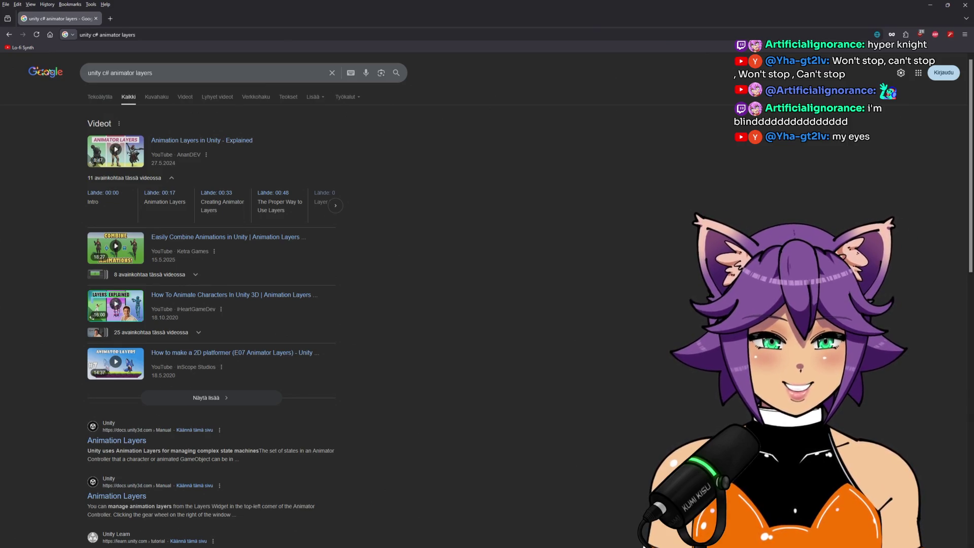
{"action": "key", "text": "alt+Tab"}
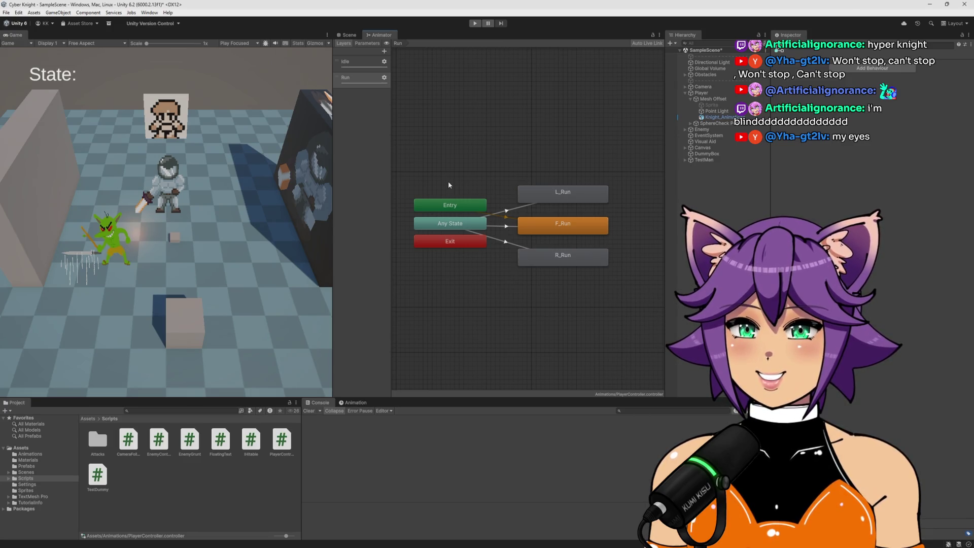
Step: Copy the L_Run, F_Run and R_Run states from the Run layer into the Idle layer
{"action": "left_click", "coordinate": [356, 61]}
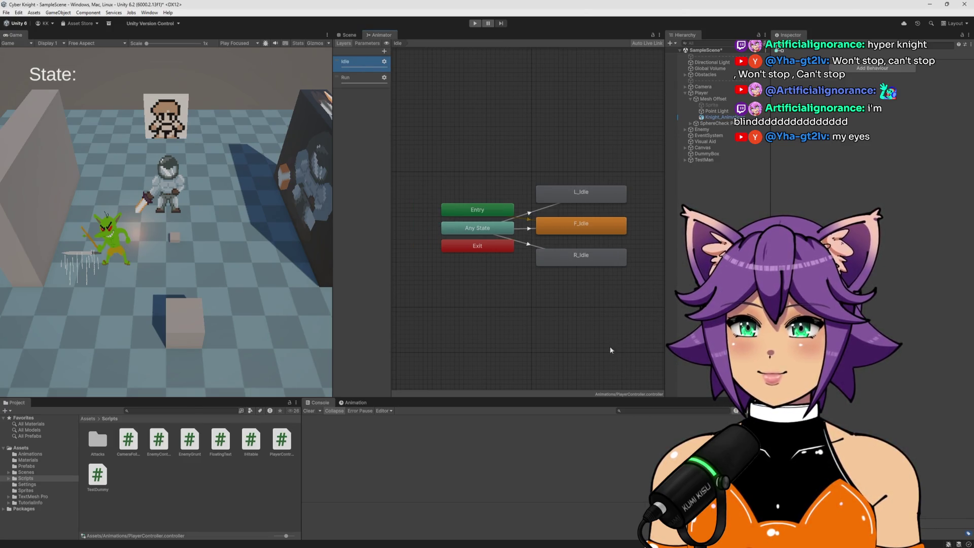
{"action": "left_click_drag", "start_coordinate": [578, 306], "coordinate": [525, 318]}
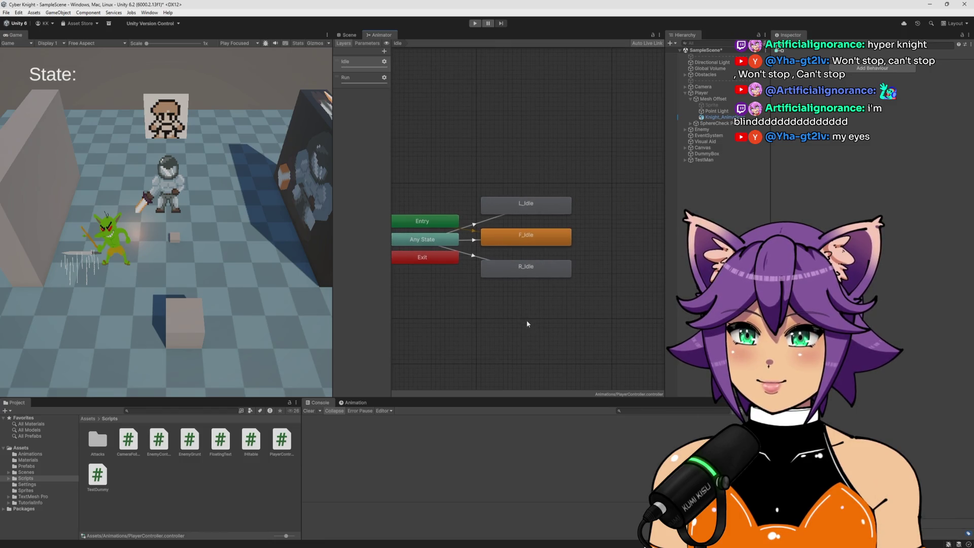
{"action": "left_click", "coordinate": [355, 78]}
{"action": "left_click_drag", "start_coordinate": [545, 173], "coordinate": [503, 258]}
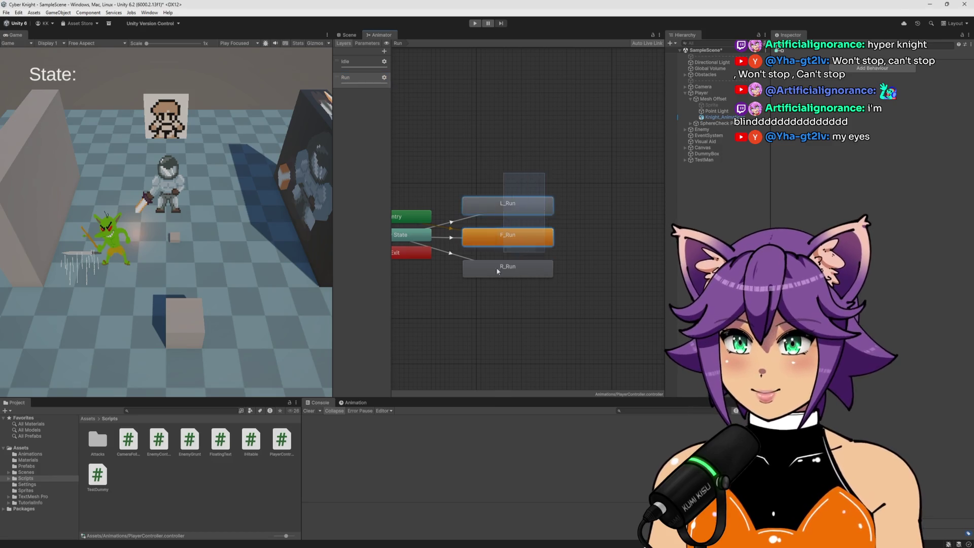
{"action": "left_click", "coordinate": [355, 61]}
{"action": "key", "text": "ctrl+v"}
{"action": "mouse_move", "coordinate": [561, 97]}
{"action": "left_mouse_down"}
{"action": "mouse_move", "coordinate": [585, 109]}
{"action": "mouse_move", "coordinate": [623, 206]}
{"action": "left_mouse_up"}
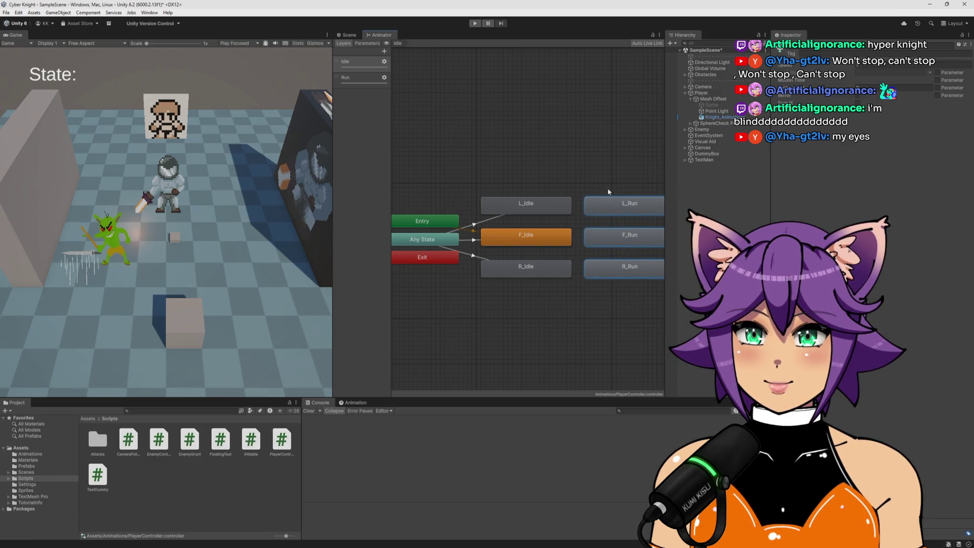
{"action": "left_click", "coordinate": [589, 159]}
{"action": "key", "text": "a"}
Step: Add Any State transitions to L_Run and R_Run with Make Transition
{"action": "left_click", "coordinate": [418, 242]}
{"action": "right_click", "coordinate": [442, 240]}
{"action": "left_click", "coordinate": [451, 247]}
{"action": "left_click", "coordinate": [584, 203]}
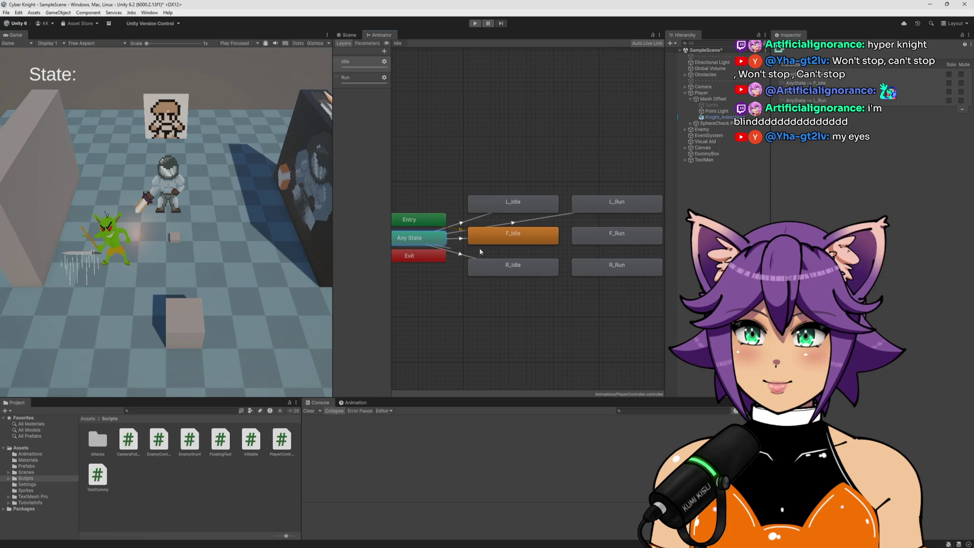
{"action": "right_click", "coordinate": [416, 245]}
{"action": "left_click", "coordinate": [431, 244]}
{"action": "left_click", "coordinate": [609, 264]}
{"action": "key", "text": "a"}
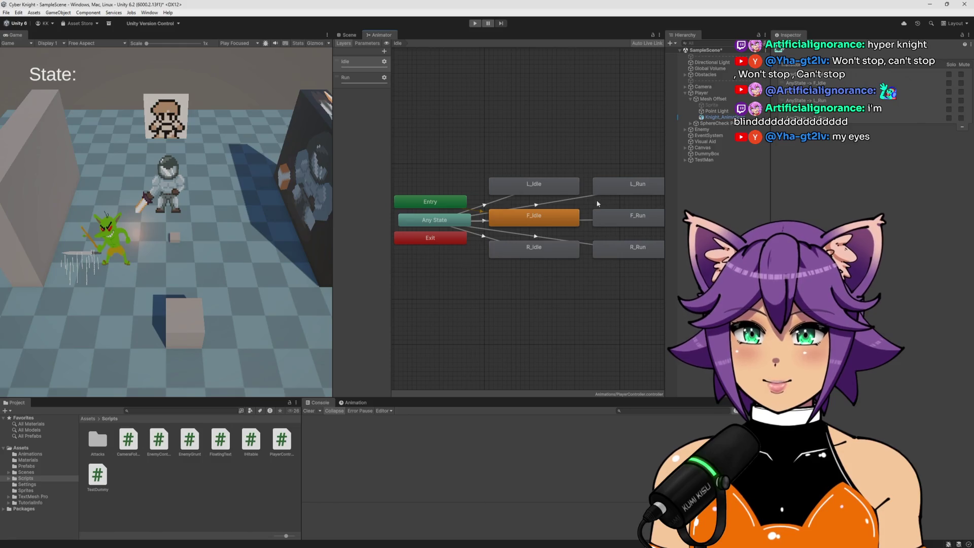
Step: Stack the run states below R_Idle and realign Any State and Entry
{"action": "left_click_drag", "start_coordinate": [639, 147], "coordinate": [591, 281]}
{"action": "mouse_move", "coordinate": [625, 184]}
{"action": "left_mouse_down"}
{"action": "mouse_move", "coordinate": [565, 293]}
{"action": "mouse_move", "coordinate": [526, 298]}
{"action": "left_mouse_up"}
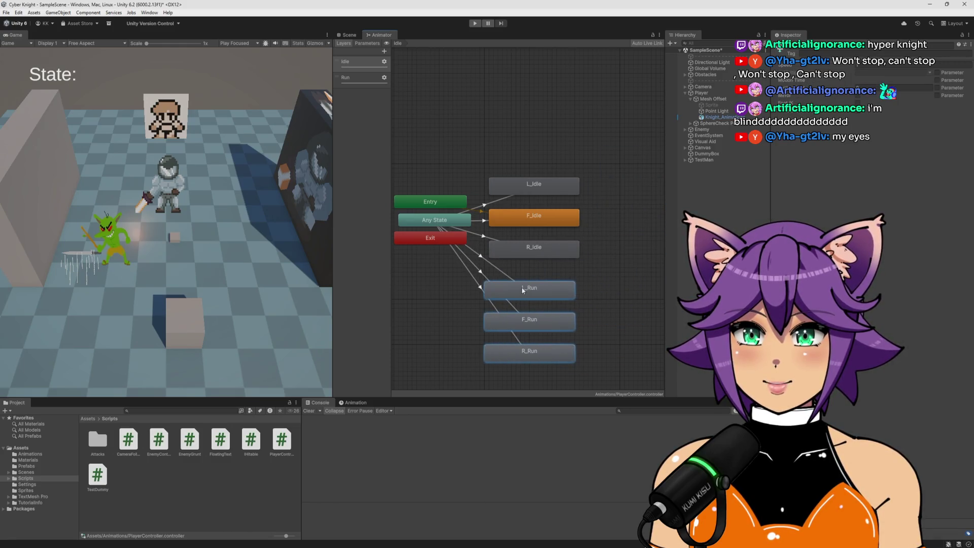
{"action": "mouse_move", "coordinate": [423, 222]}
{"action": "left_mouse_down"}
{"action": "mouse_move", "coordinate": [435, 285]}
{"action": "mouse_move", "coordinate": [419, 277]}
{"action": "left_mouse_up"}
{"action": "left_click_drag", "start_coordinate": [430, 314], "coordinate": [516, 295]}
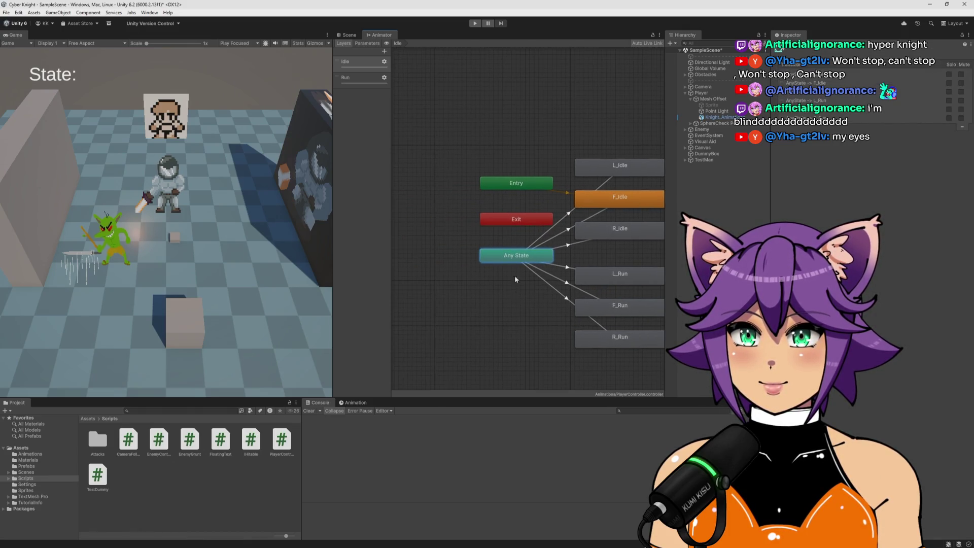
{"action": "mouse_move", "coordinate": [522, 188]}
{"action": "left_mouse_down"}
{"action": "mouse_move", "coordinate": [478, 196]}
{"action": "mouse_move", "coordinate": [461, 216]}
{"action": "left_mouse_up"}
{"action": "left_click", "coordinate": [511, 221]}
Step: Move Exit under Entry and give the Any State→L_Run transition a Left condition
{"action": "left_click_drag", "start_coordinate": [525, 314], "coordinate": [430, 315]}
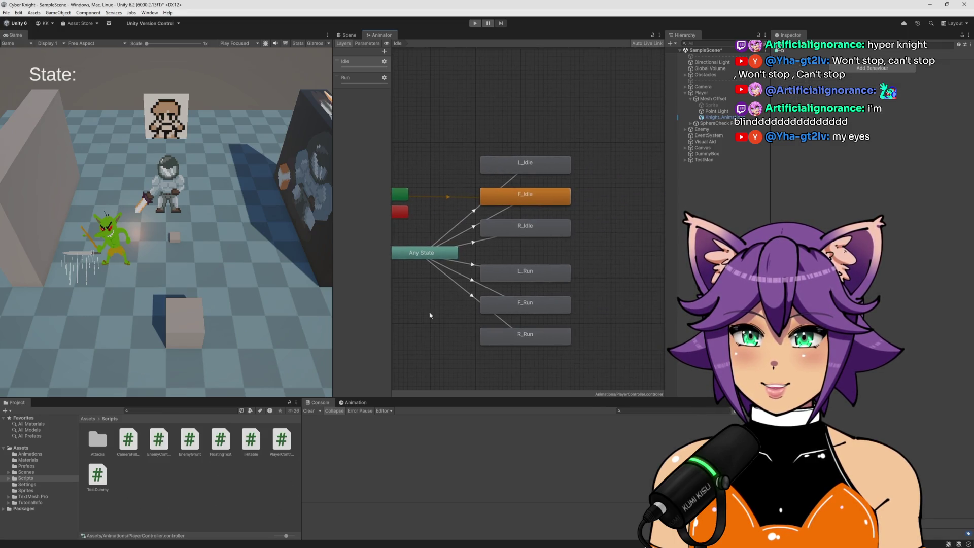
{"action": "left_click_drag", "start_coordinate": [486, 203], "coordinate": [506, 197]}
{"action": "left_click", "coordinate": [499, 258]}
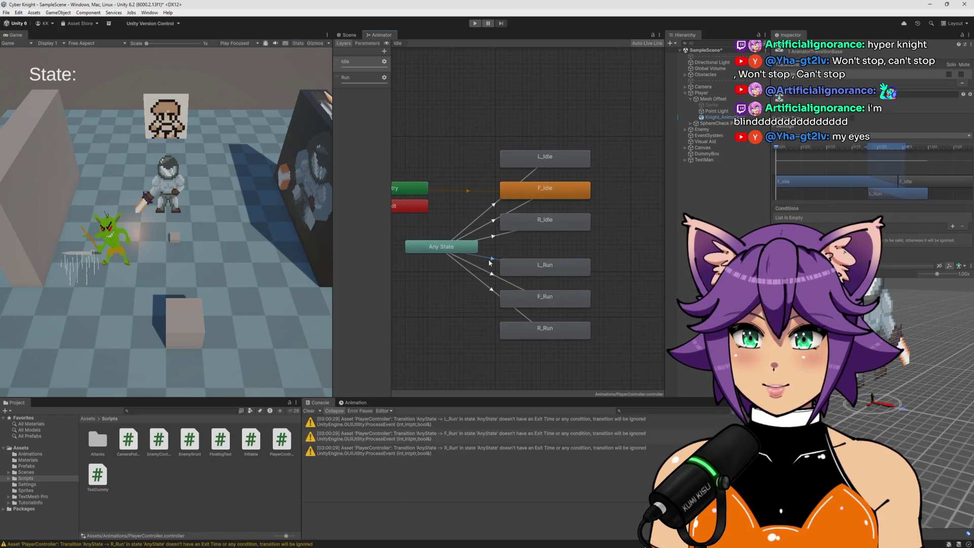
{"action": "left_click", "coordinate": [952, 227]}
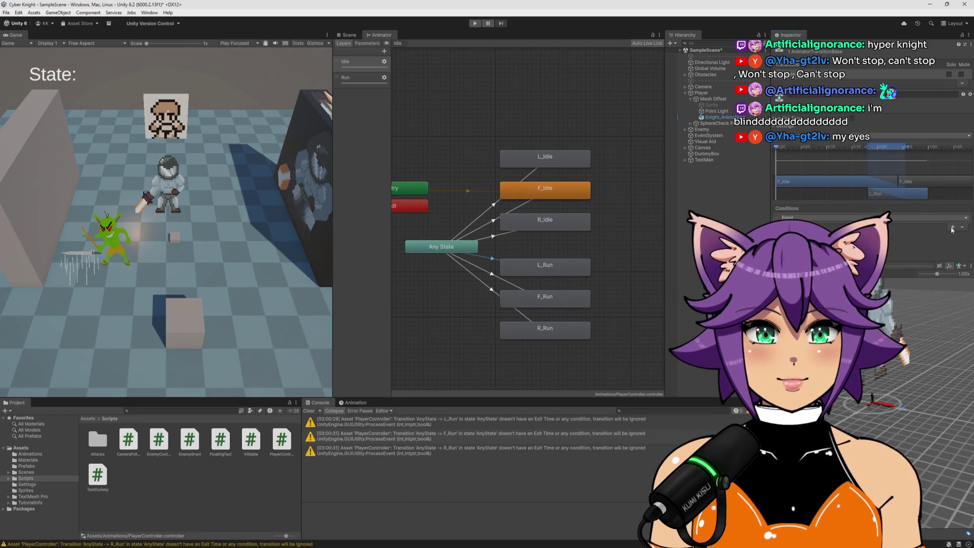
{"action": "left_click", "coordinate": [812, 229]}
{"action": "left_click", "coordinate": [952, 228]}
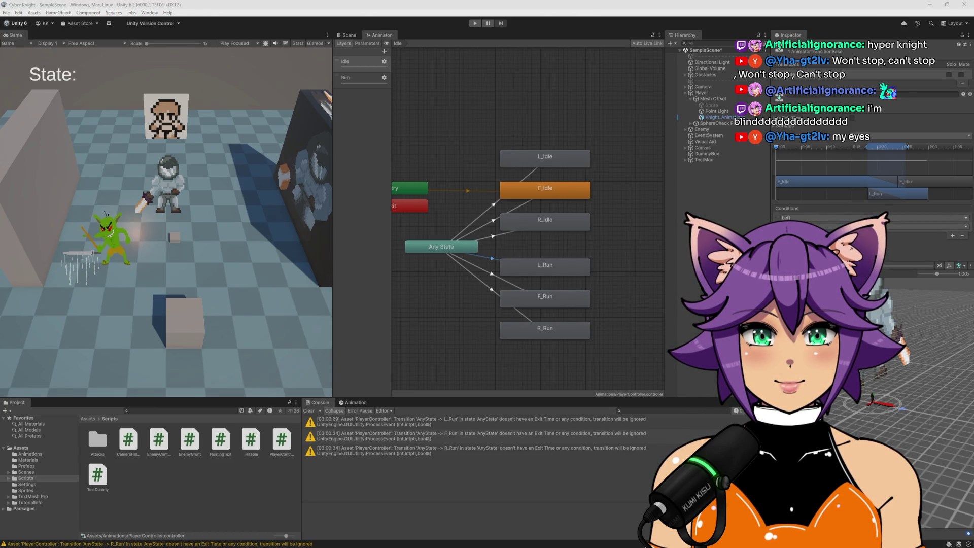
Step: Add conditions to the F_Run and R_Run transitions, setting R_Run's first to Right
{"action": "left_click", "coordinate": [487, 272]}
{"action": "left_click", "coordinate": [952, 227]}
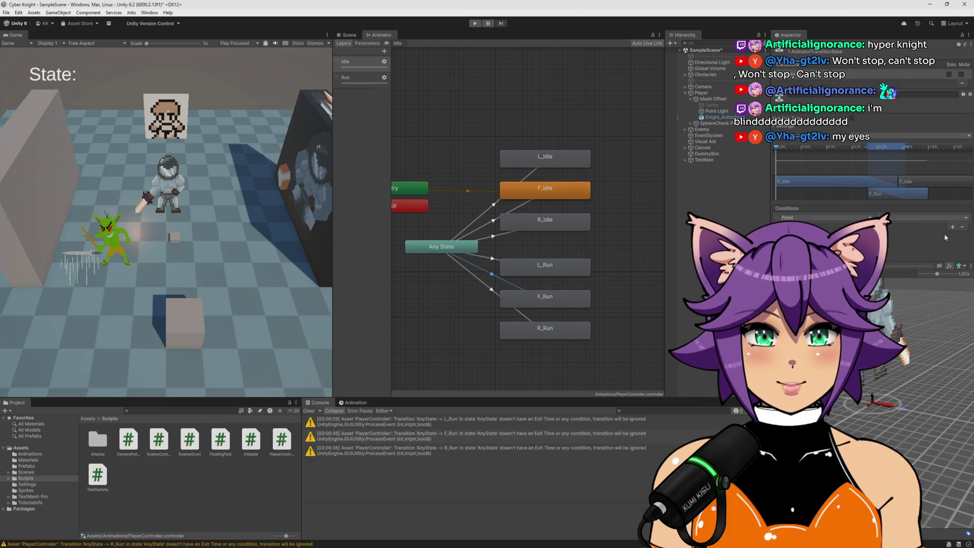
{"action": "left_click", "coordinate": [953, 227]}
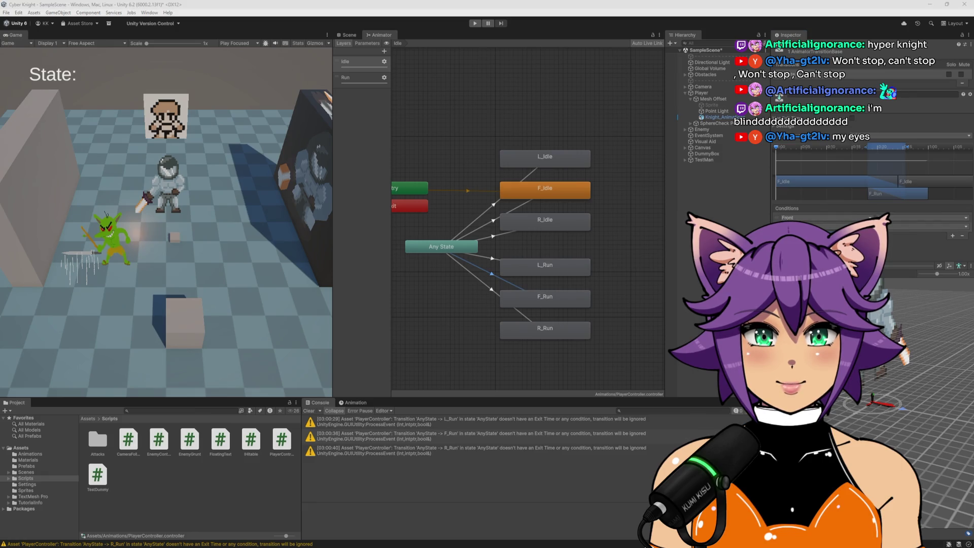
{"action": "left_click", "coordinate": [490, 292]}
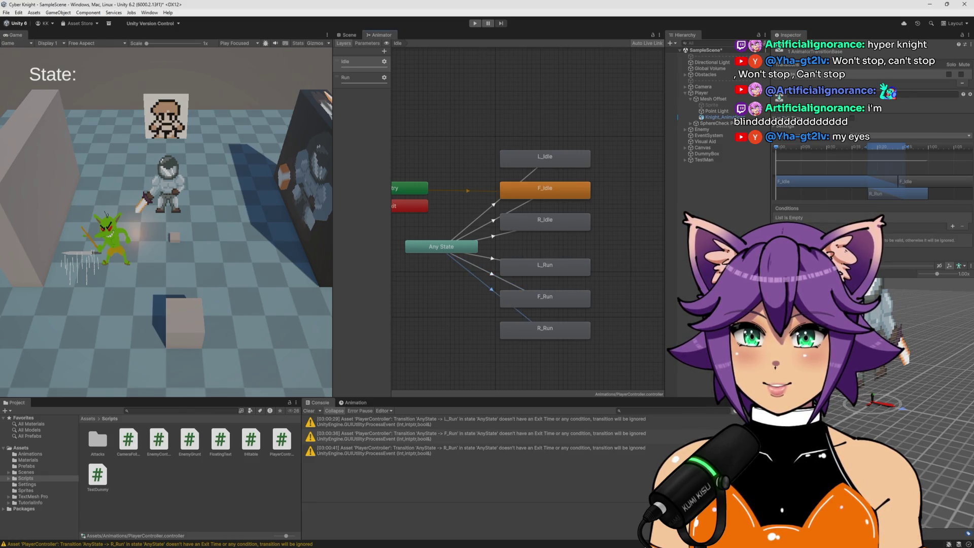
{"action": "left_click", "coordinate": [953, 227]}
{"action": "left_click", "coordinate": [953, 227]}
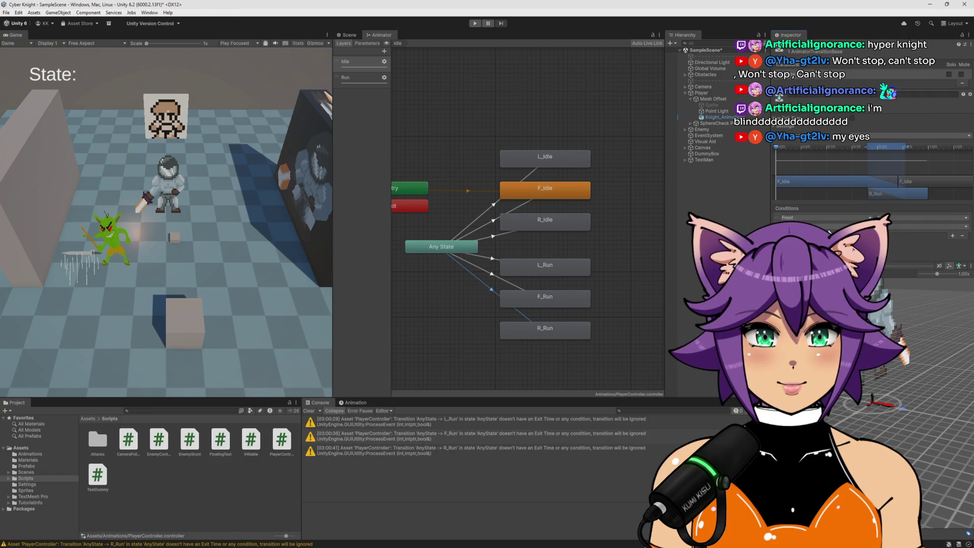
{"action": "left_click", "coordinate": [830, 221]}
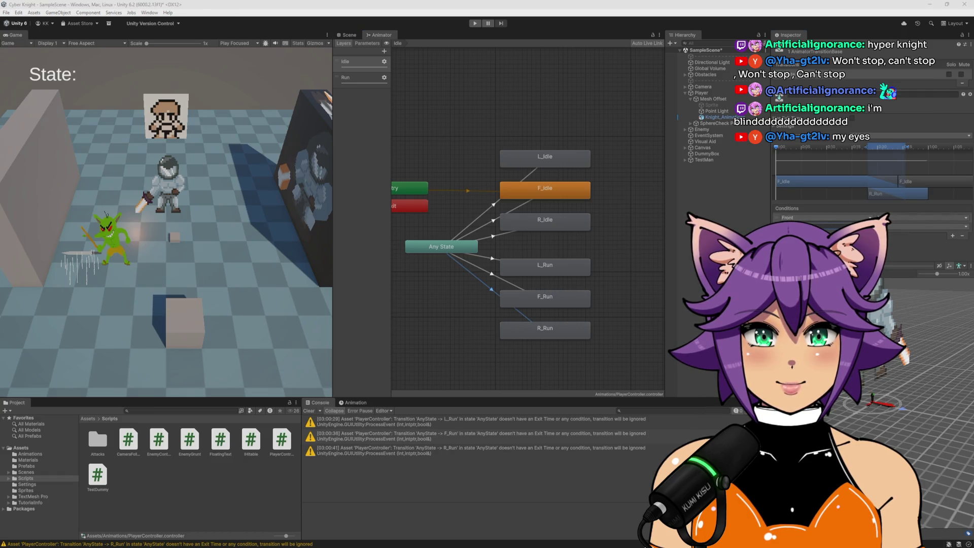
{"action": "left_click", "coordinate": [812, 238]}
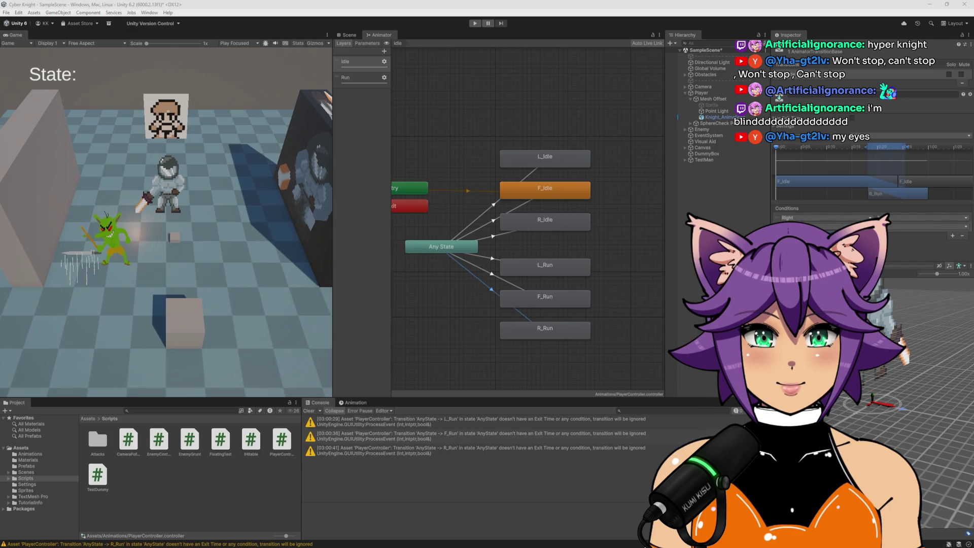
Step: Recheck the L_Run transition's conditions and clear the Console messages
{"action": "left_click", "coordinate": [492, 260]}
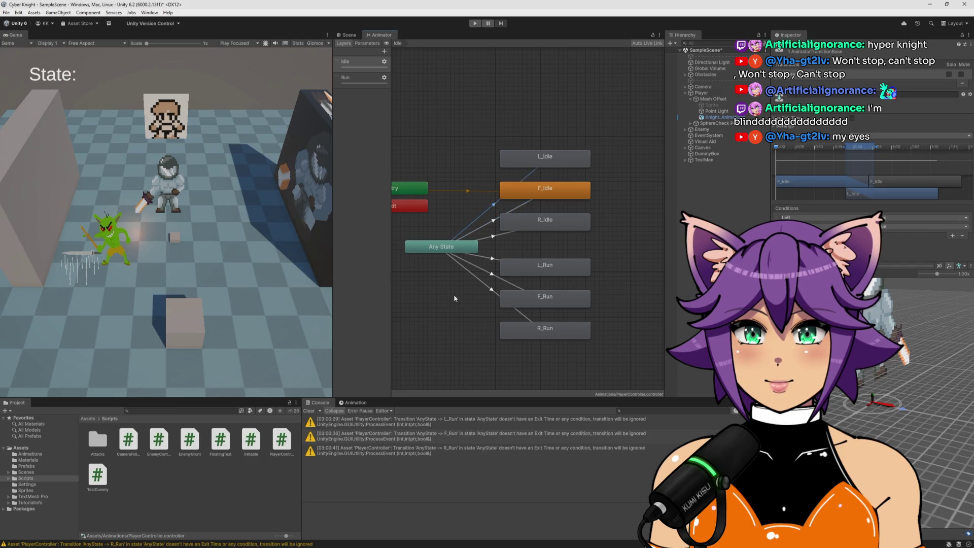
{"action": "left_click", "coordinate": [495, 248]}
{"action": "left_click", "coordinate": [309, 411]}
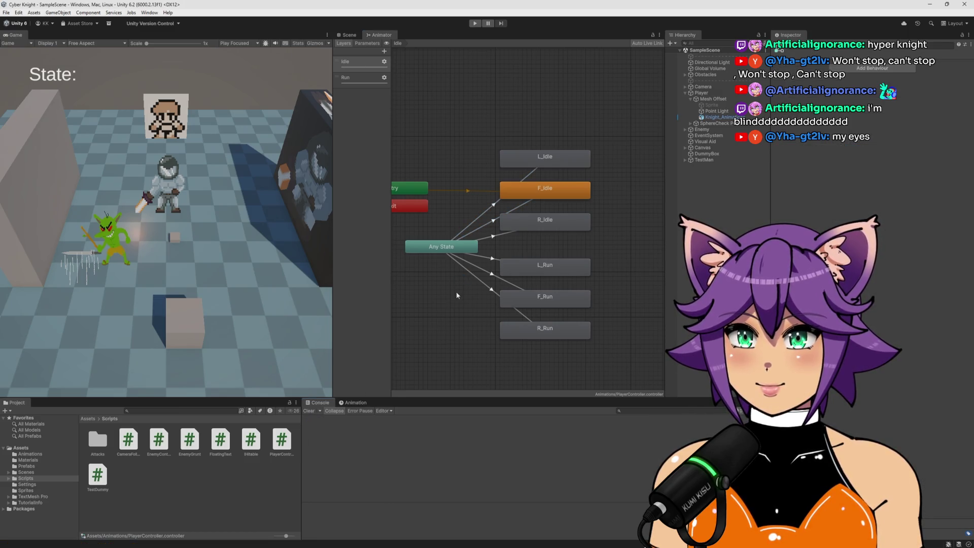
{"action": "left_click_drag", "start_coordinate": [457, 295], "coordinate": [482, 302]}
{"action": "left_click", "coordinate": [360, 77]}
Step: Delete the Run layer, then play-test the knight running right and left
{"action": "right_click", "coordinate": [361, 77]}
{"action": "left_click", "coordinate": [376, 83]}
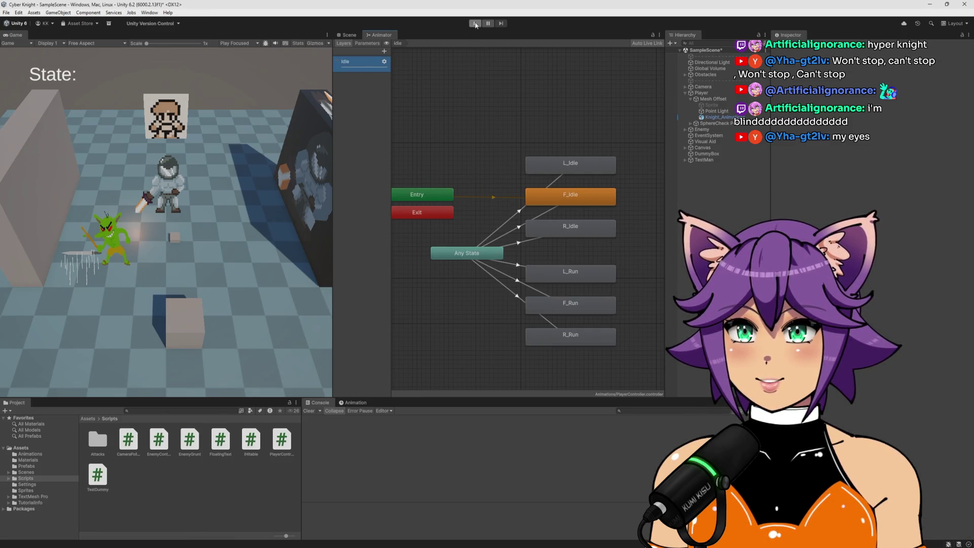
{"action": "left_click", "coordinate": [475, 24]}
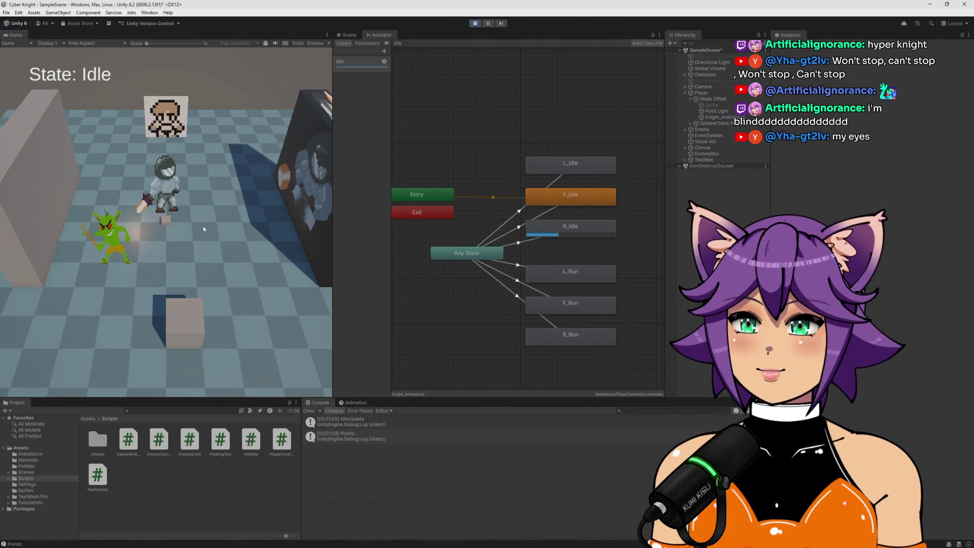
{"action": "key", "text": "d"}
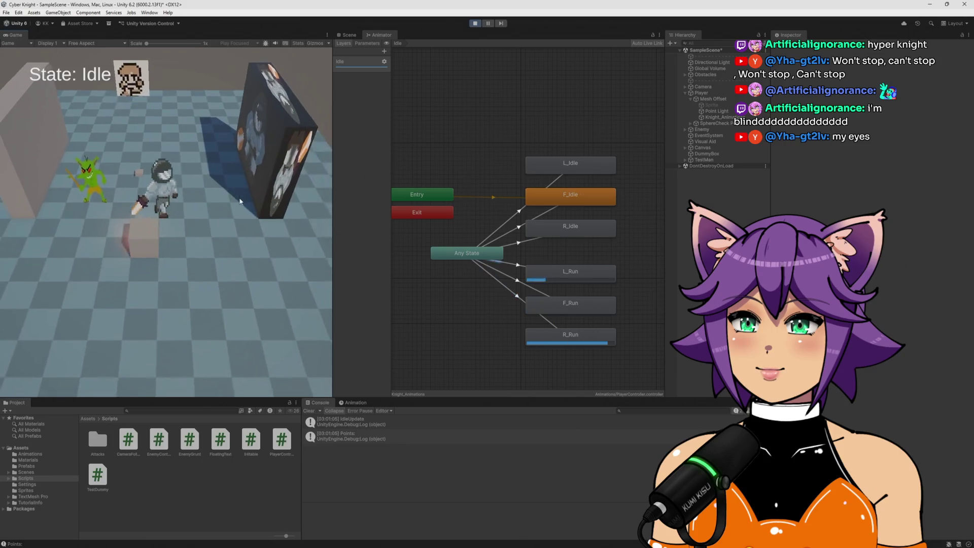
{"action": "key", "text": "a"}
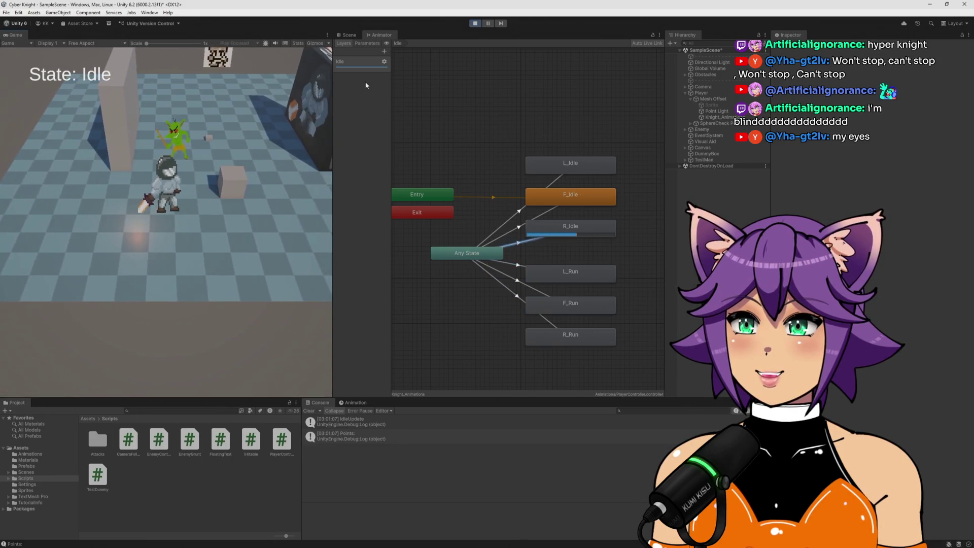
Step: Stop Play mode and set the Any State→F_Idle transition duration to 0
{"action": "key", "text": "a"}
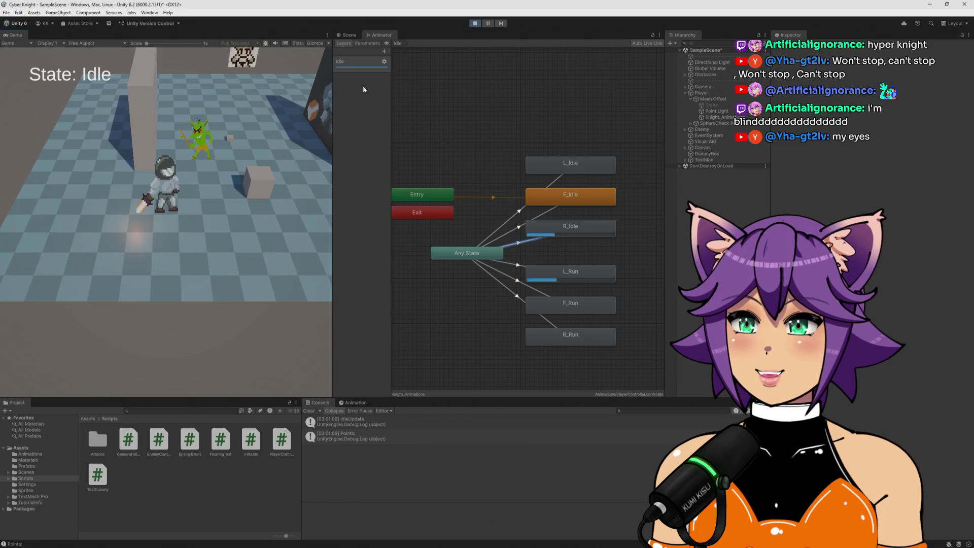
{"action": "left_click", "coordinate": [475, 23]}
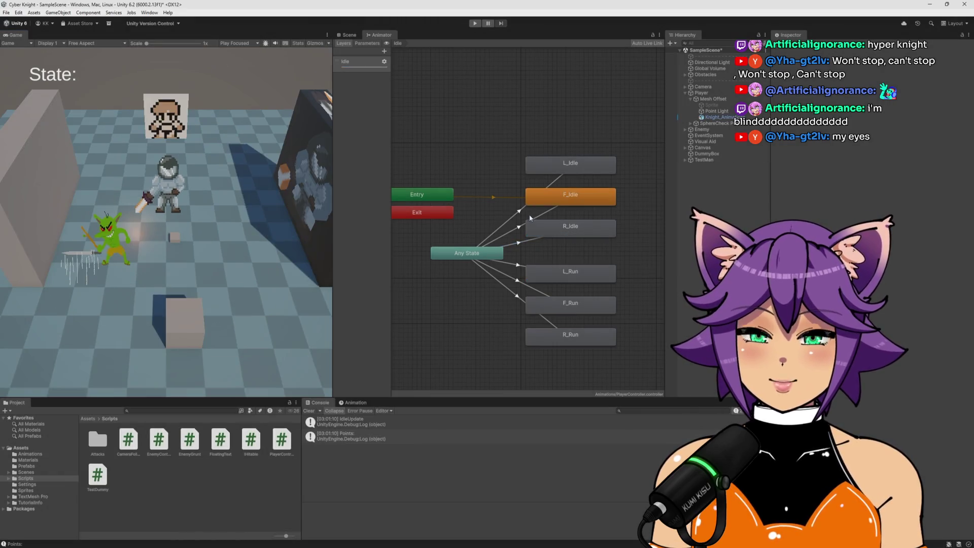
{"action": "left_click", "coordinate": [557, 204]}
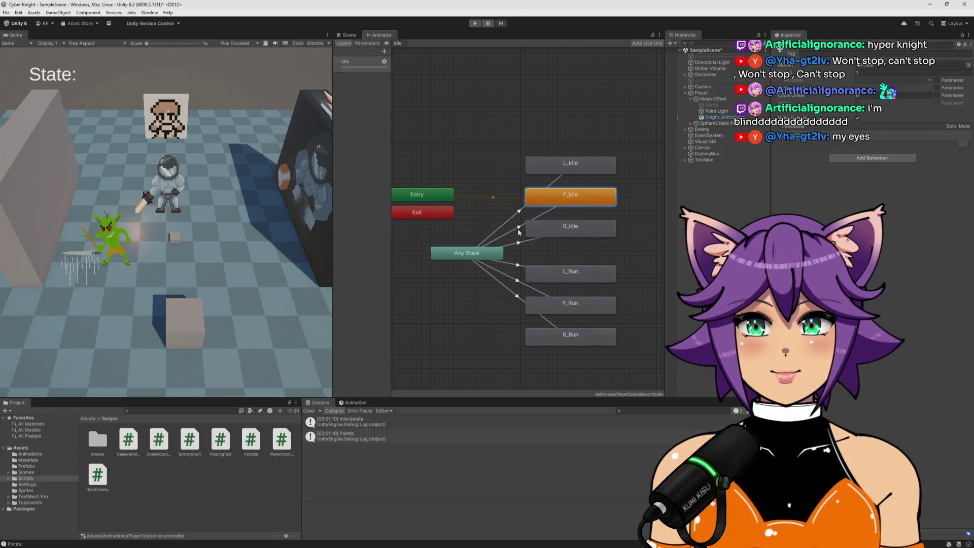
{"action": "left_click", "coordinate": [519, 213]}
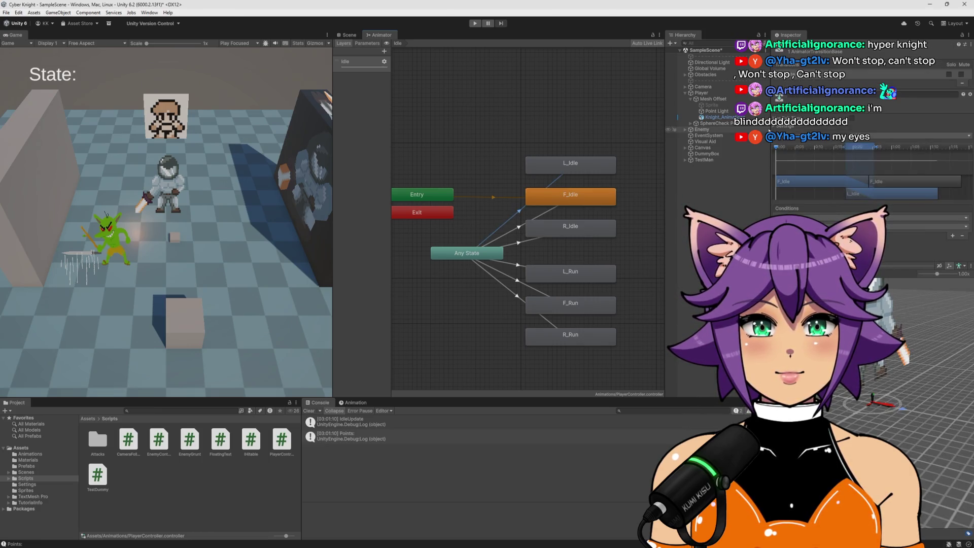
{"action": "left_click", "coordinate": [774, 126]}
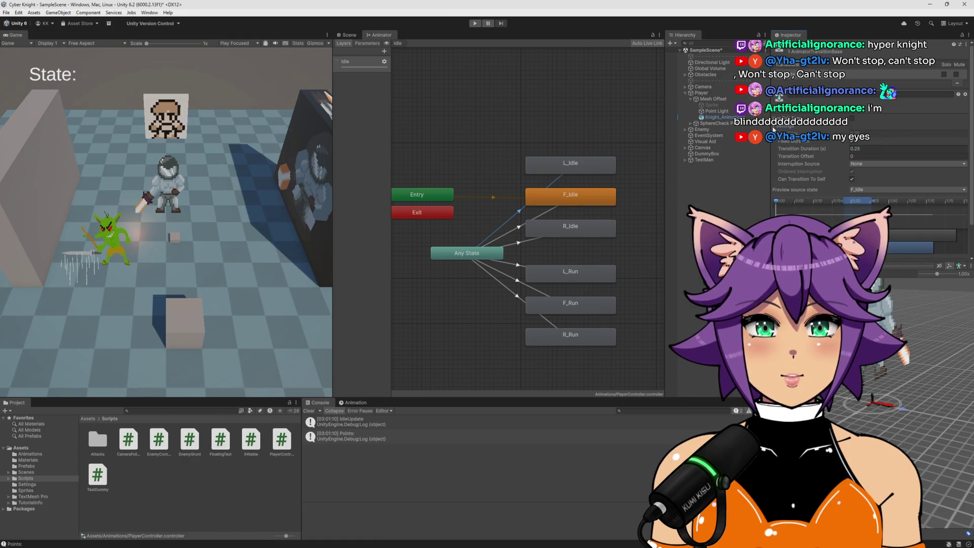
{"action": "left_click", "coordinate": [876, 152]}
{"action": "type", "text": "0"}
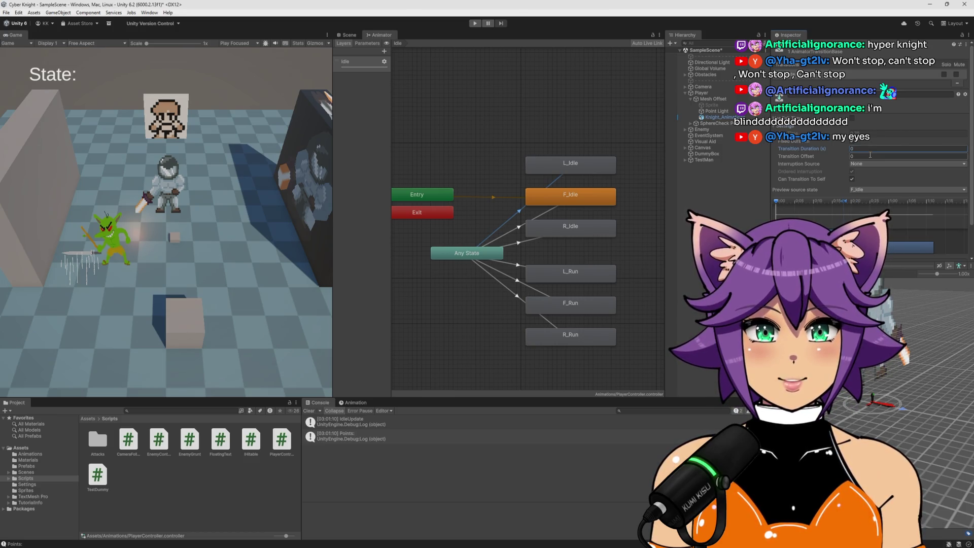
Step: Step through the other Any State transitions and set F_Run's transition duration to 0
{"action": "left_click", "coordinate": [529, 223]}
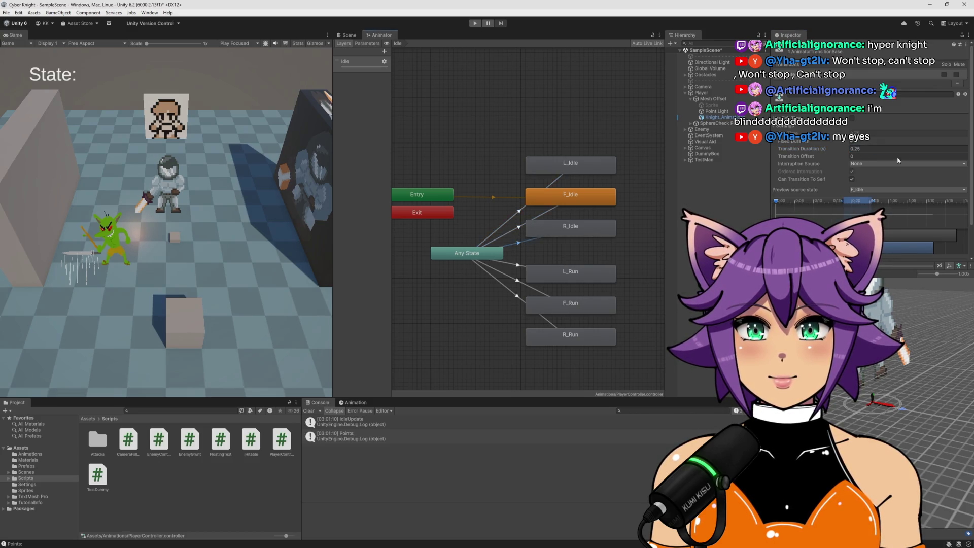
{"action": "left_click", "coordinate": [508, 245]}
{"action": "left_click", "coordinate": [490, 262]}
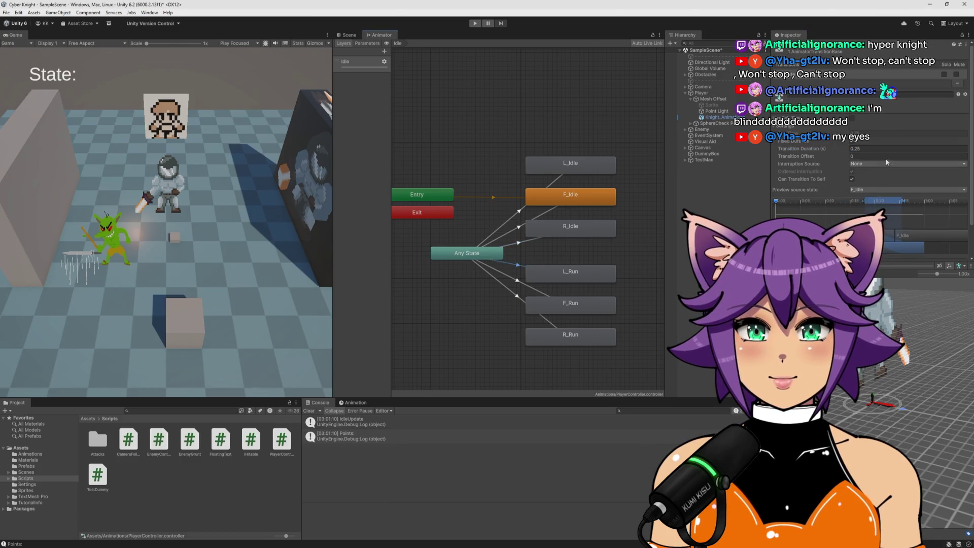
{"action": "left_click", "coordinate": [495, 270]}
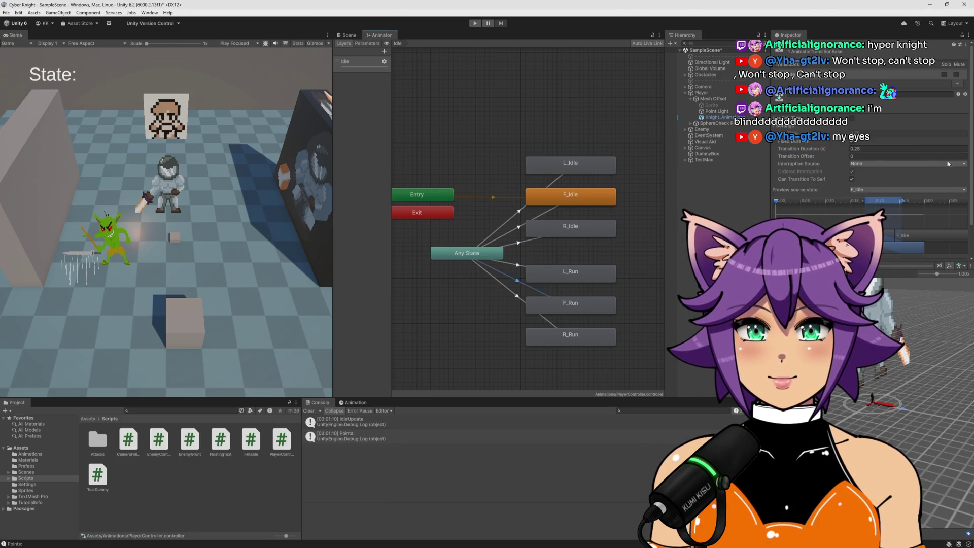
{"action": "left_click", "coordinate": [893, 149]}
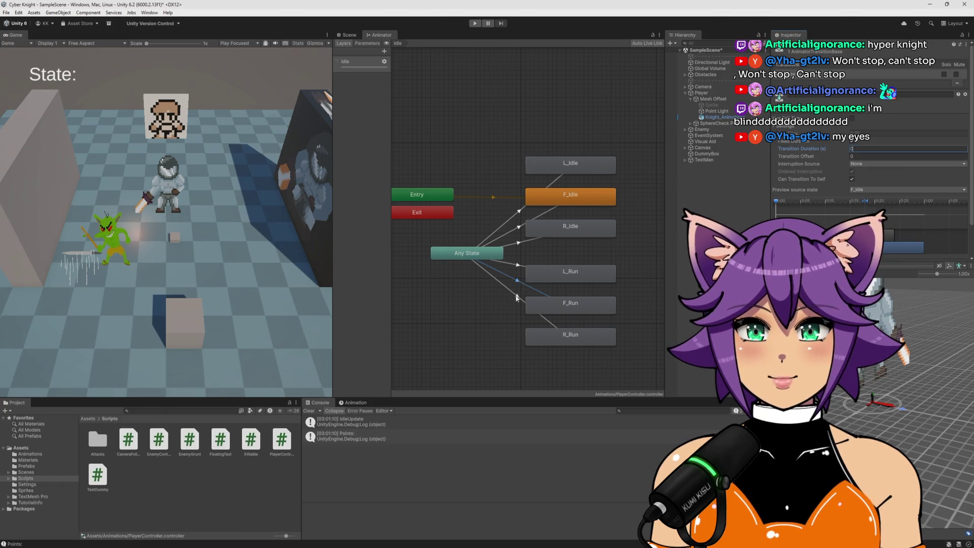
{"action": "left_click", "coordinate": [865, 150]}
{"action": "key", "text": "BackSpace"}
{"action": "key", "text": "BackSpace"}
{"action": "key", "text": "BackSpace"}
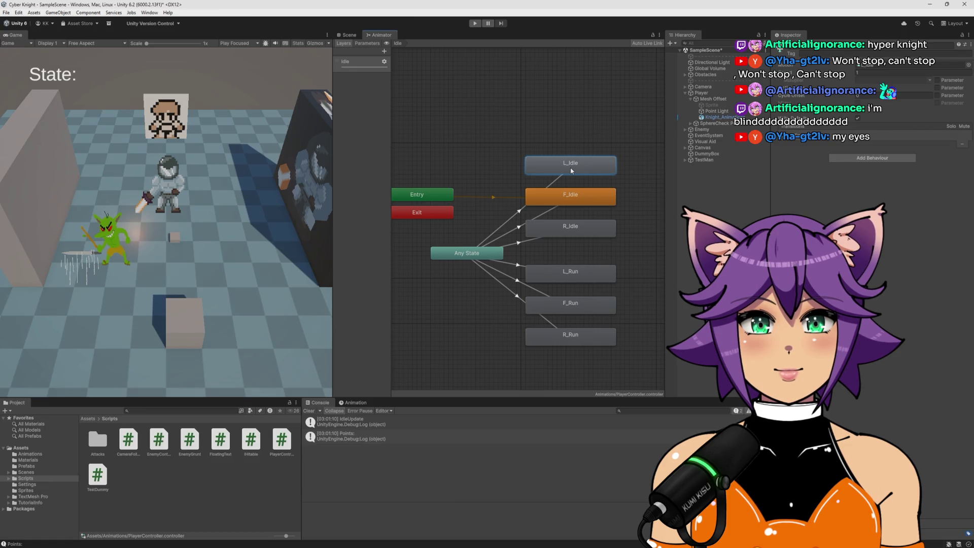
Step: Review the F_Idle and F_Run clips in Assets/Sprites, then restart Play mode
{"action": "left_click", "coordinate": [575, 202]}
{"action": "left_click", "coordinate": [590, 231]}
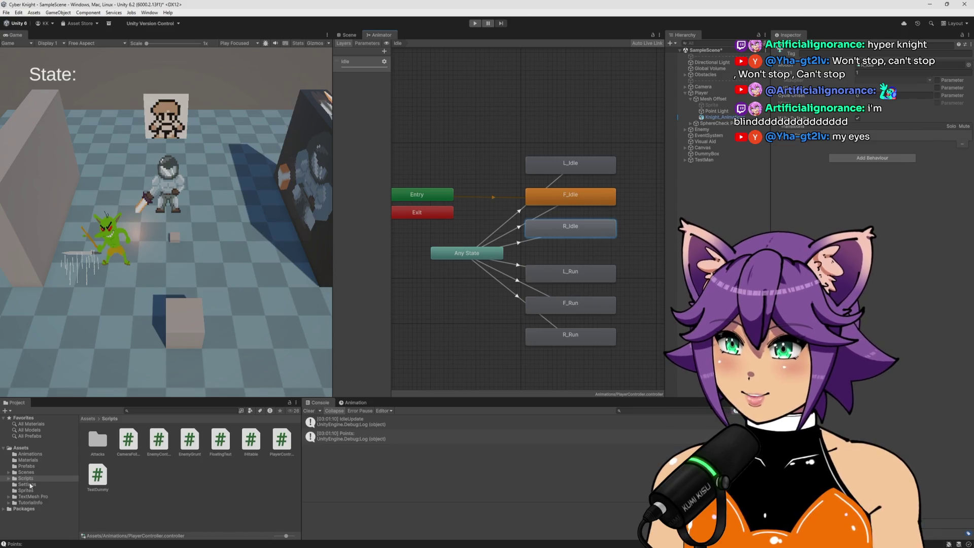
{"action": "left_click", "coordinate": [24, 491]}
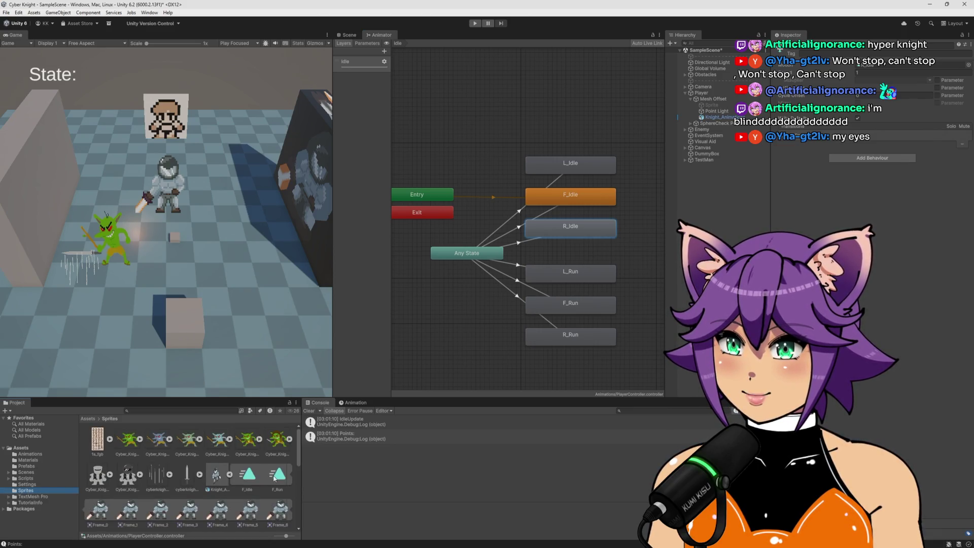
{"action": "left_click", "coordinate": [255, 478]}
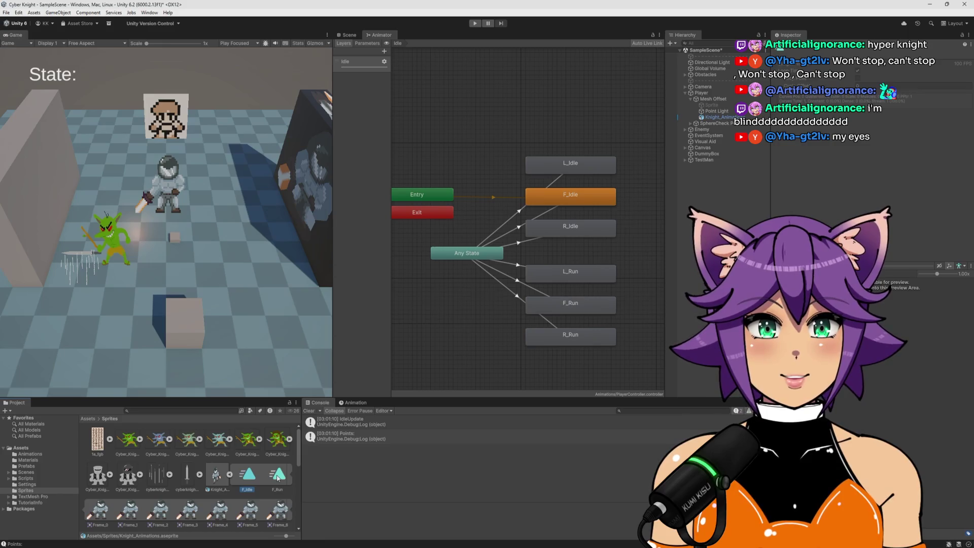
{"action": "left_click", "coordinate": [278, 478]}
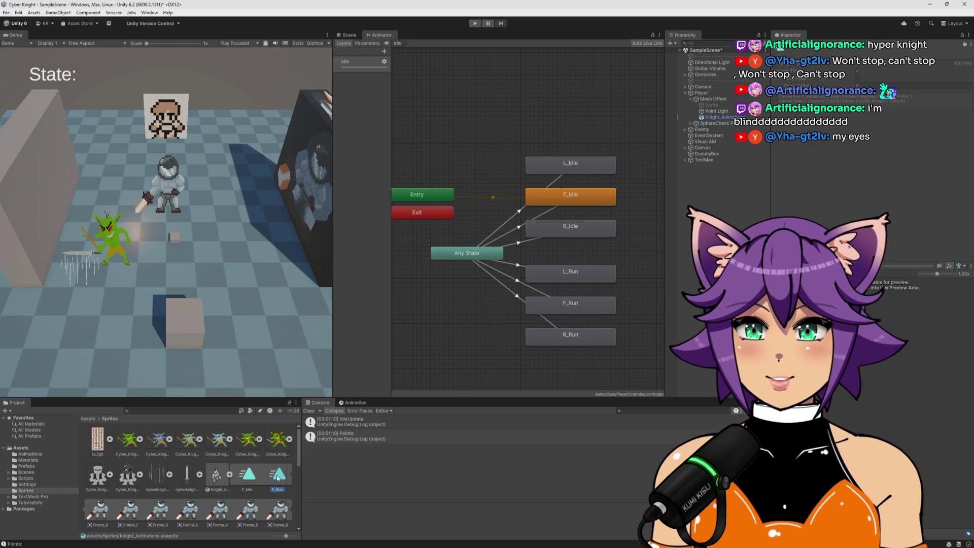
{"action": "scroll", "coordinate": [278, 480], "scroll_direction": "down", "scroll_amount": 4}
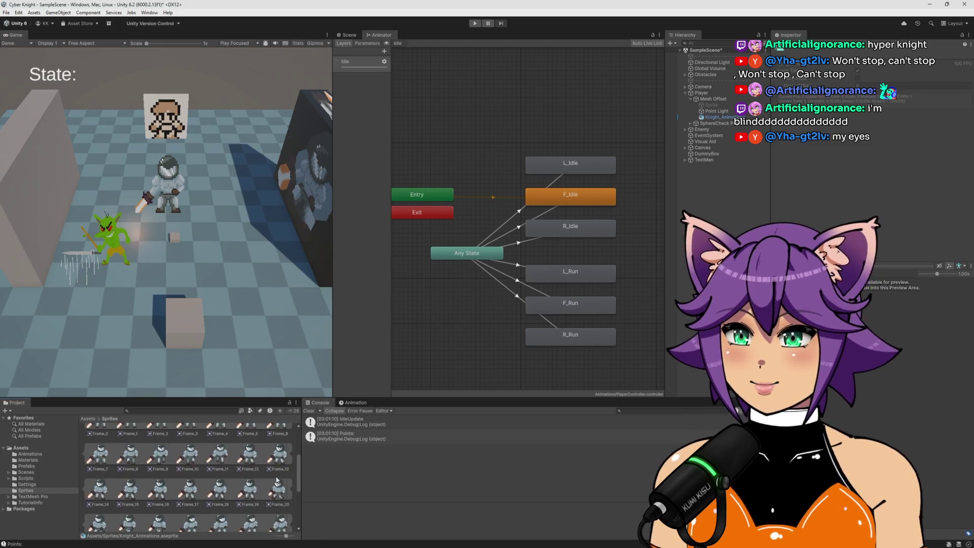
{"action": "left_click", "coordinate": [552, 96]}
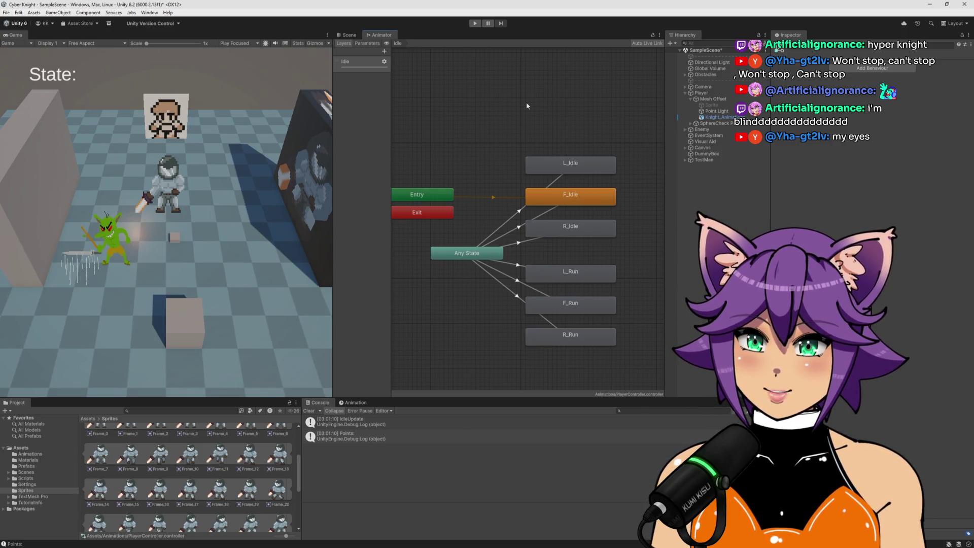
{"action": "left_click", "coordinate": [476, 23]}
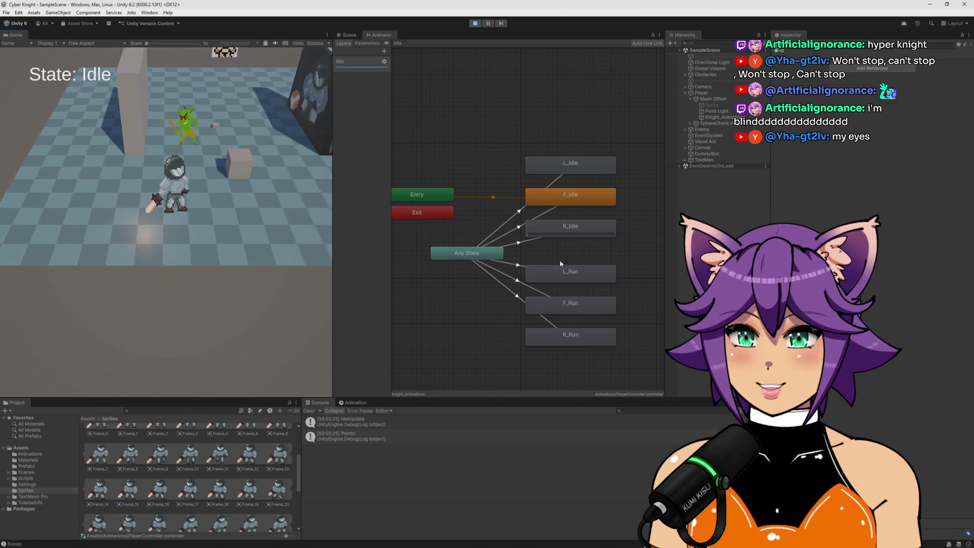
Step: Inspect the Any State→R_Idle transition and R_Idle state while the game runs
{"action": "left_click", "coordinate": [528, 240]}
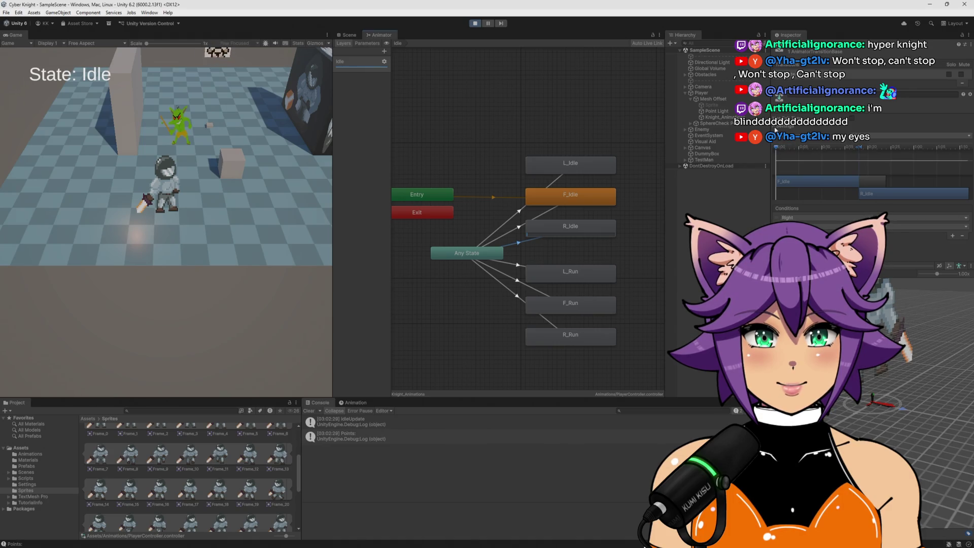
{"action": "left_click", "coordinate": [575, 227]}
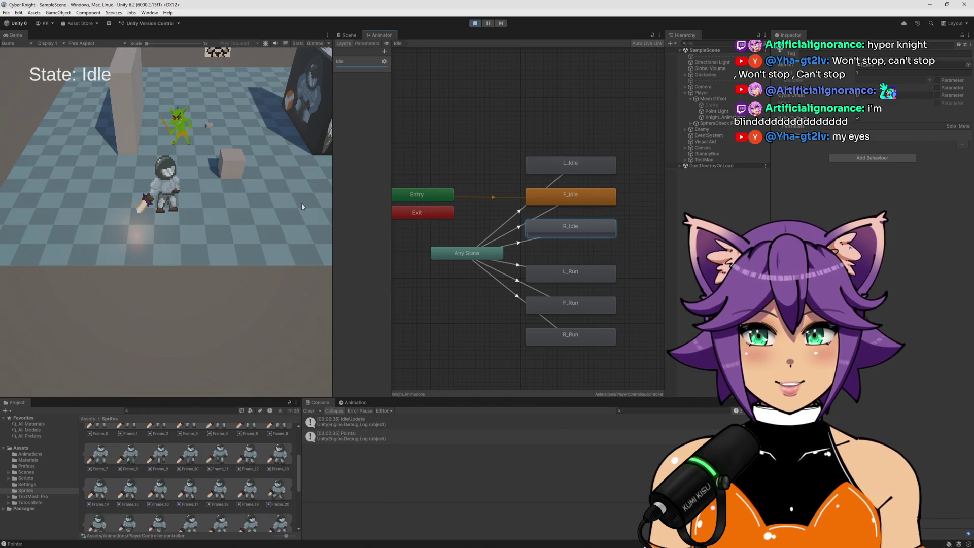
{"action": "left_click", "coordinate": [246, 214]}
{"action": "key", "text": "e"}
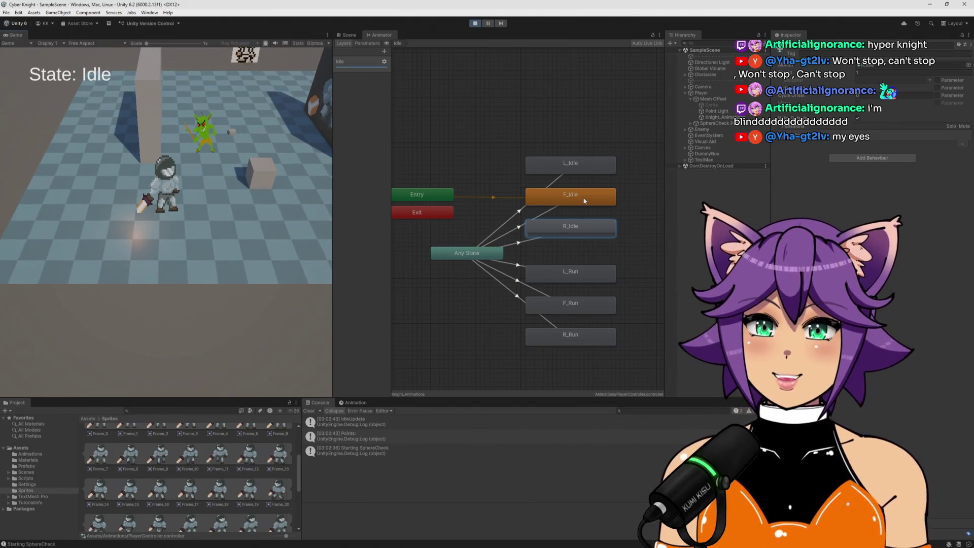
{"action": "left_click", "coordinate": [522, 241]}
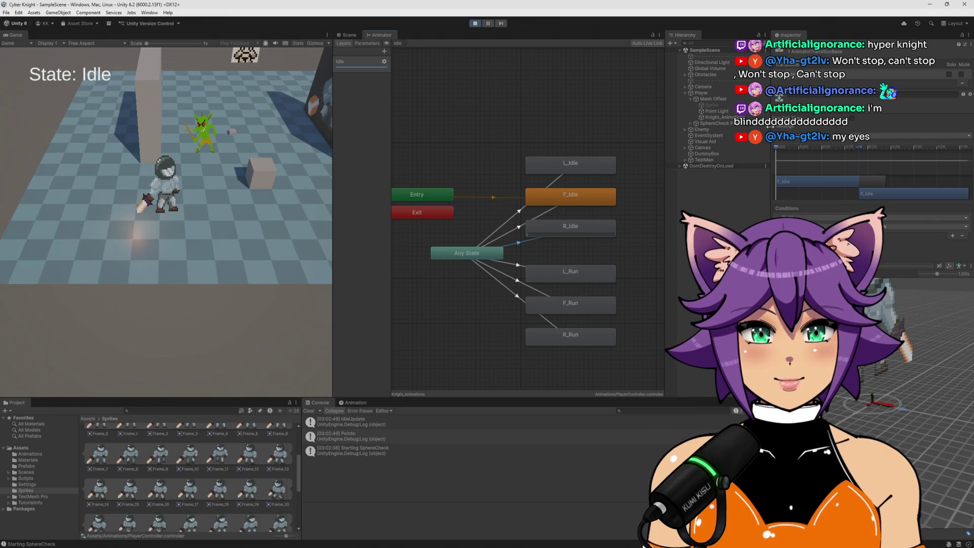
{"action": "scroll", "coordinate": [775, 129], "scroll_direction": "up", "scroll_amount": 3}
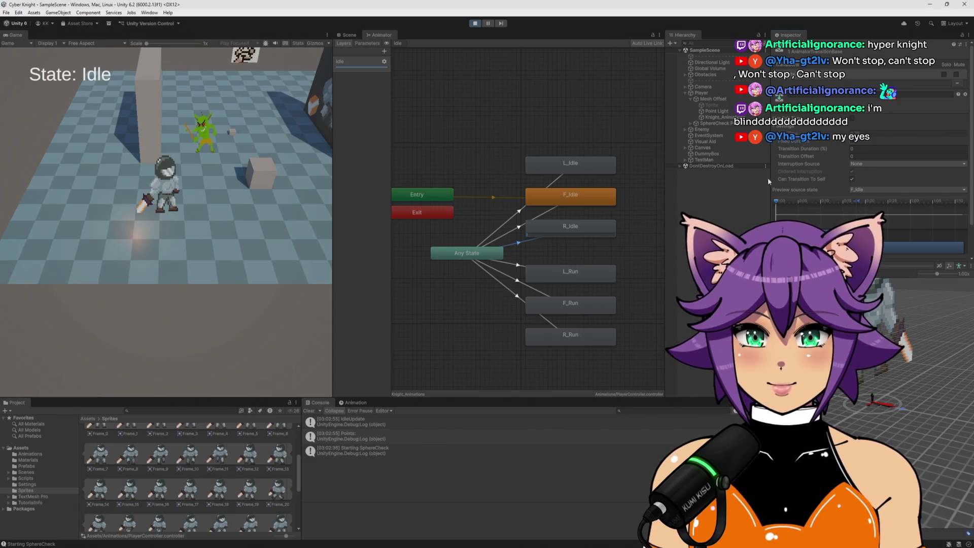
{"action": "left_click", "coordinate": [592, 224]}
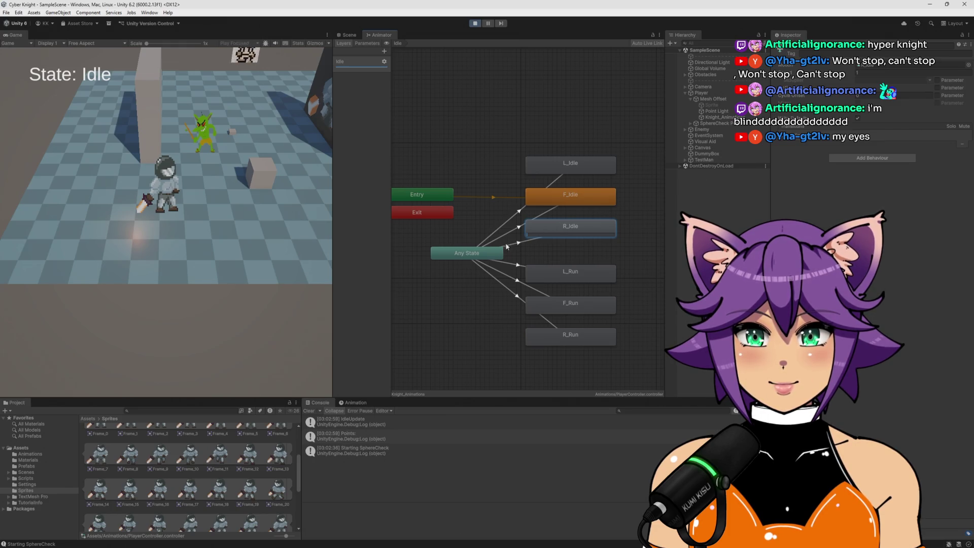
Step: Uncheck Can Transition To Self on the Any State→R_Idle transition and stop Play mode
{"action": "left_click", "coordinate": [528, 240]}
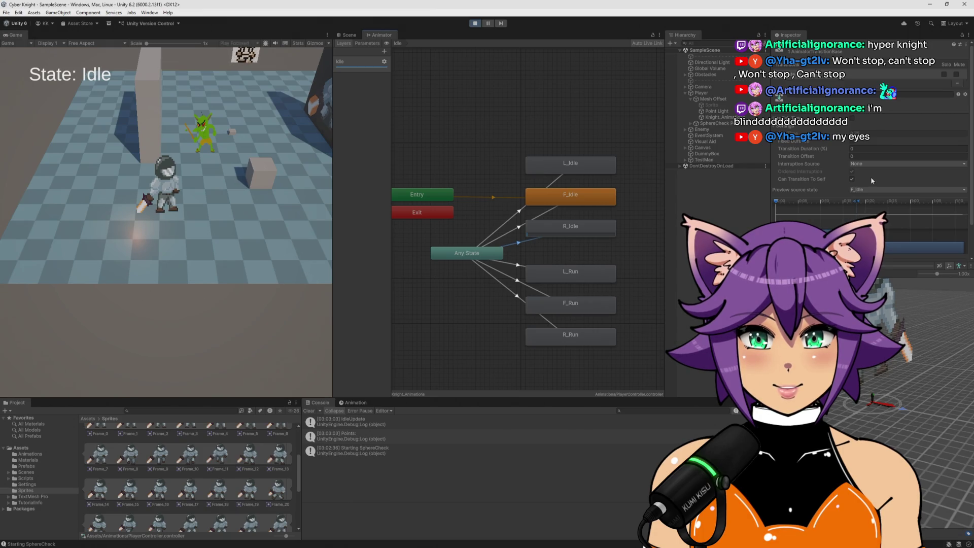
{"action": "scroll", "coordinate": [871, 176], "scroll_direction": "down", "scroll_amount": 1}
{"action": "left_click", "coordinate": [853, 159]}
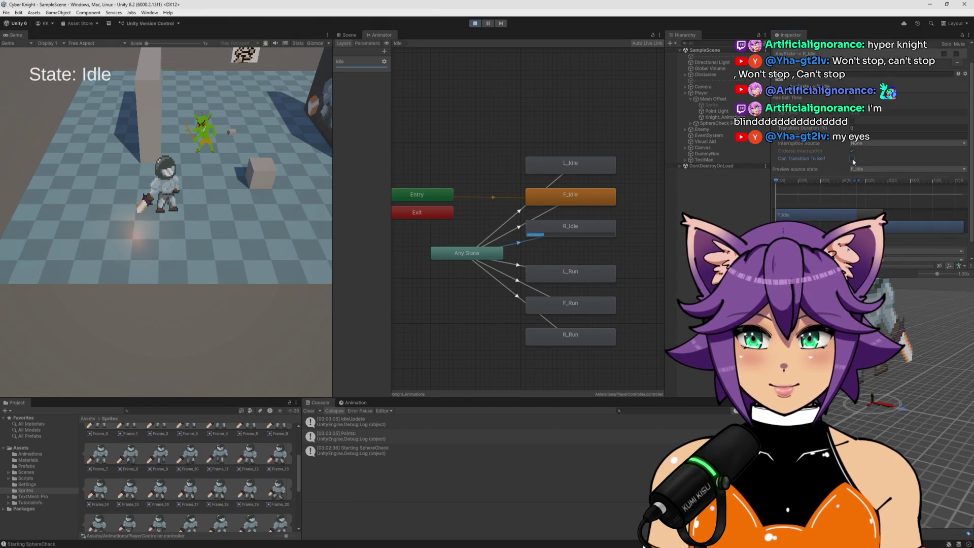
{"action": "left_click", "coordinate": [475, 23]}
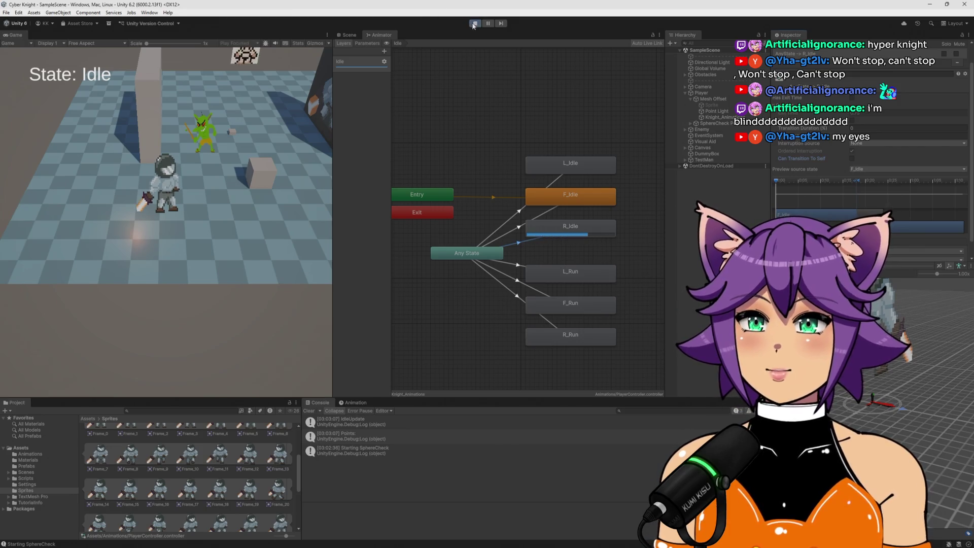
{"action": "left_click", "coordinate": [578, 231]}
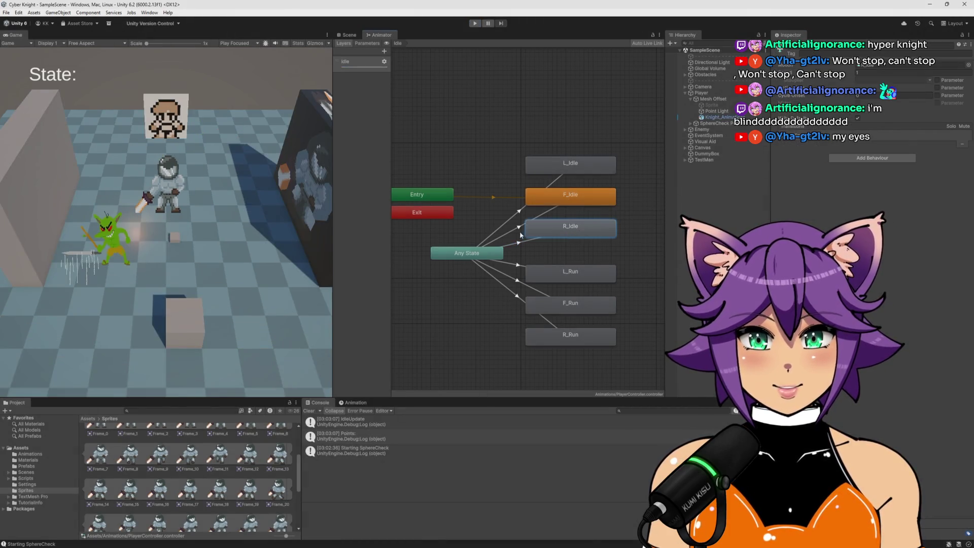
Step: Uncheck Can Transition To Self on the Any State transitions into R_Idle and F_Idle
{"action": "left_click", "coordinate": [506, 246]}
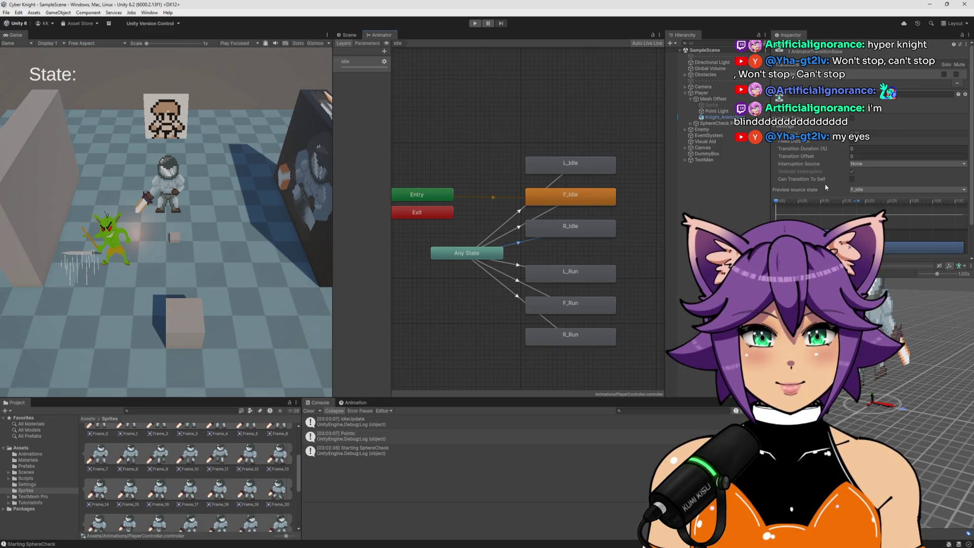
{"action": "left_click", "coordinate": [852, 179]}
{"action": "left_click", "coordinate": [852, 180]}
{"action": "left_click", "coordinate": [852, 143]}
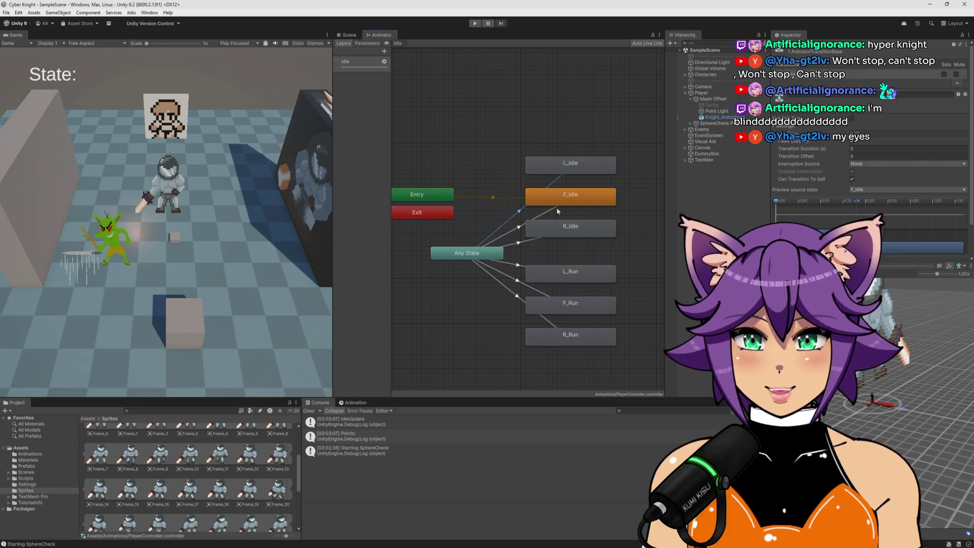
{"action": "left_click", "coordinate": [852, 179]}
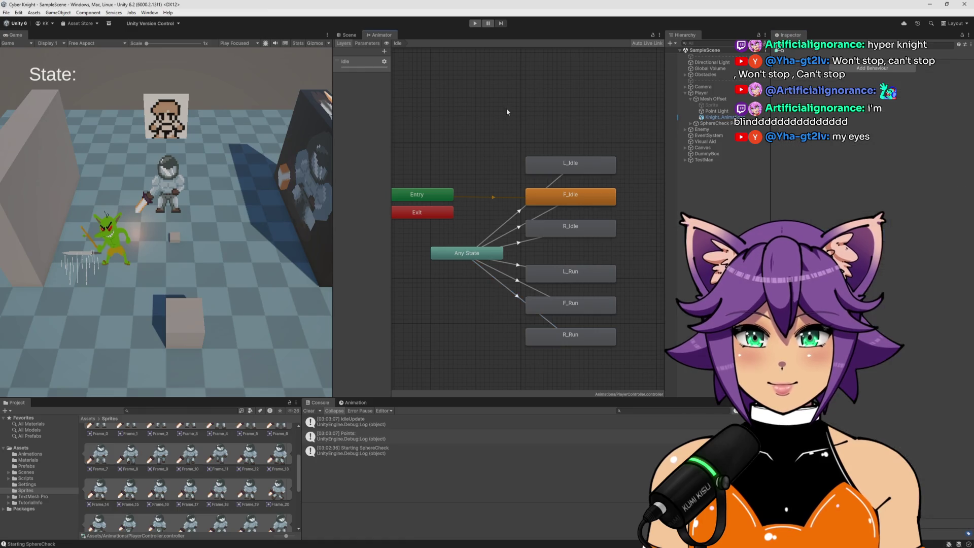
Step: Start Play mode and run the knight left, forward and right to cycle run and idle states
{"action": "key", "text": "ctrl+p"}
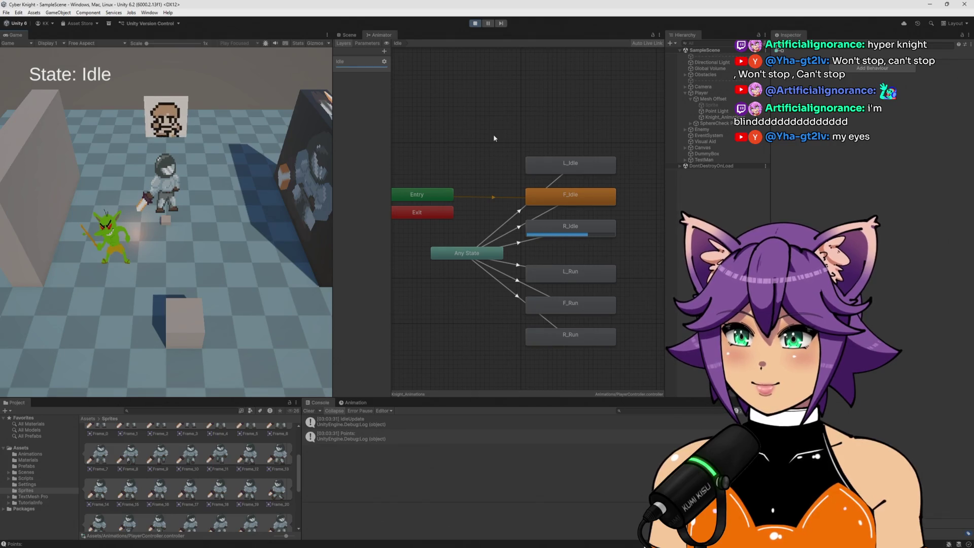
{"action": "key", "text": "a"}
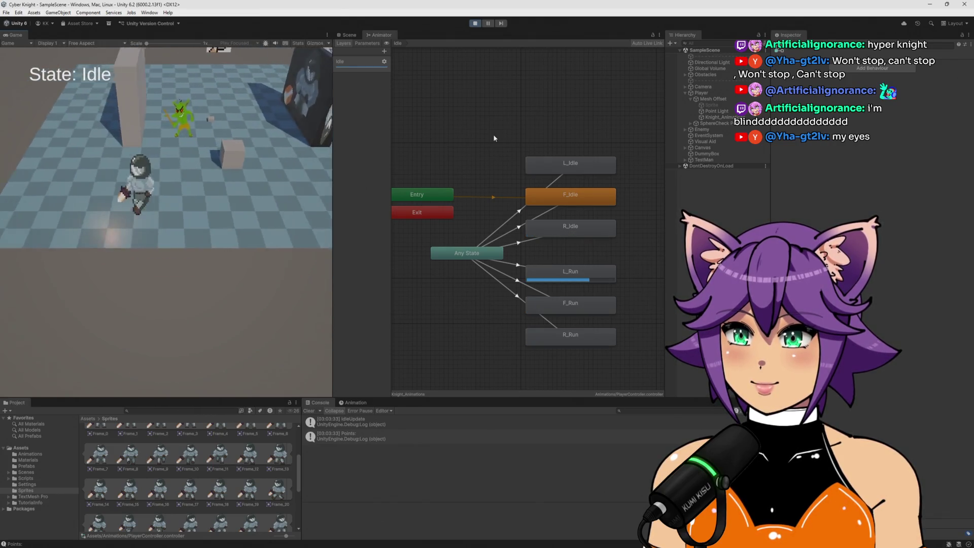
{"action": "key", "text": "s"}
{"action": "key", "text": "d"}
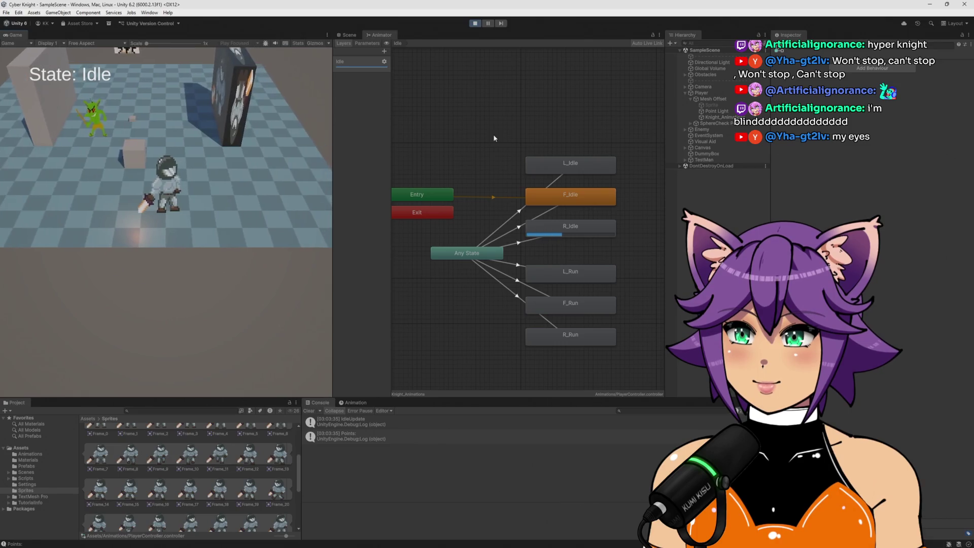
{"action": "key", "text": "a"}
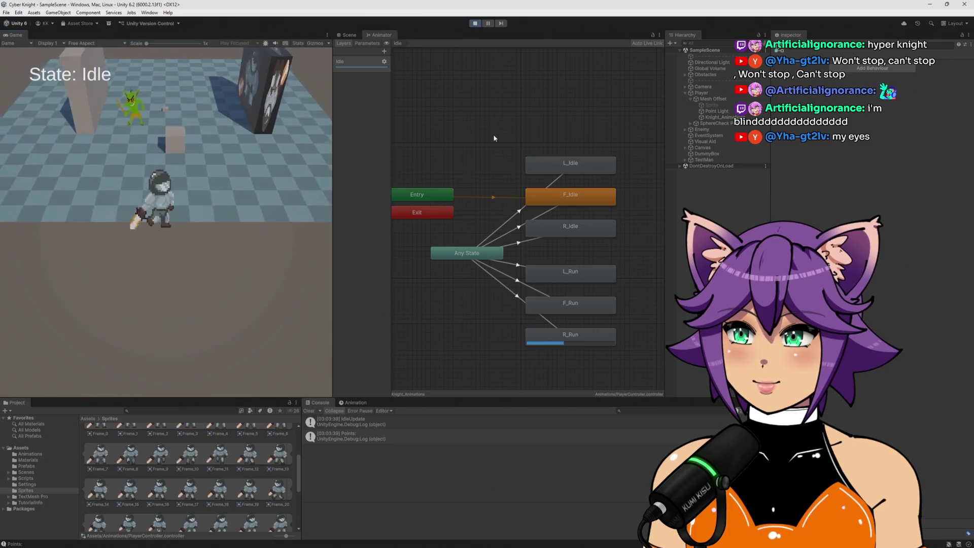
{"action": "key", "text": "d"}
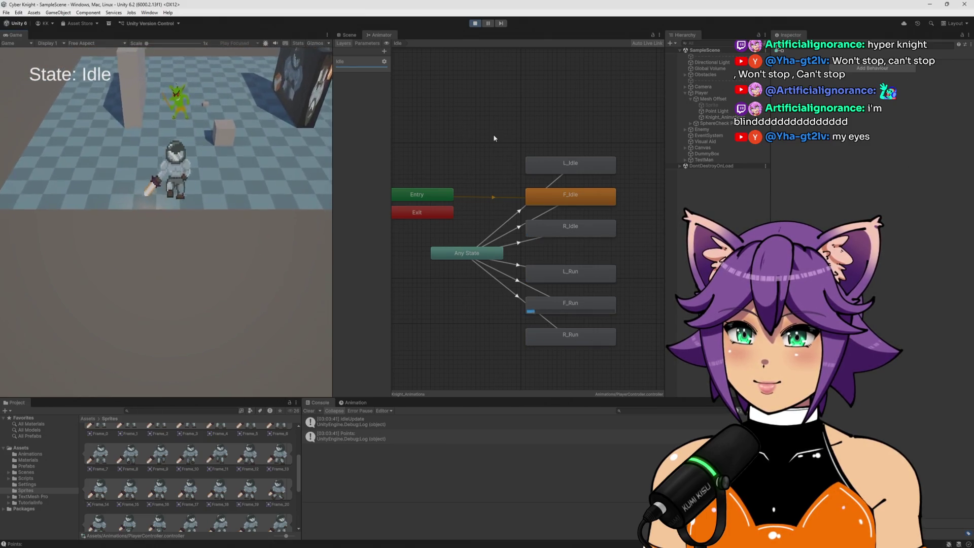
{"action": "key", "text": "a"}
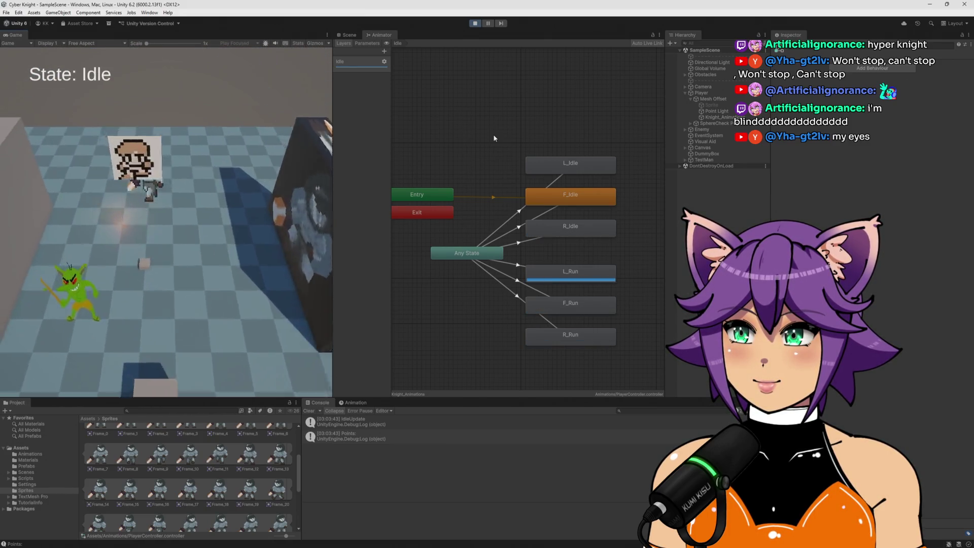
{"action": "key", "text": "s"}
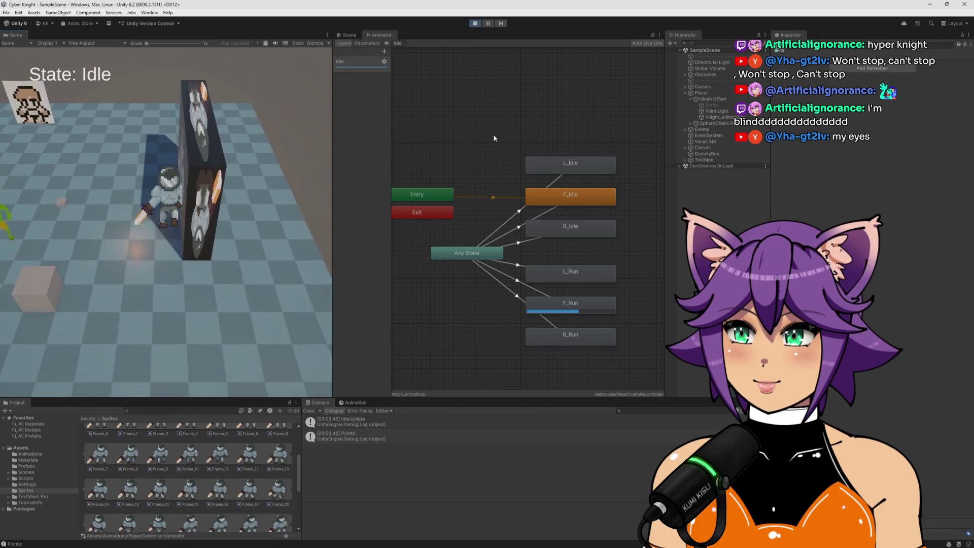
{"action": "key", "text": "a"}
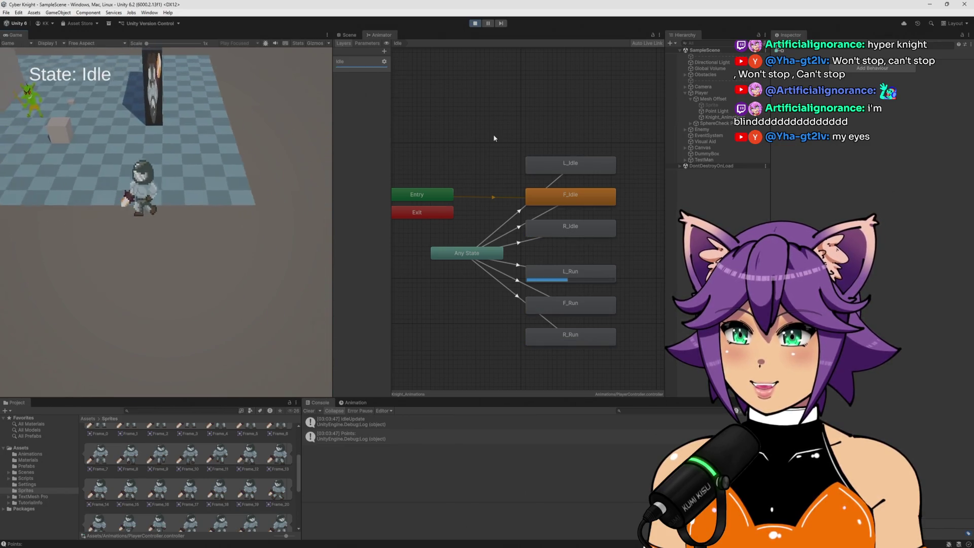
{"action": "key", "text": "s"}
{"action": "key", "text": "d"}
{"action": "key", "text": "a"}
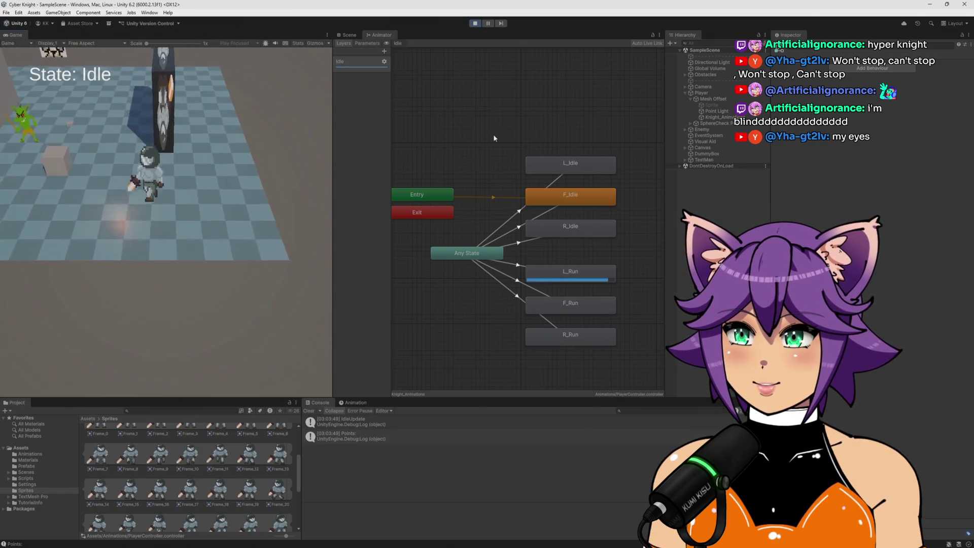
{"action": "key", "text": "d"}
Step: Watch the Left, Front and Right parameters while running each direction, then stop Play
{"action": "left_click", "coordinate": [374, 44]}
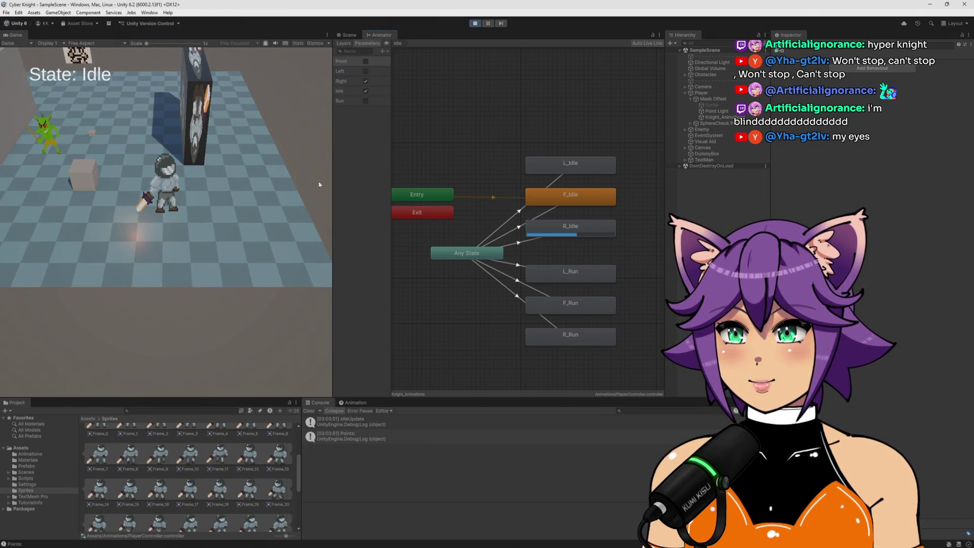
{"action": "left_click", "coordinate": [237, 230]}
{"action": "key", "text": "s"}
{"action": "key", "text": "a"}
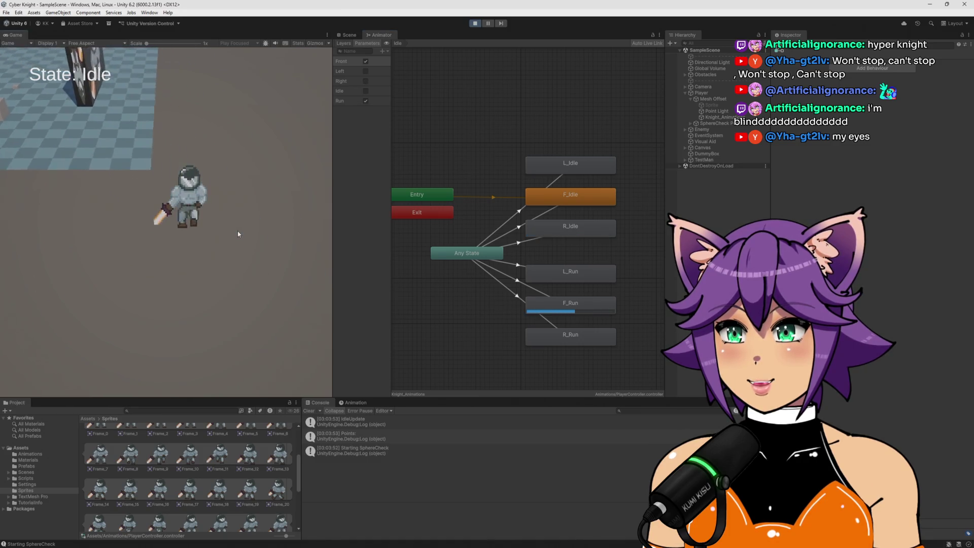
{"action": "key", "text": "s"}
{"action": "key", "text": "a"}
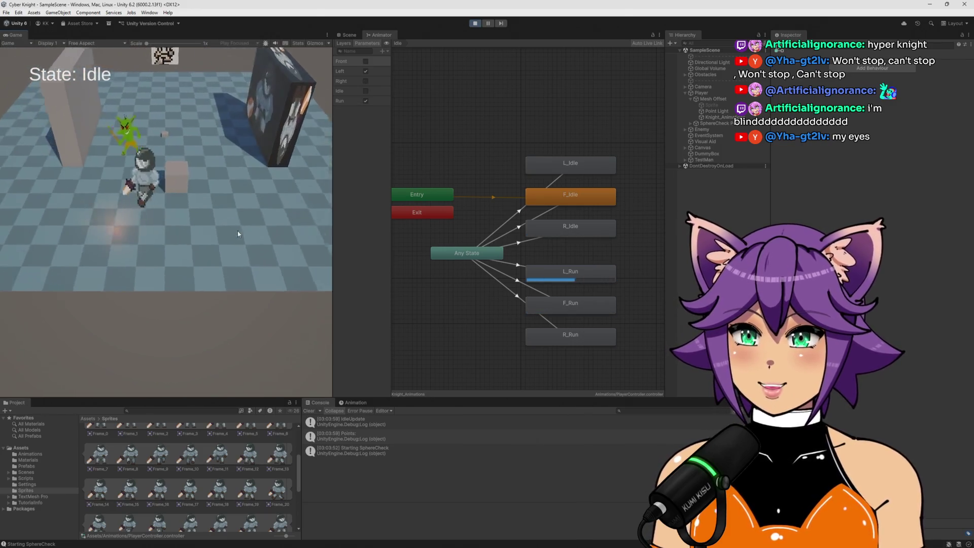
{"action": "key", "text": "s"}
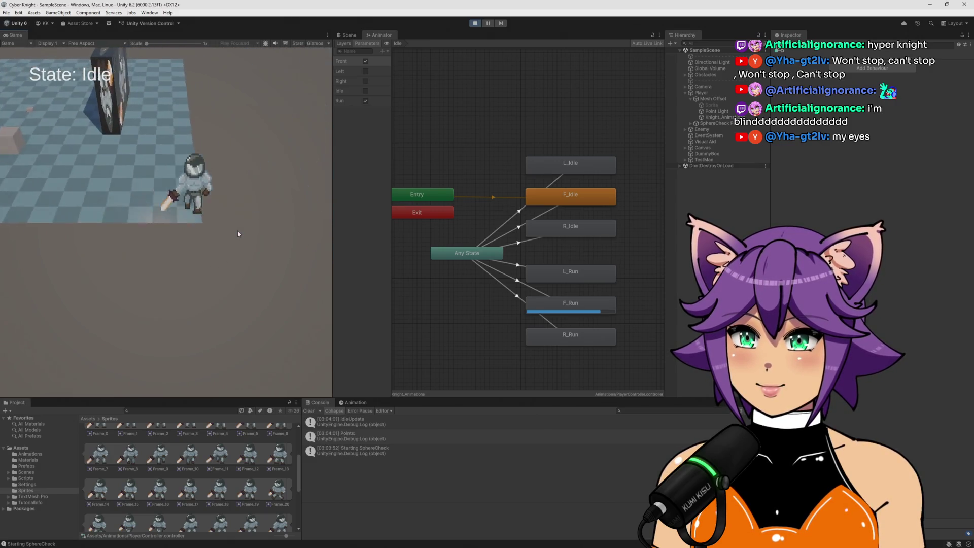
{"action": "key", "text": "a"}
{"action": "key", "text": "d"}
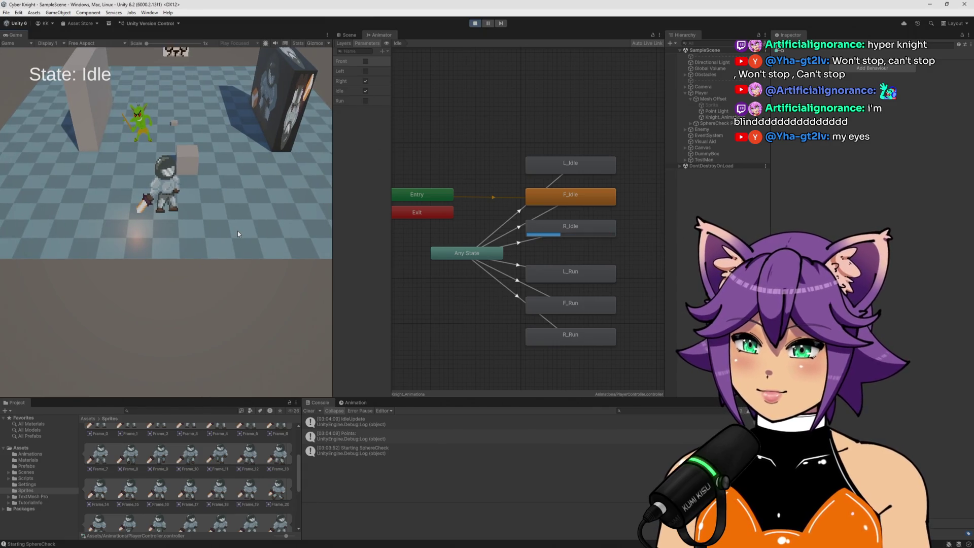
{"action": "left_click", "coordinate": [477, 23]}
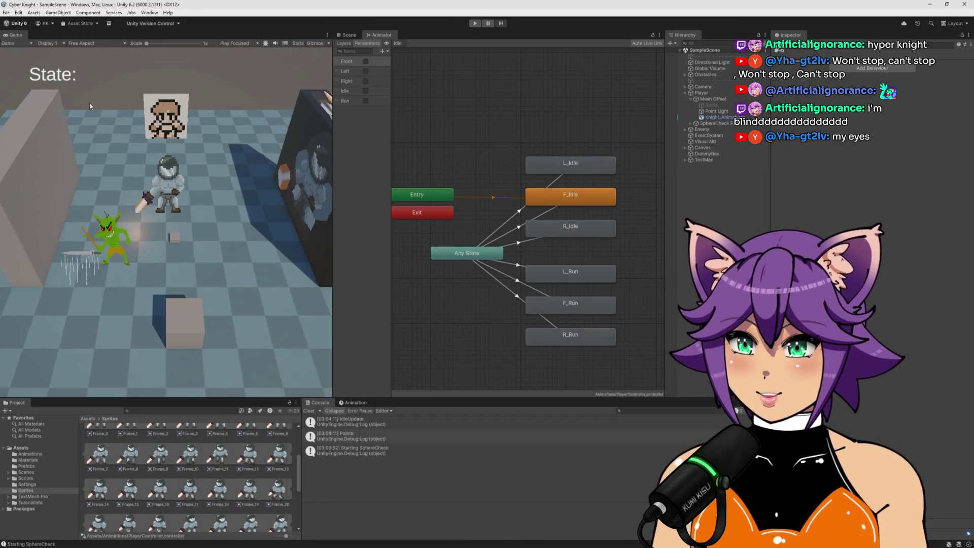
Step: In Visual Studio, place the cursor at the end of the _cc.Move line in FixedUpdate
{"action": "key", "text": "alt+Tab"}
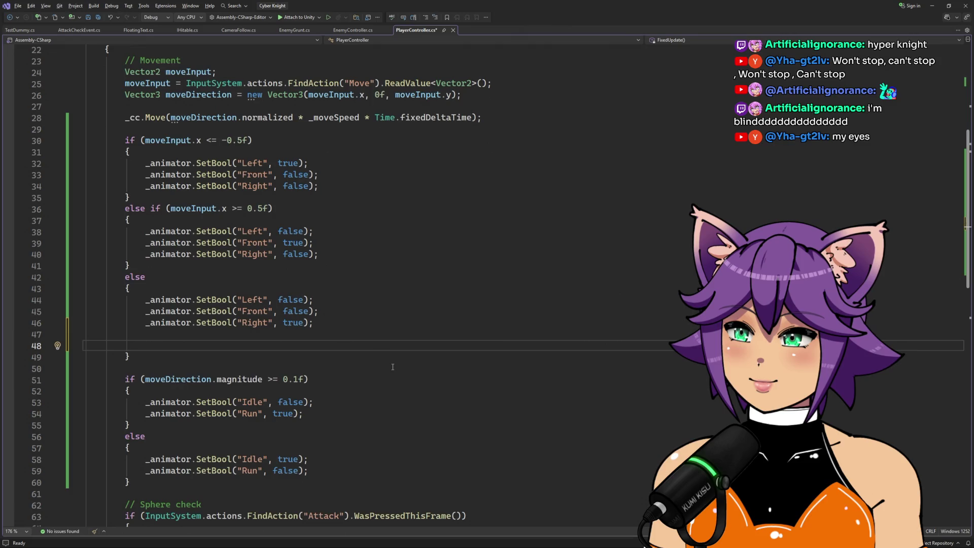
{"action": "scroll", "coordinate": [393, 366], "scroll_direction": "up", "scroll_amount": 2}
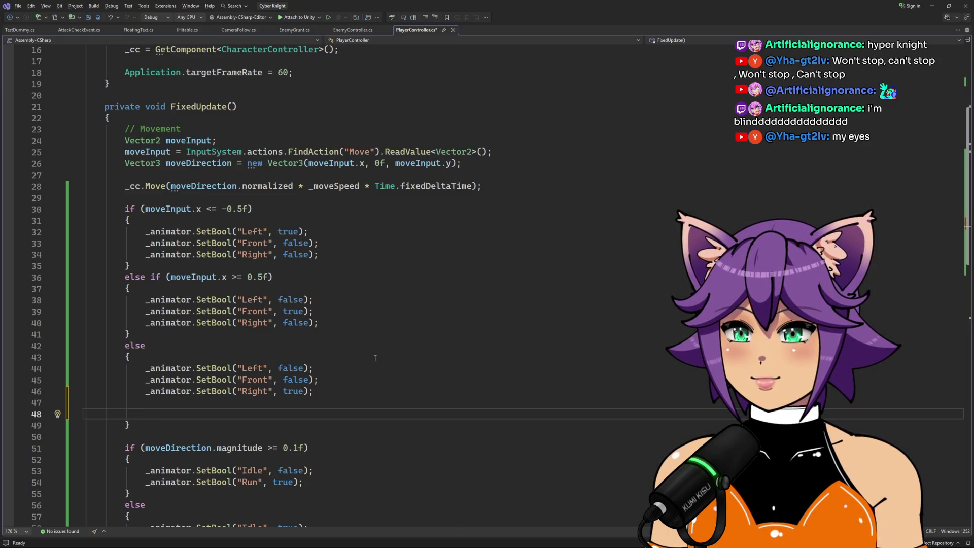
{"action": "scroll", "coordinate": [373, 359], "scroll_direction": "up", "scroll_amount": 1}
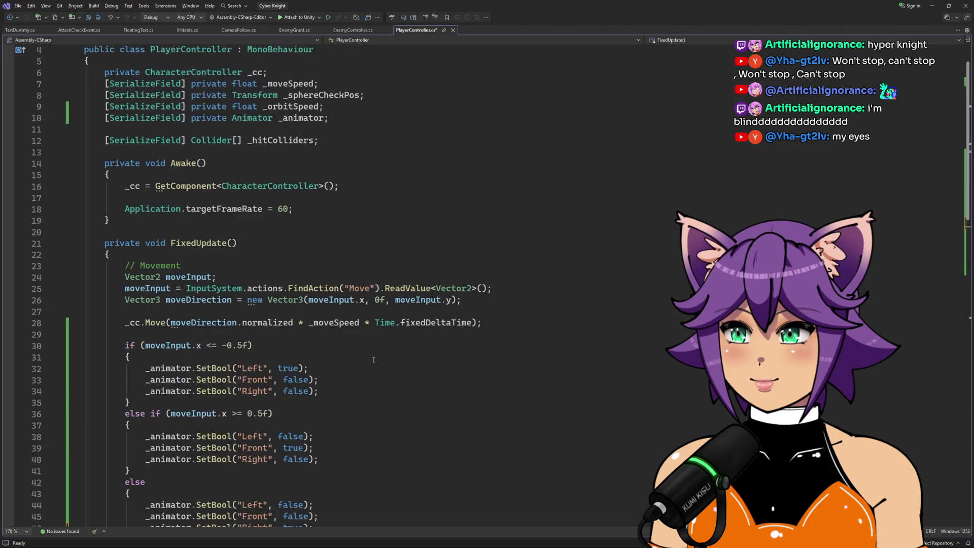
{"action": "scroll", "coordinate": [179, 238], "scroll_direction": "down", "scroll_amount": 3}
{"action": "left_click", "coordinate": [177, 231]}
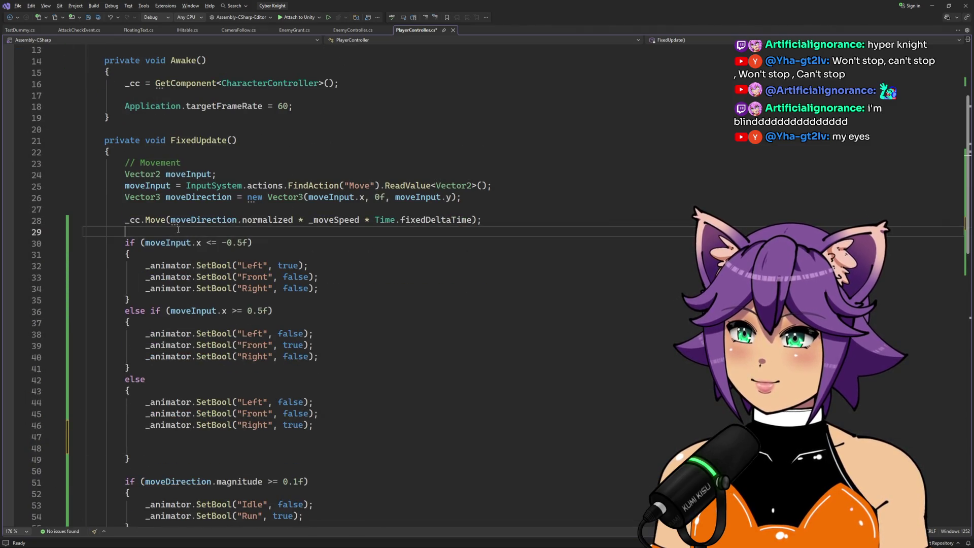
Step: Start a Debug.LogWarning call on a new line below the _cc.Move call
{"action": "key", "text": "Return"}
{"action": "key", "text": "Return"}
{"action": "key", "text": "Up"}
{"action": "type", "text": "debugl"}
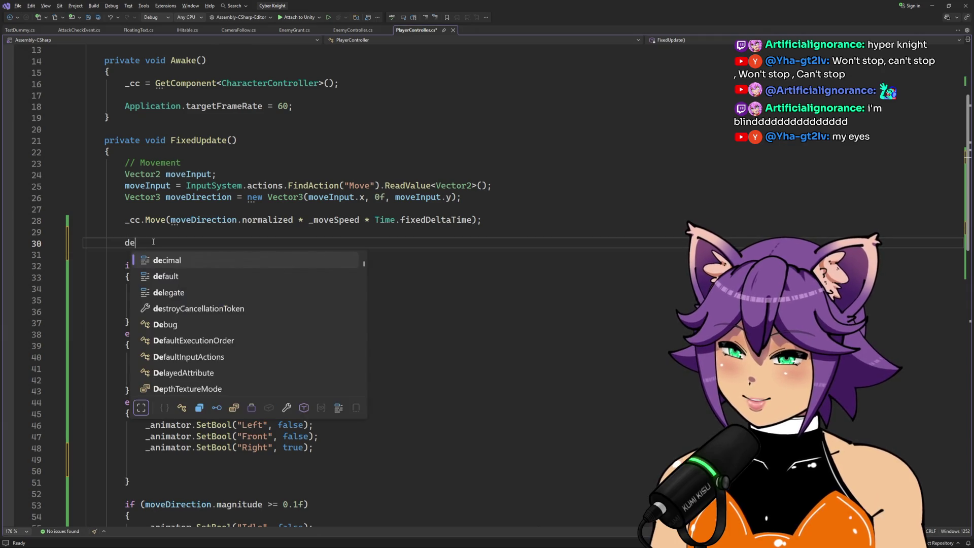
{"action": "key", "text": "BackSpace"}
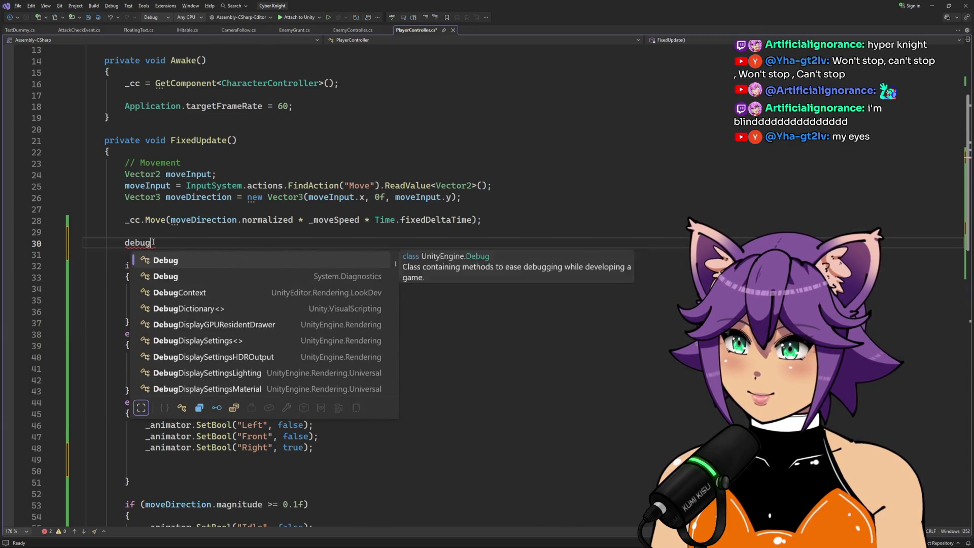
{"action": "key", "text": "Tab"}
{"action": "type", "text": ".logWa"}
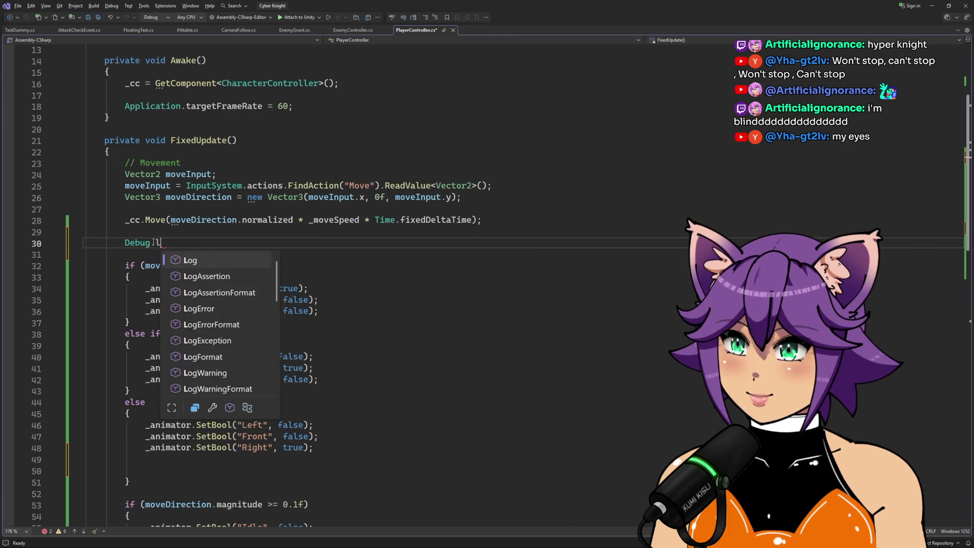
{"action": "key", "text": "Tab"}
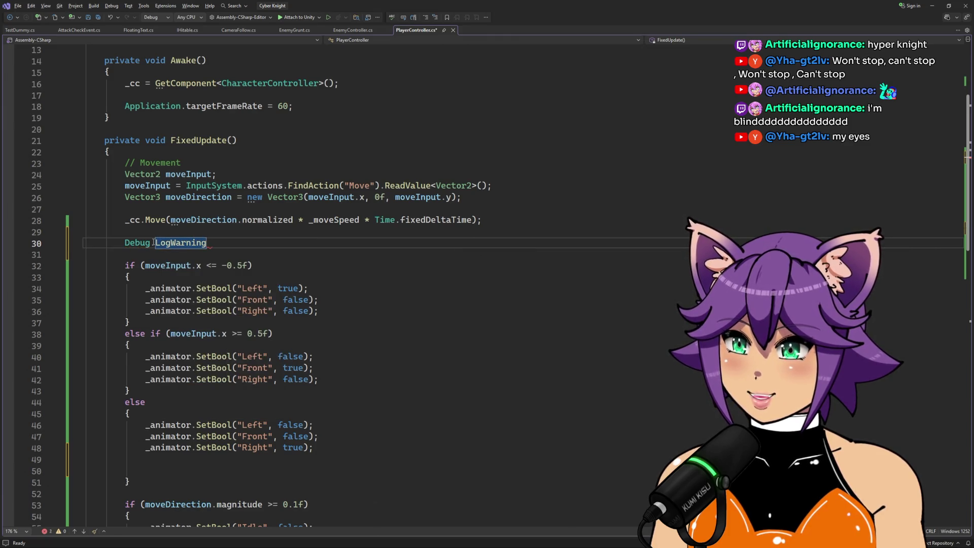
{"action": "type", "text": "(\""}
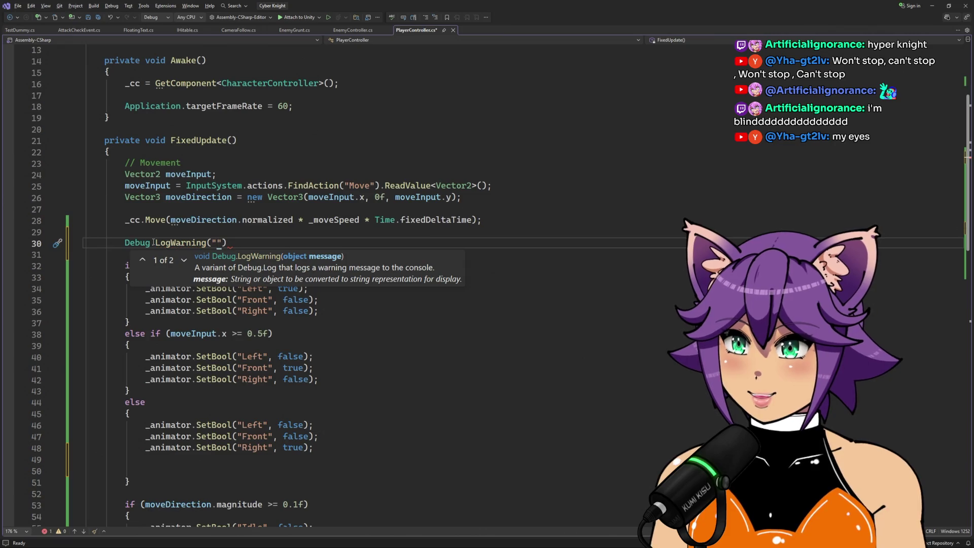
{"action": "key", "text": "BackSpace"}
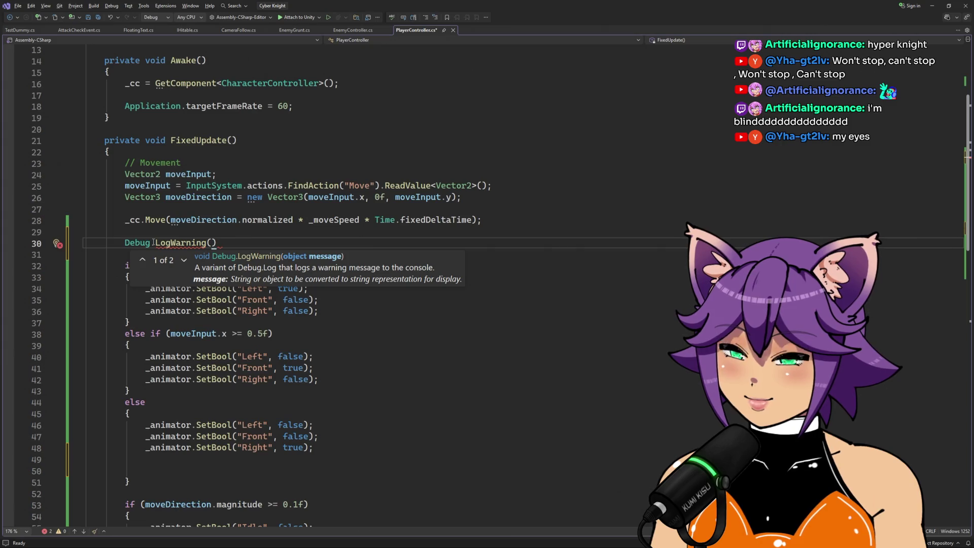
Step: Pass ToString(moveInput) as the warning's argument
{"action": "type", "text": "To"}
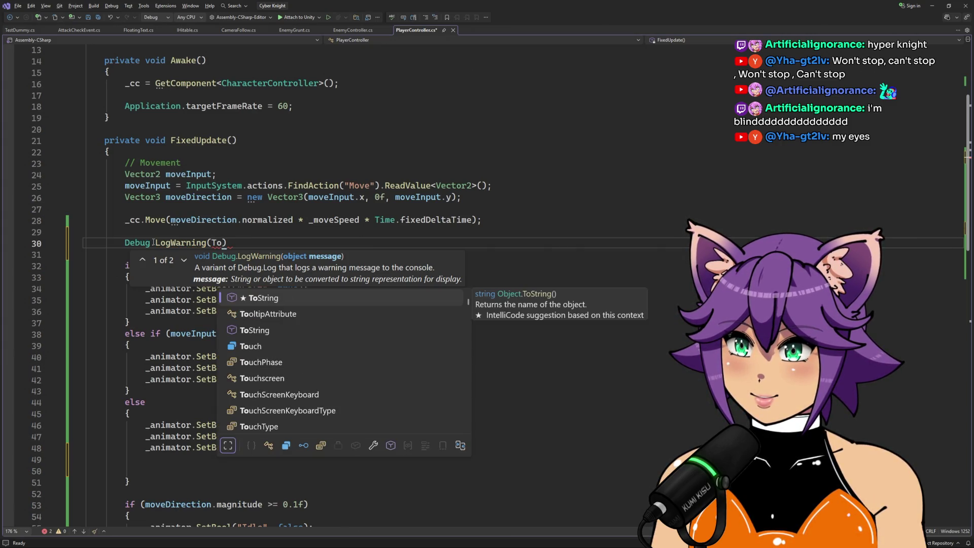
{"action": "key", "text": "Tab"}
{"action": "type", "text": "()"}
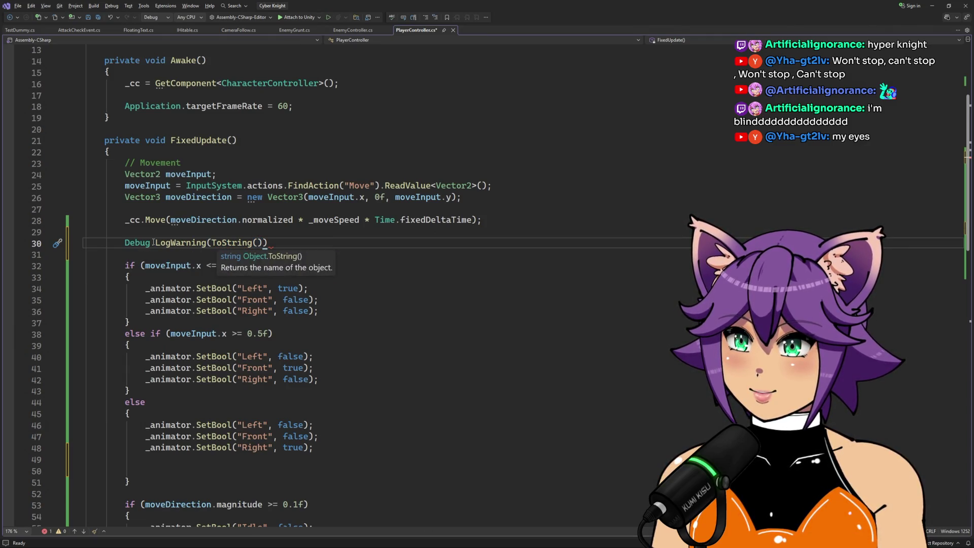
{"action": "key", "text": "Left"}
{"action": "type", "text": "p"}
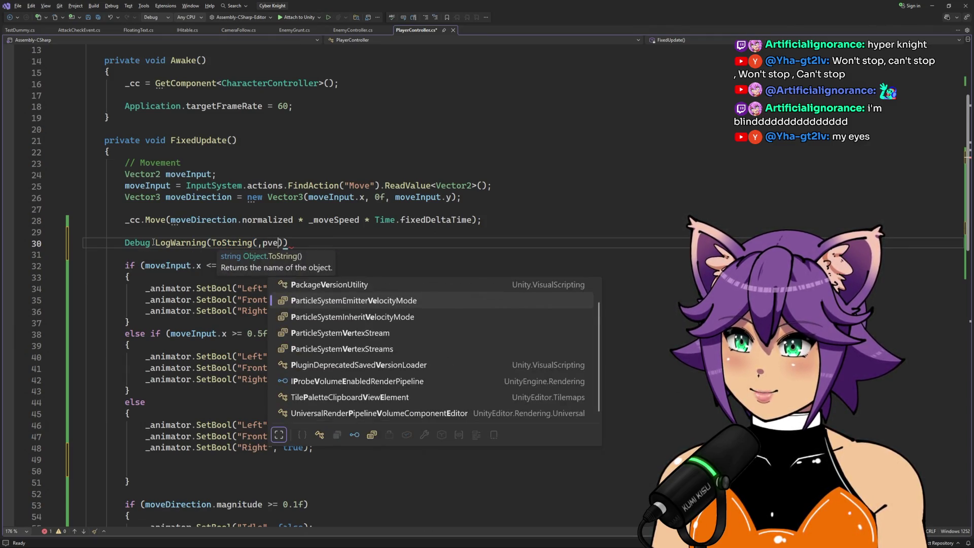
{"action": "key", "text": "BackSpace"}
{"action": "type", "text": "moveIn"}
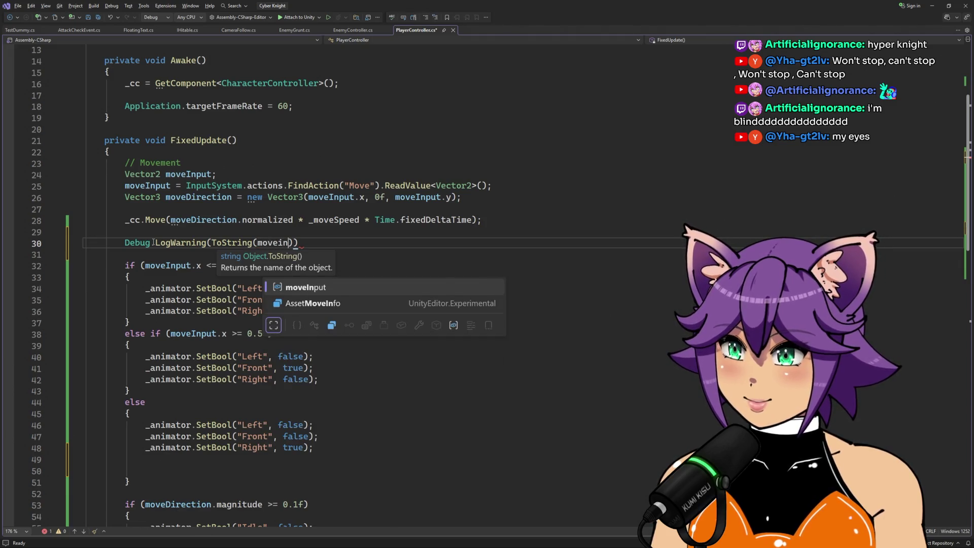
{"action": "key", "text": "Tab"}
{"action": "key", "text": "Right"}
{"action": "type", "text": ")"}
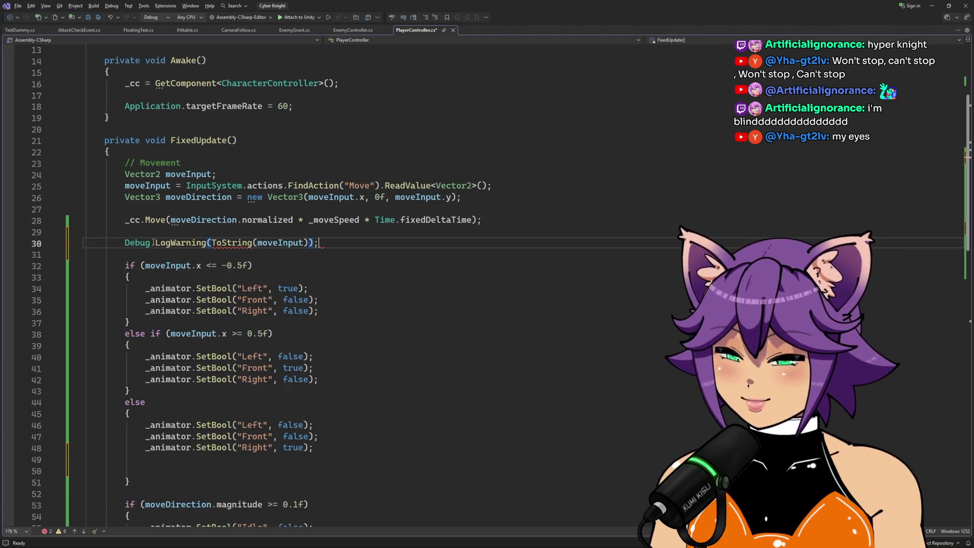
Step: Replace ToString(moveInput) with plain moveInput and save PlayerController.cs
{"action": "mouse_move", "coordinate": [226, 245]}
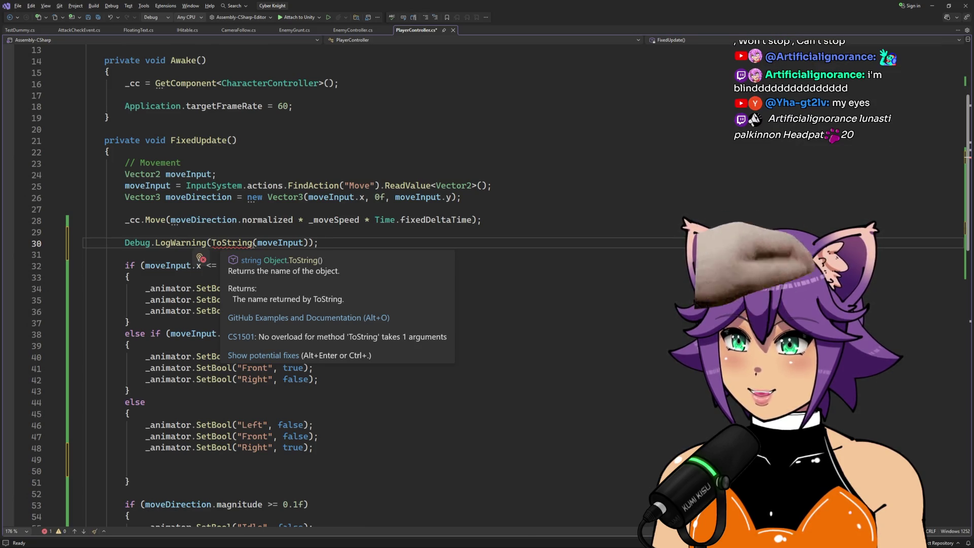
{"action": "left_click_drag", "start_coordinate": [308, 242], "coordinate": [214, 243]}
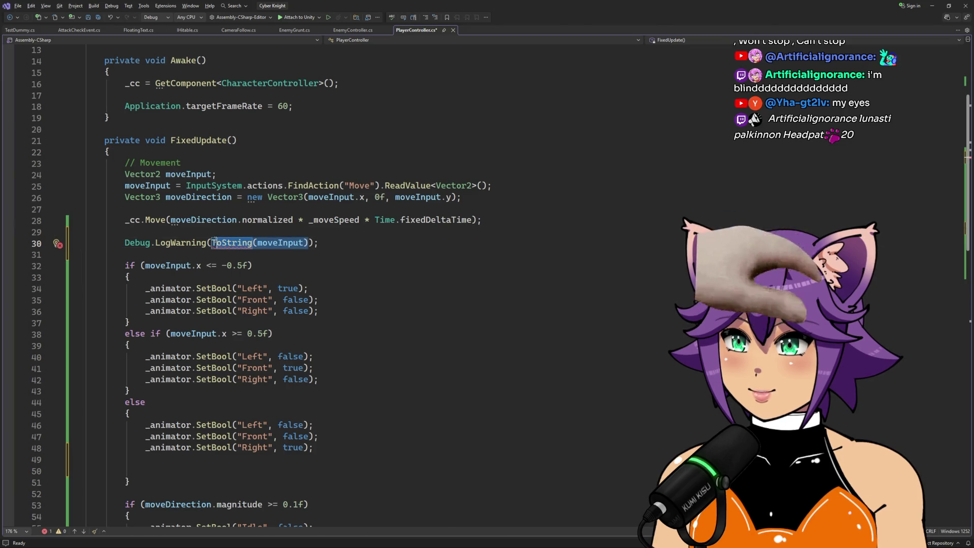
{"action": "type", "text": "moveInput"}
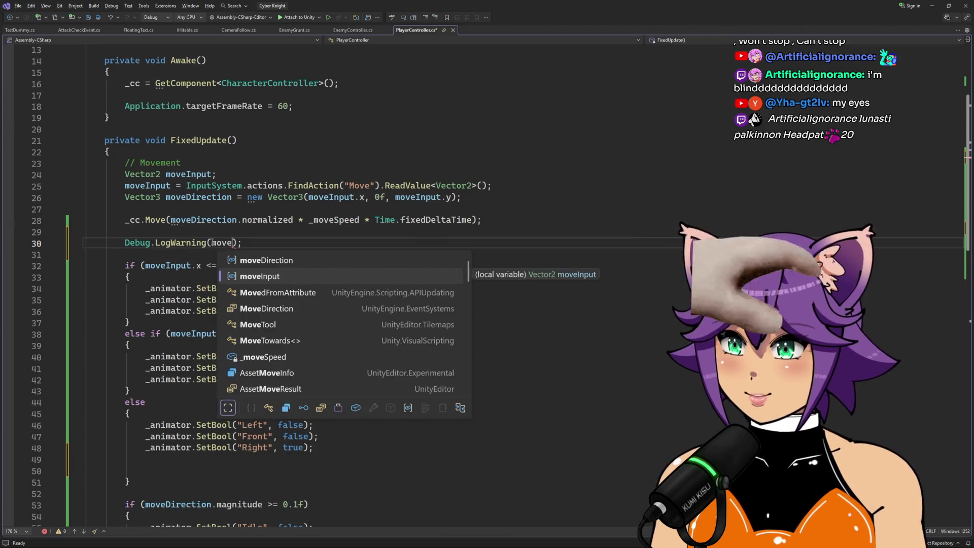
{"action": "key", "text": "ctrl+s"}
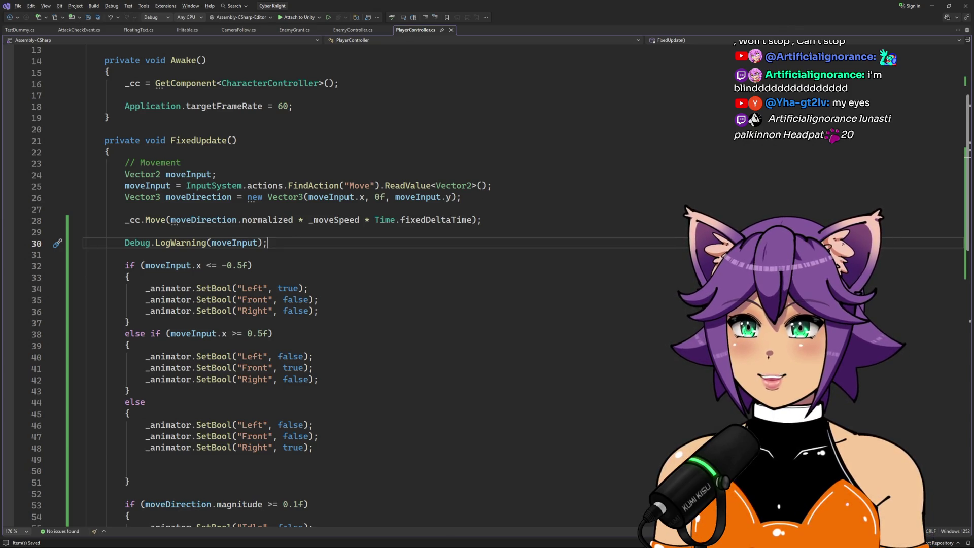
{"action": "key", "text": "alt+Tab"}
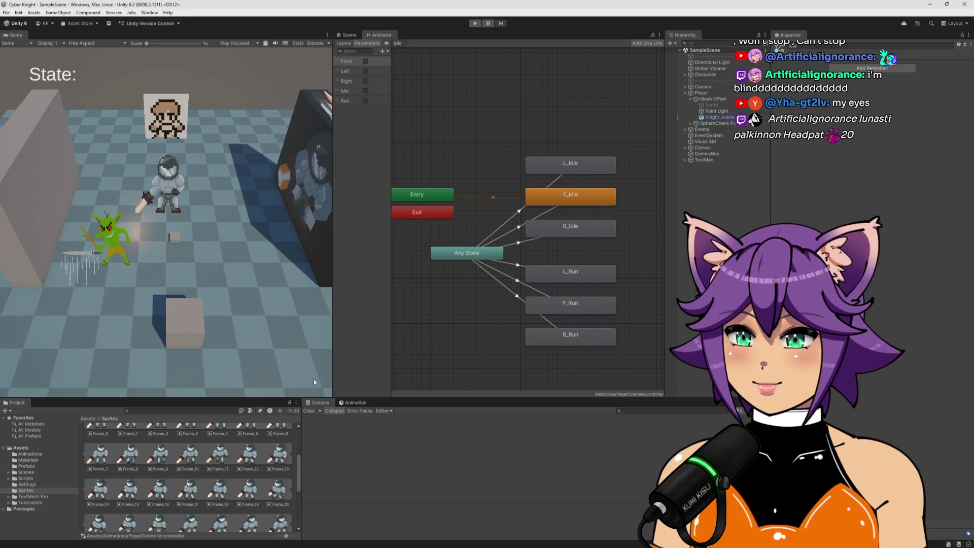
Step: Enter Play mode and run the knight down, left, up-left and right, pausing to idle
{"action": "left_click", "coordinate": [474, 25]}
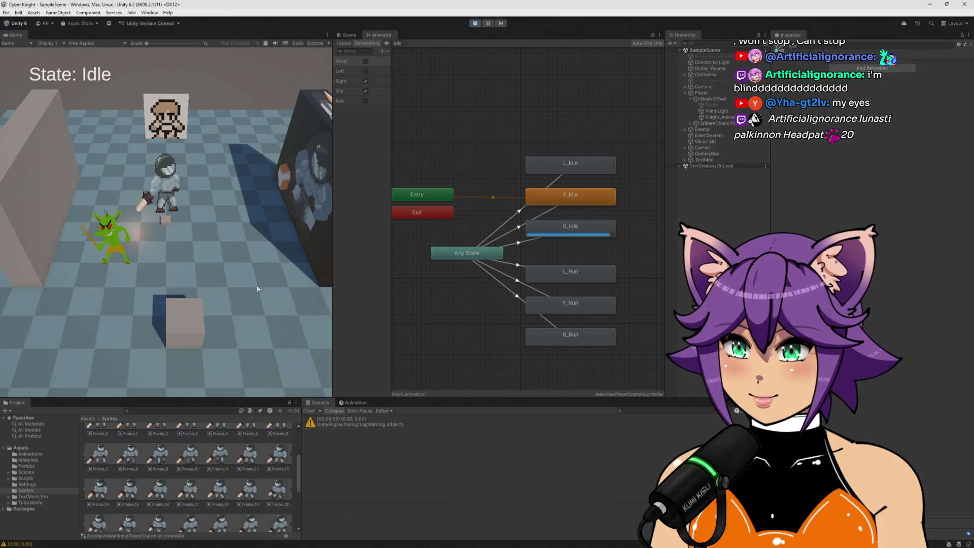
{"action": "key", "text": "s"}
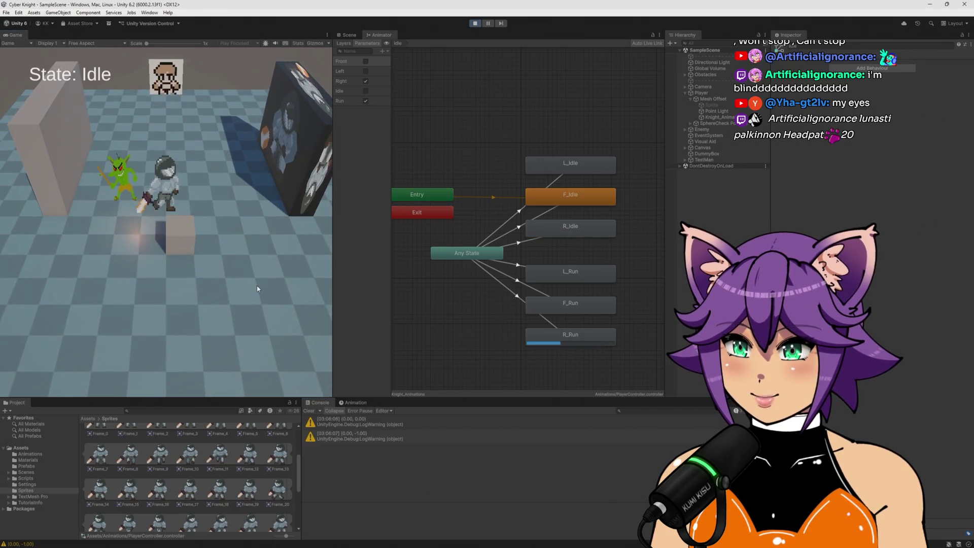
{"action": "key", "text": "s"}
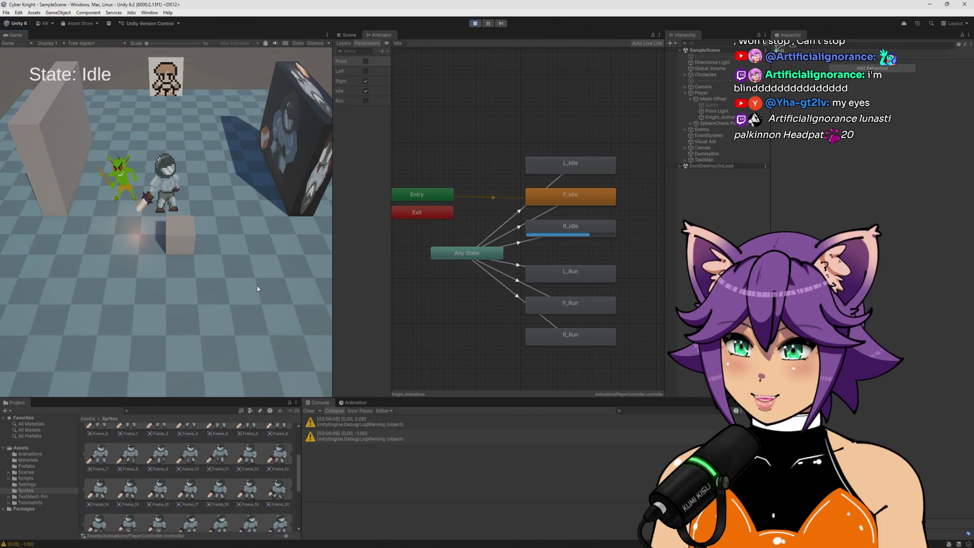
{"action": "key", "text": "s"}
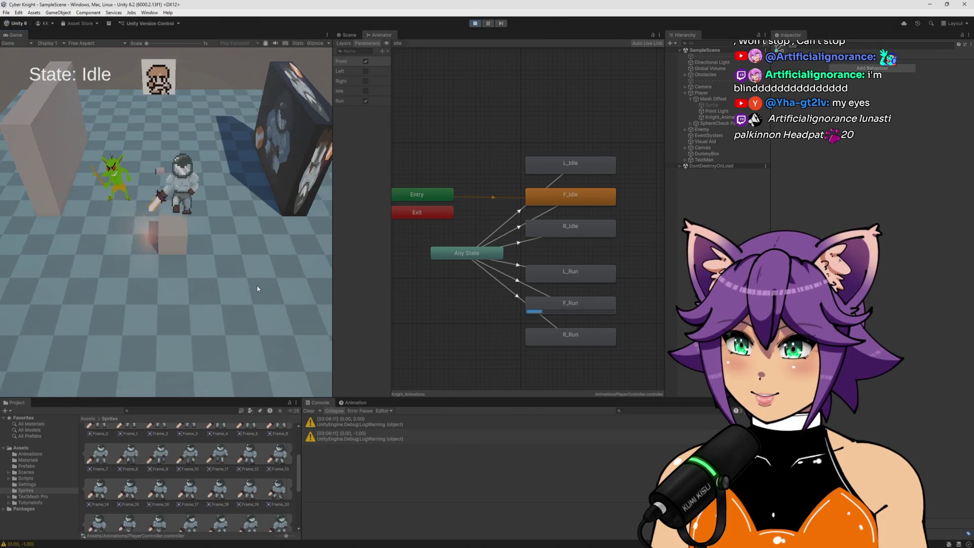
{"action": "key", "text": "d"}
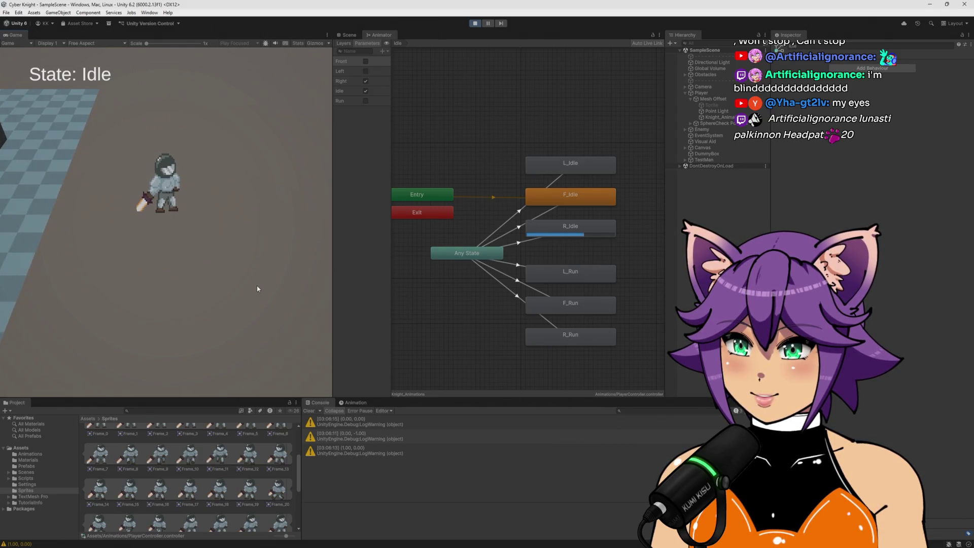
{"action": "key", "text": "s"}
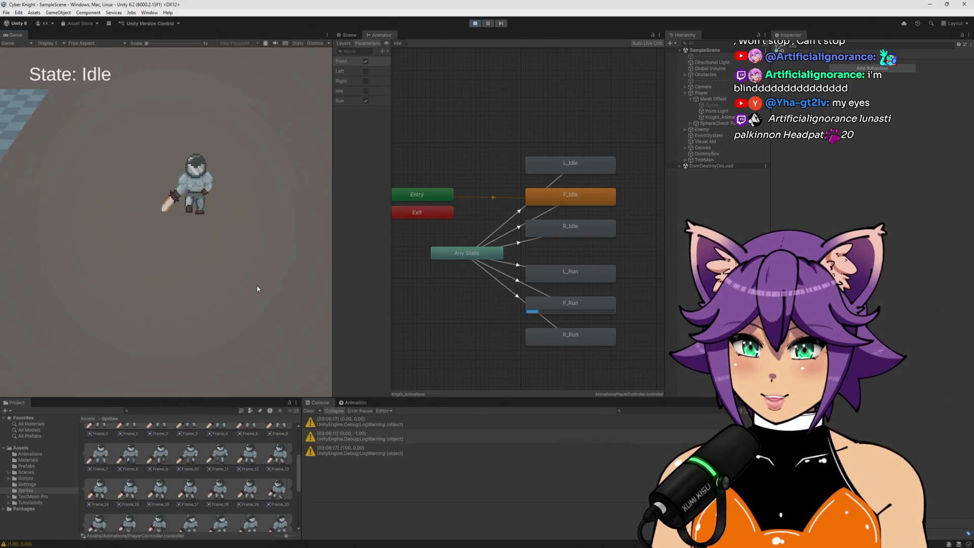
{"action": "key", "text": "a"}
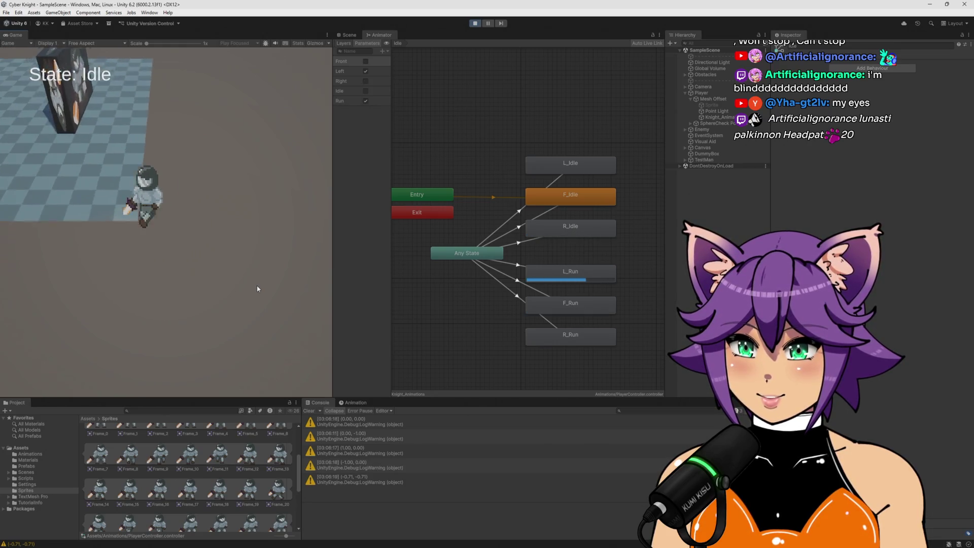
{"action": "key", "text": "w"}
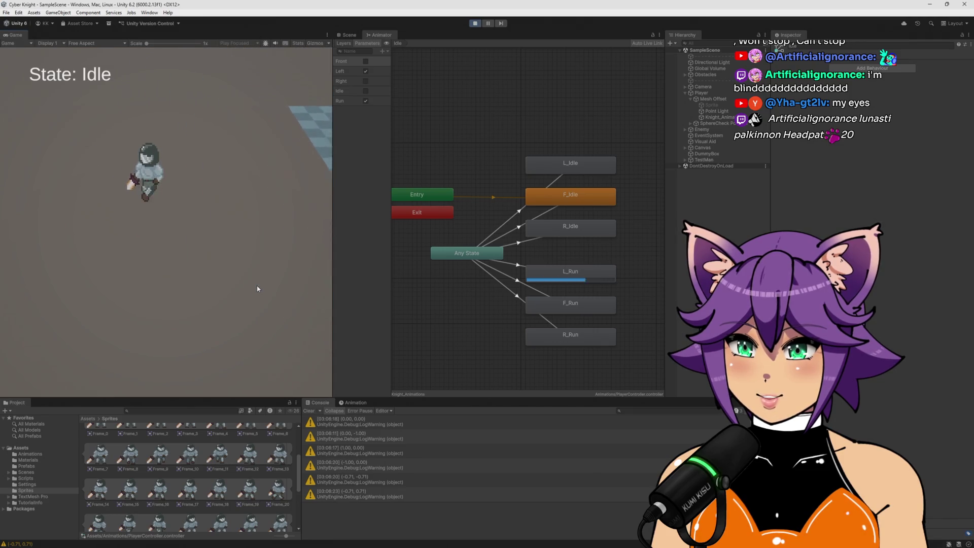
{"action": "key", "text": "d"}
{"action": "key", "text": "s"}
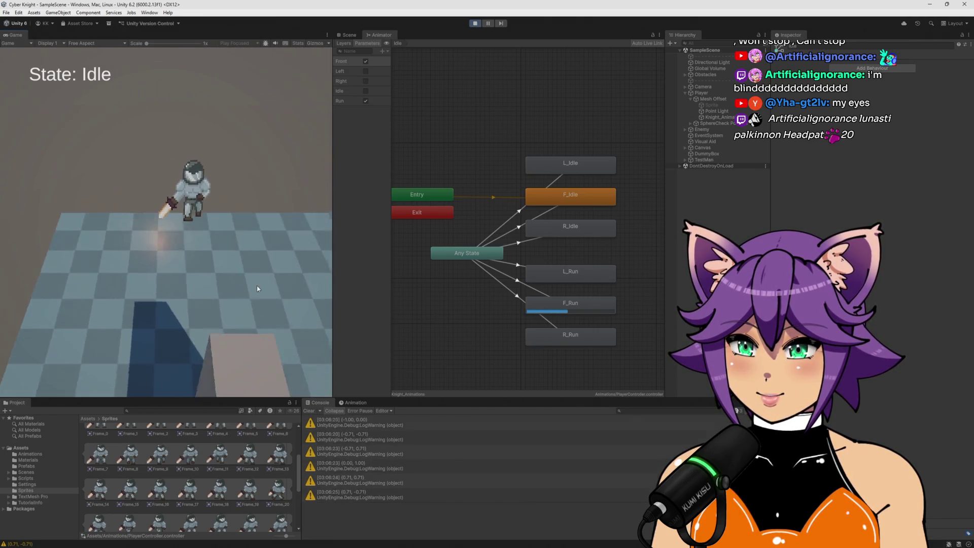
{"action": "key", "text": "a"}
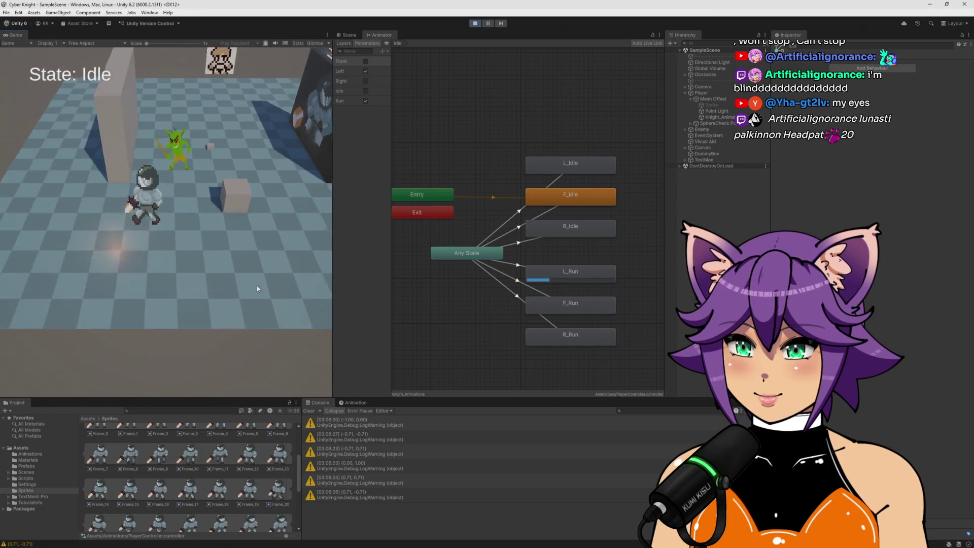
{"action": "key", "text": "w"}
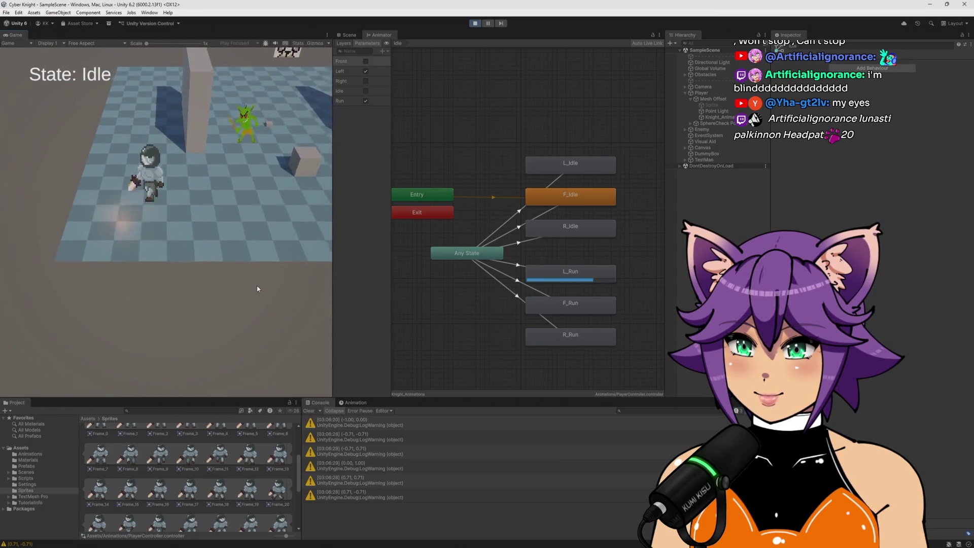
{"action": "key", "text": "s"}
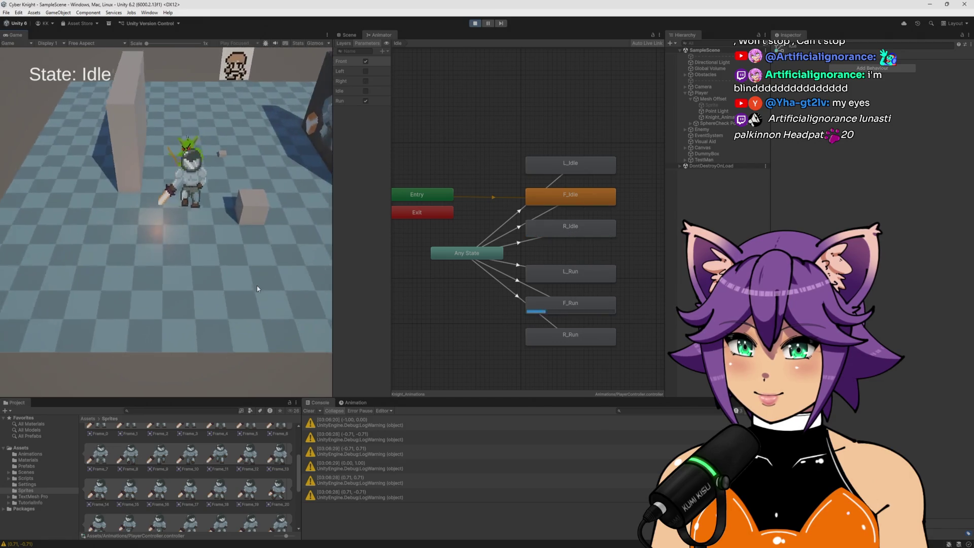
Step: Keep steering the knight left, right and toward the camera, then stop Play mode
{"action": "key", "text": "a"}
{"action": "key", "text": "w"}
{"action": "key", "text": "d"}
{"action": "key", "text": "s"}
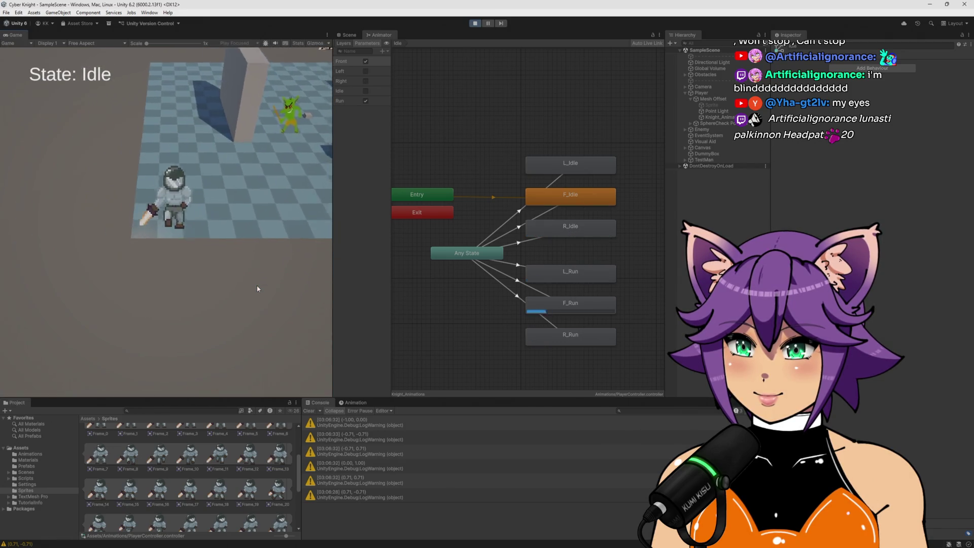
{"action": "key", "text": "d"}
{"action": "key", "text": "d"}
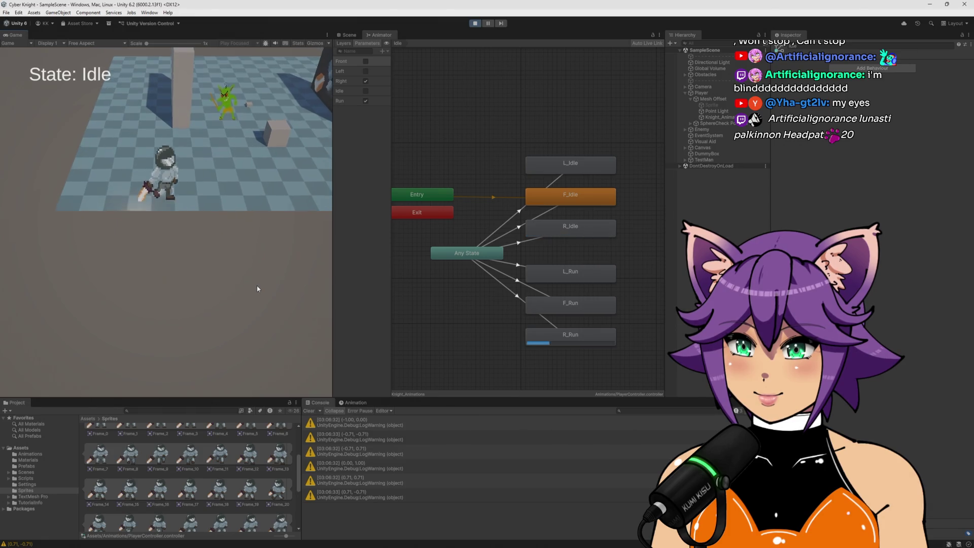
{"action": "key", "text": "a"}
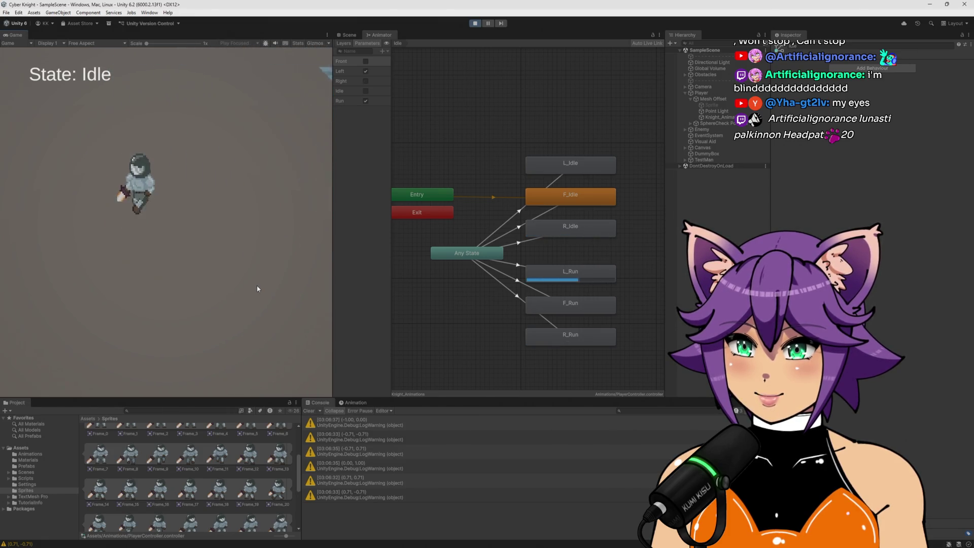
{"action": "key", "text": "w"}
{"action": "key", "text": "d"}
{"action": "key", "text": "s"}
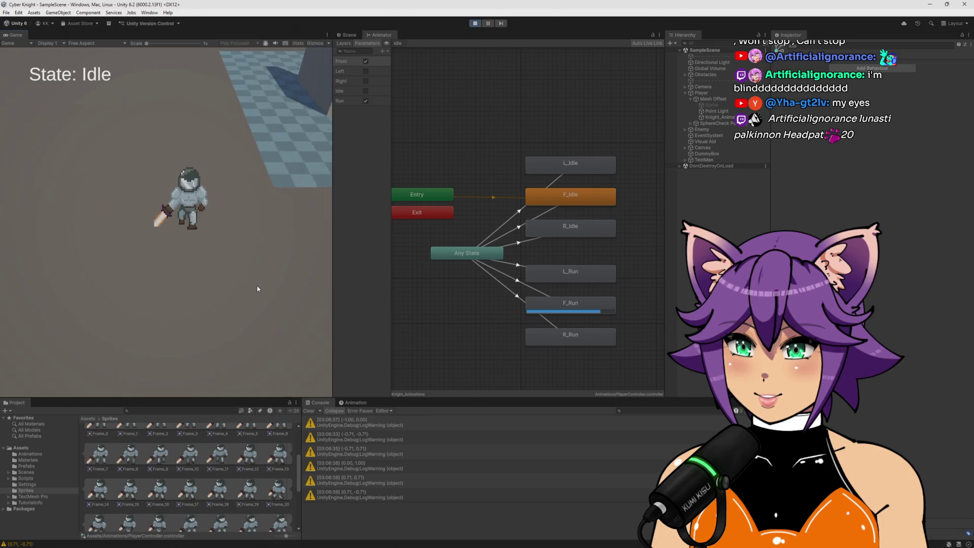
{"action": "key", "text": "d"}
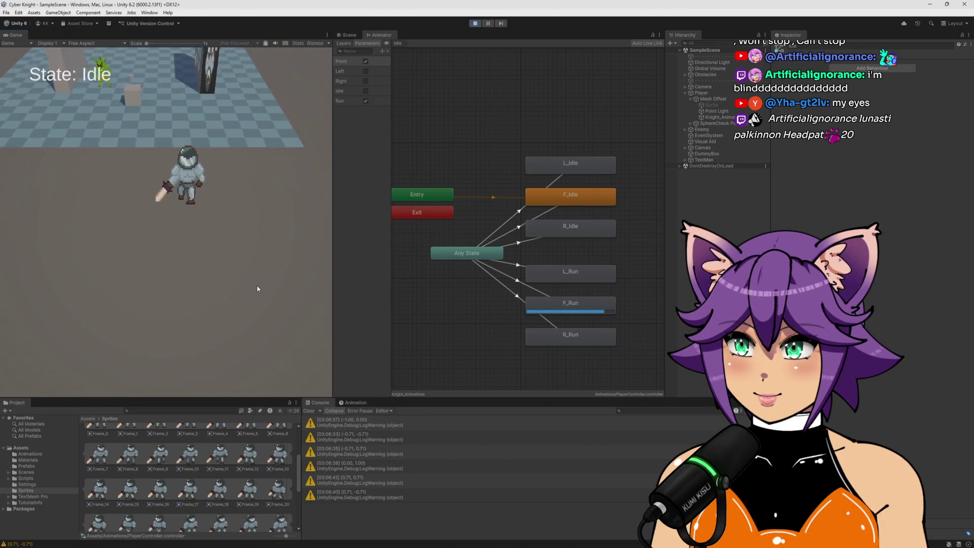
{"action": "key", "text": "a"}
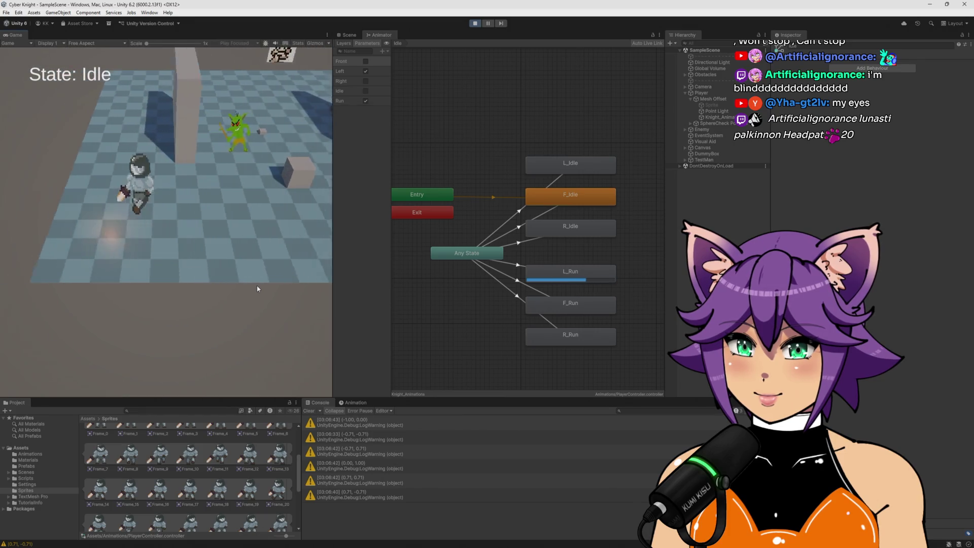
{"action": "key", "text": "d"}
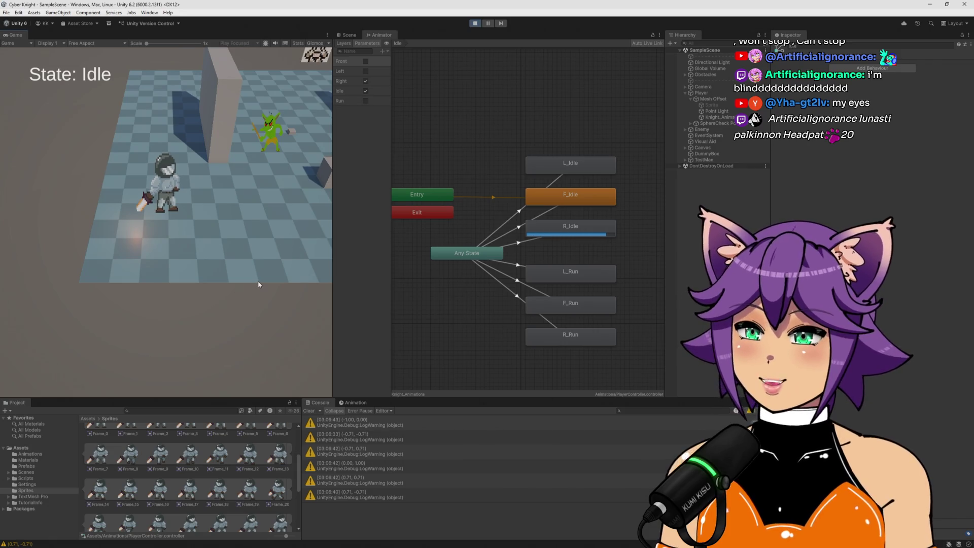
{"action": "left_click", "coordinate": [475, 24]}
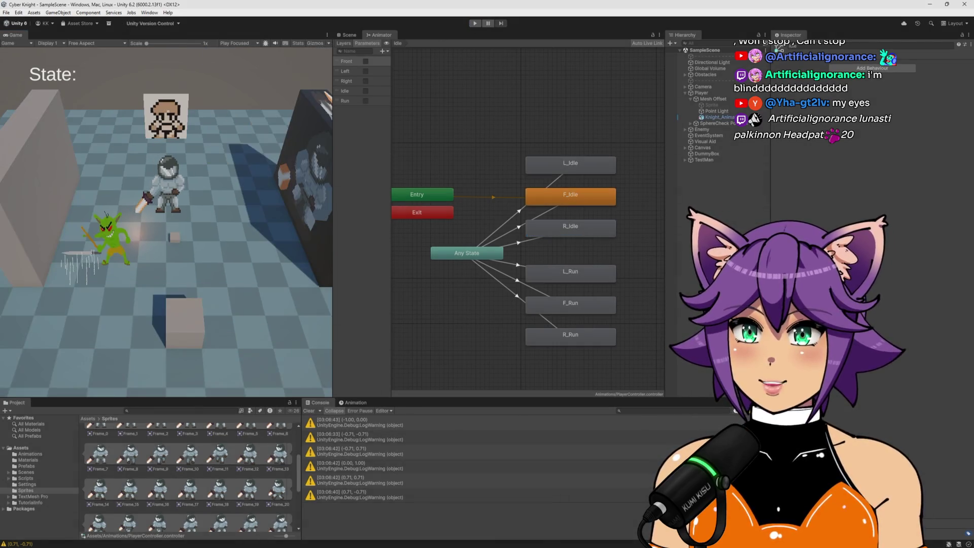
Step: Make the warning log moveInput.normalized, save the script, and enter Play mode in Unity
{"action": "key", "text": "alt+Tab"}
{"action": "left_click", "coordinate": [258, 238]}
{"action": "type", "text": ".norm);"}
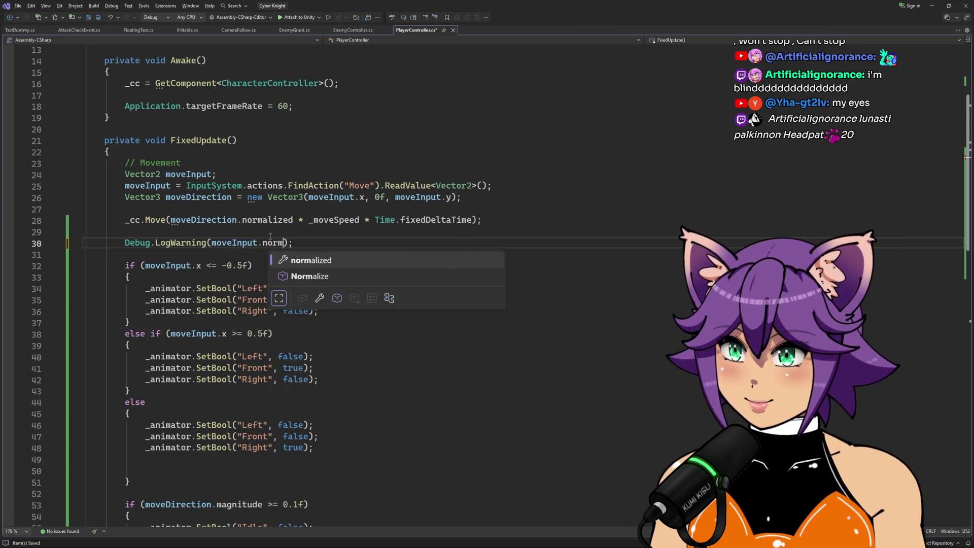
{"action": "key", "text": "Tab"}
{"action": "key", "text": "ctrl+s"}
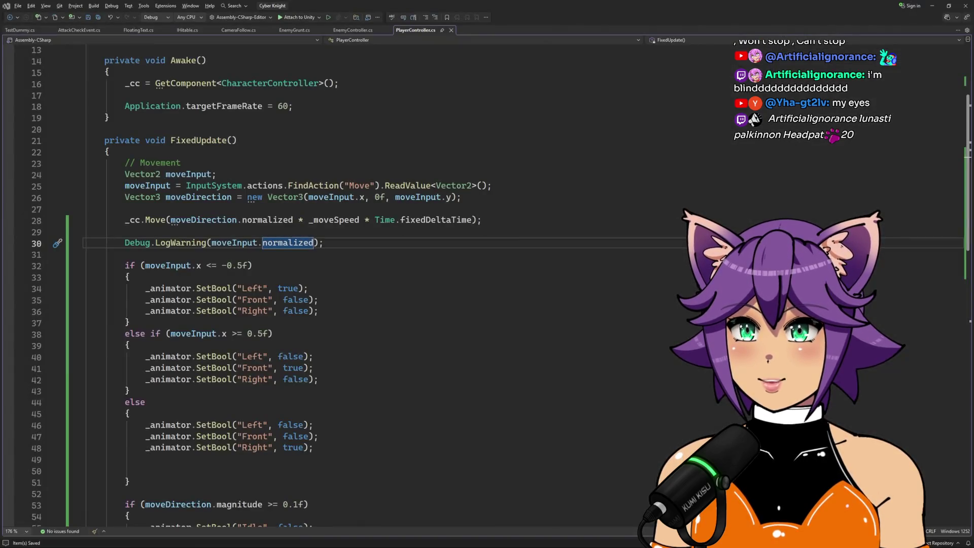
{"action": "key", "text": "alt+Tab"}
{"action": "left_click", "coordinate": [475, 24]}
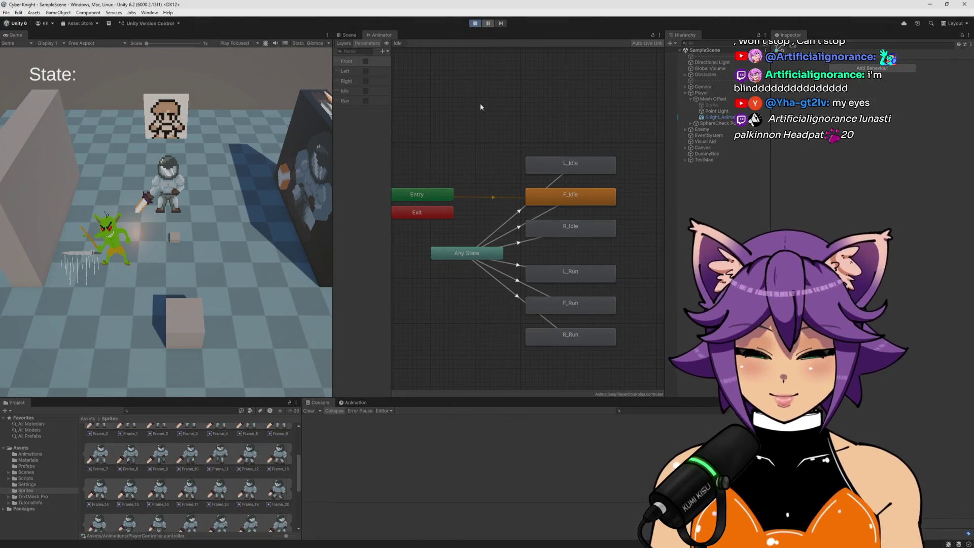
Step: Run the knight in every WASD direction, checking L_Run, F_Run and R_Run, then stop playing
{"action": "key", "text": "d"}
{"action": "key", "text": "s"}
{"action": "key", "text": "a"}
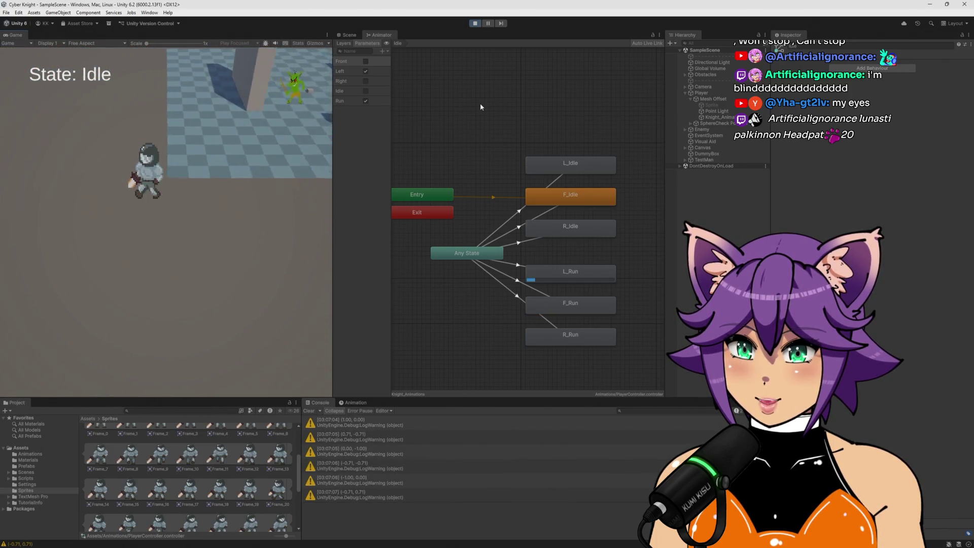
{"action": "key", "text": "w"}
{"action": "key", "text": "d"}
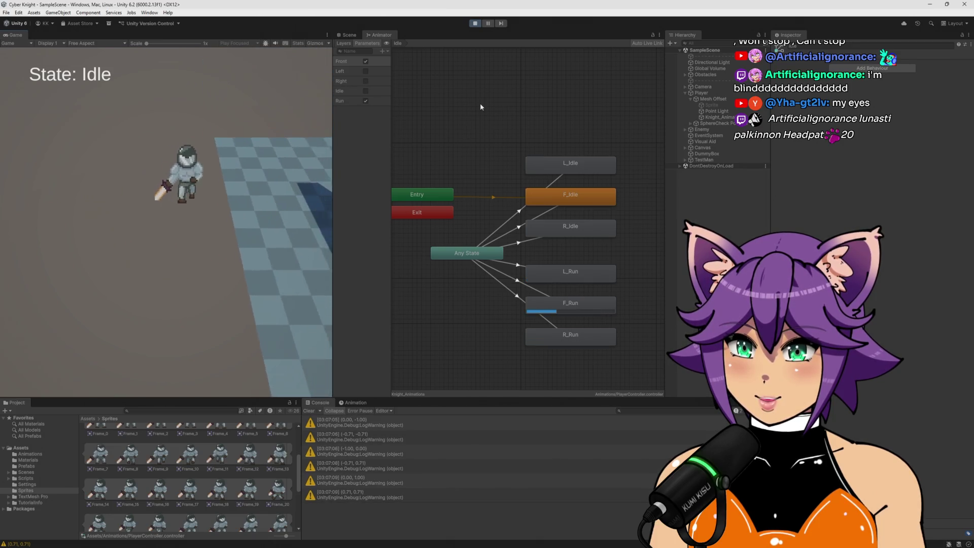
{"action": "key", "text": "s"}
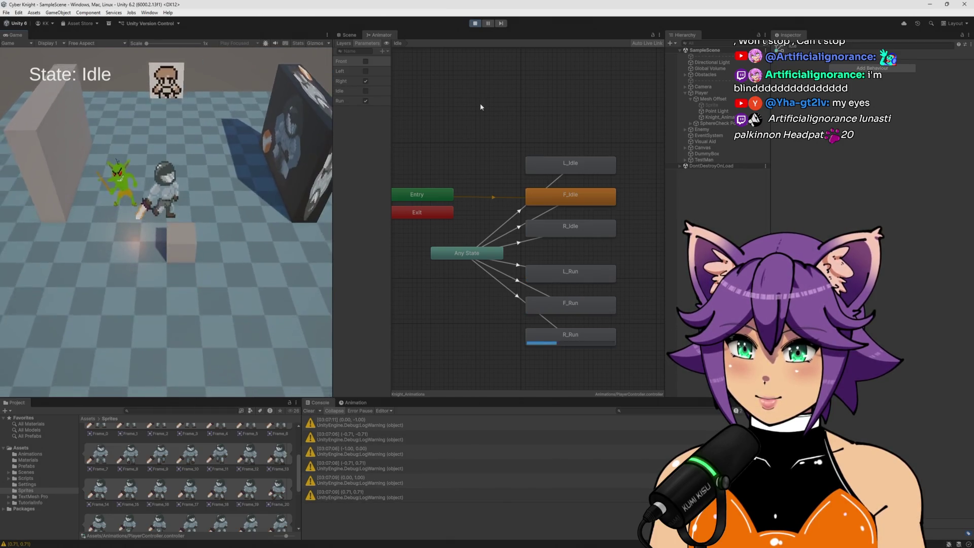
{"action": "key", "text": "a"}
{"action": "key", "text": "s"}
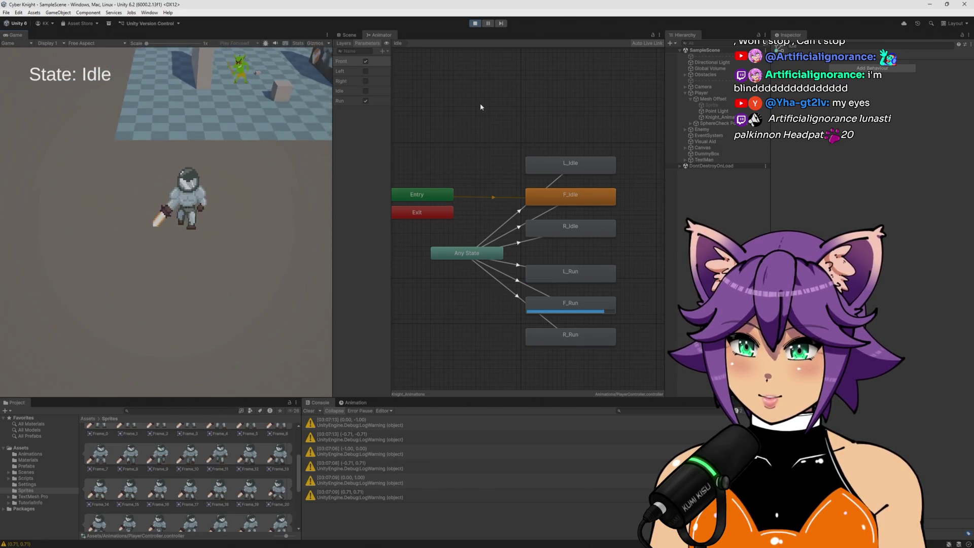
{"action": "key", "text": "w"}
{"action": "key", "text": "s"}
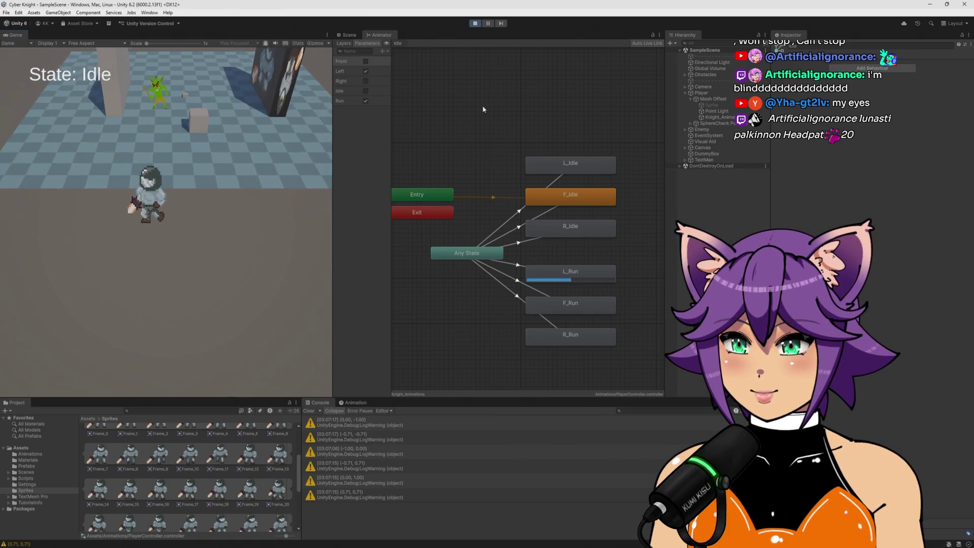
{"action": "key", "text": "d"}
{"action": "left_click", "coordinate": [476, 23]}
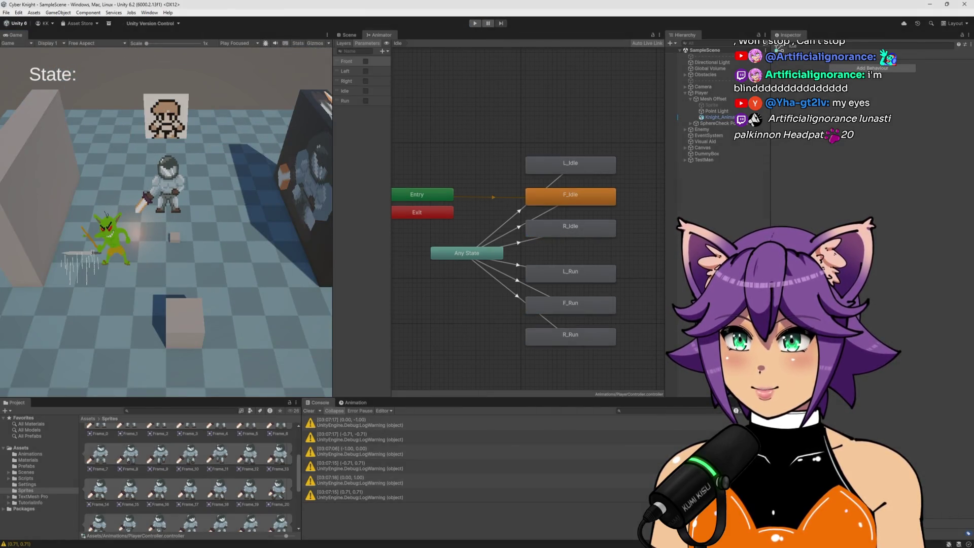
{"action": "key", "text": "alt+Tab"}
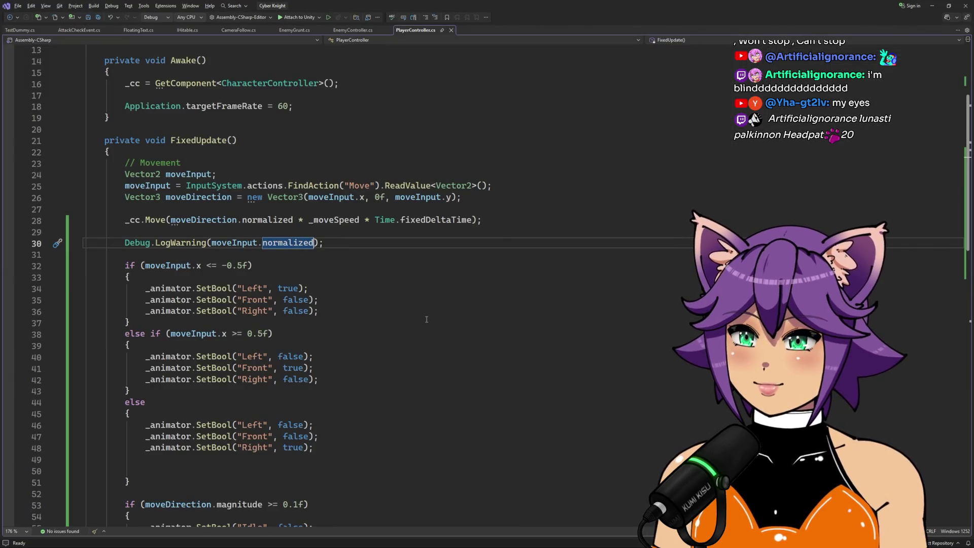
Step: Remove .normalized so the warning on line 30 logs raw moveInput
{"action": "left_click", "coordinate": [331, 239]}
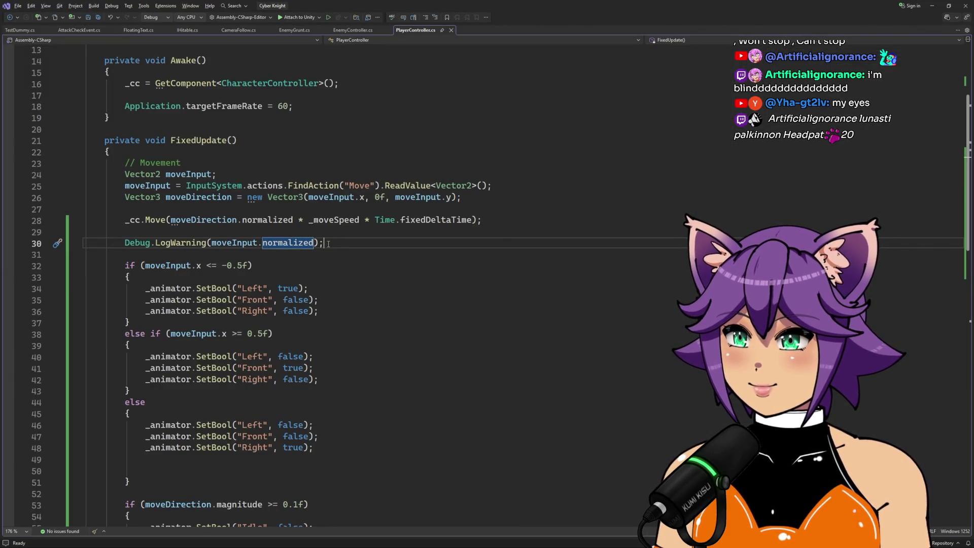
{"action": "double_click", "coordinate": [303, 243]}
{"action": "key", "text": "BackSpace"}
{"action": "key", "text": "BackSpace"}
{"action": "left_click", "coordinate": [319, 245]}
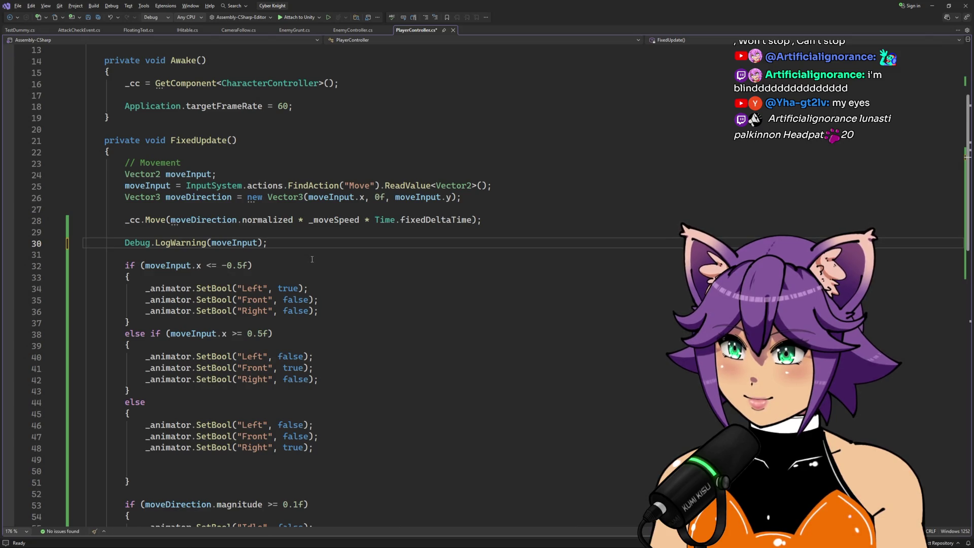
Step: Change the left and right thresholds to -0.71f and 0.71f and save
{"action": "left_click", "coordinate": [242, 267]}
{"action": "key", "text": "BackSpace"}
{"action": "type", "text": "71"}
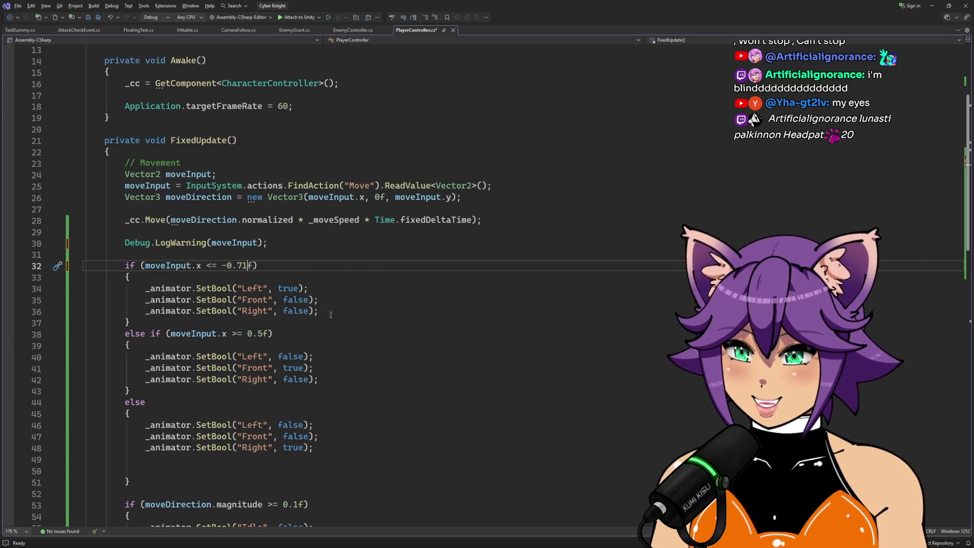
{"action": "left_click", "coordinate": [259, 333]}
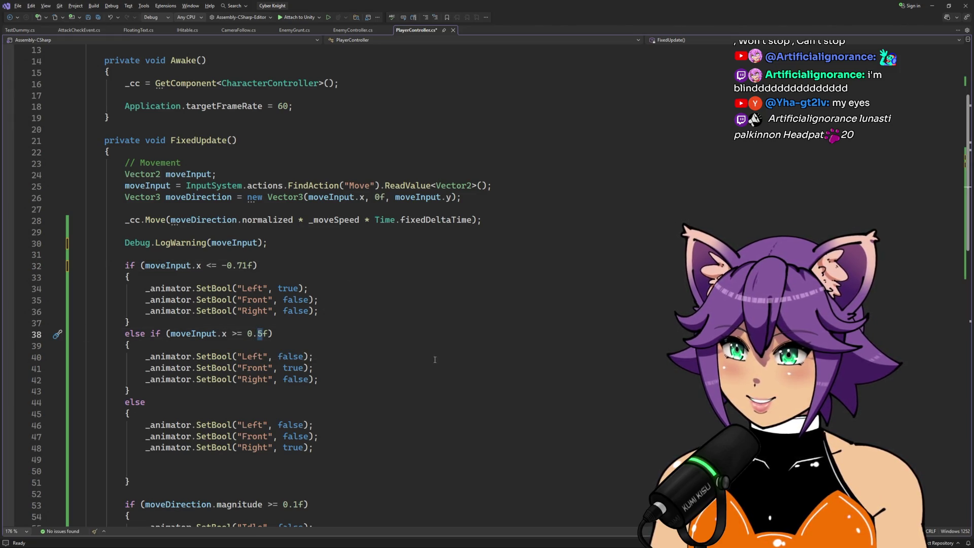
{"action": "type", "text": "71"}
{"action": "left_click", "coordinate": [431, 313]}
{"action": "key", "text": "ctrl+s"}
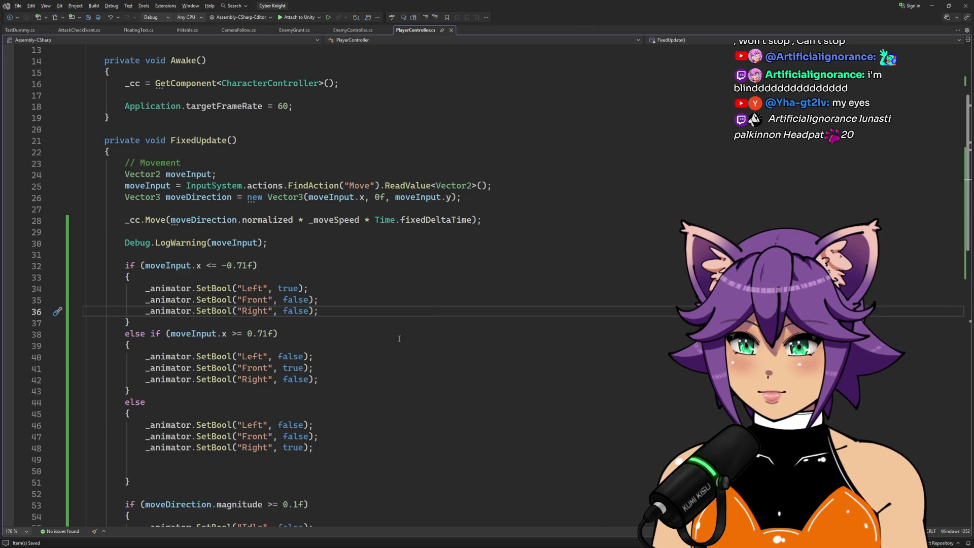
{"action": "key", "text": "alt+Tab"}
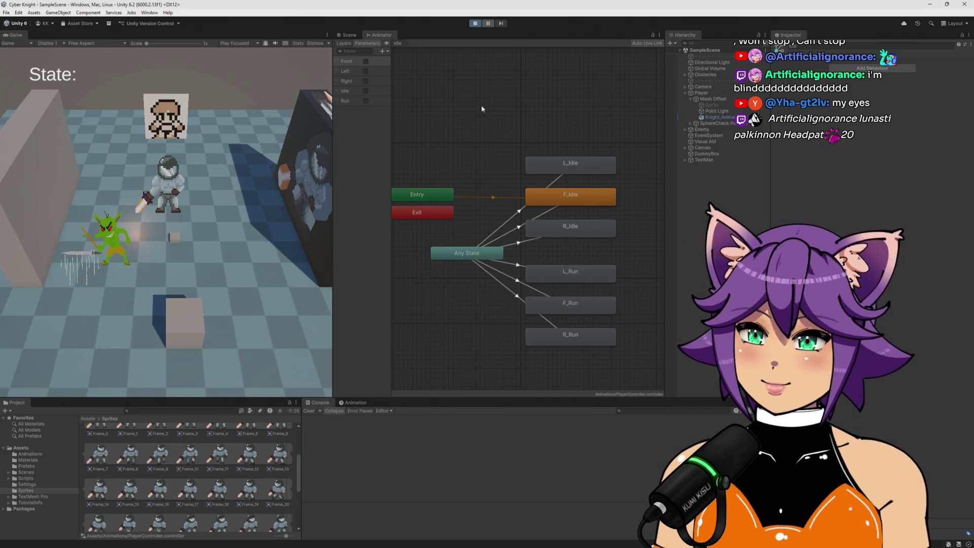
Step: Run the knight right, left, up and down, letting it idle between moves, then stop with Ctrl+P
{"action": "key", "text": "d"}
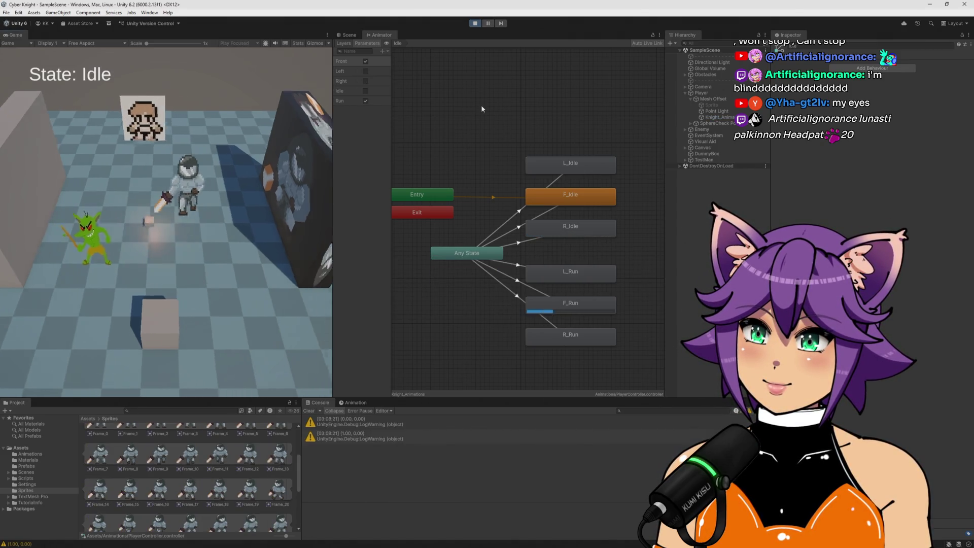
{"action": "key", "text": "s"}
{"action": "key", "text": "a"}
{"action": "key", "text": "w"}
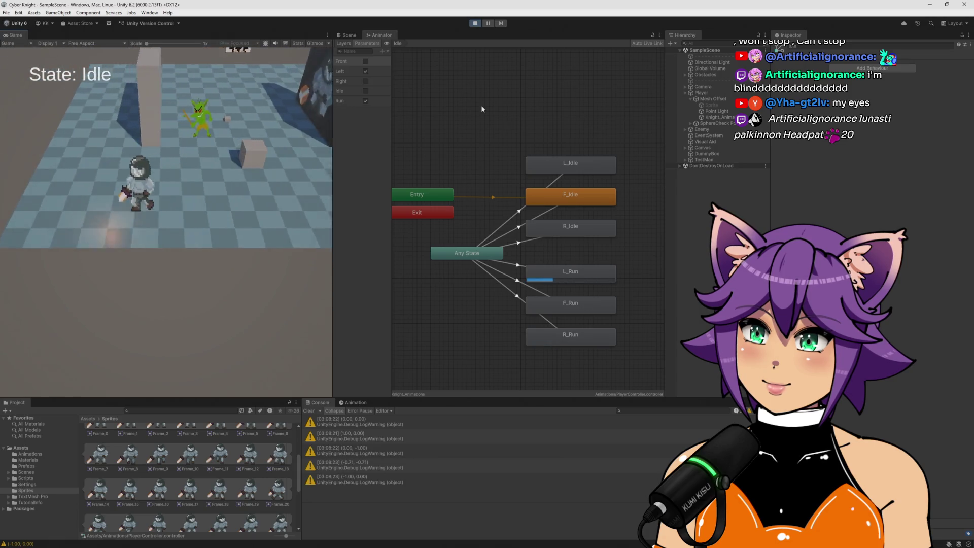
{"action": "key", "text": "w"}
{"action": "key", "text": "a"}
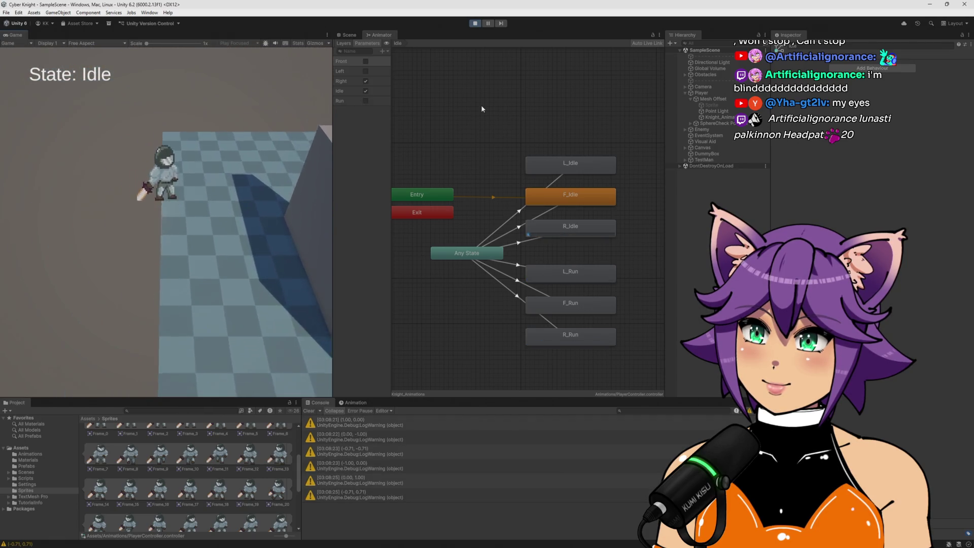
{"action": "key", "text": "d"}
{"action": "key", "text": "a"}
{"action": "key", "text": "d"}
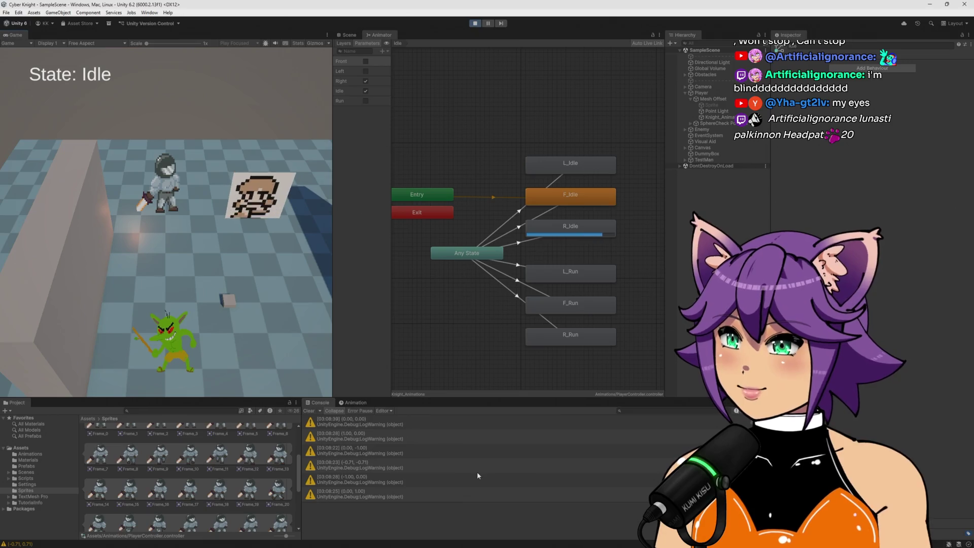
{"action": "key", "text": "ctrl+p"}
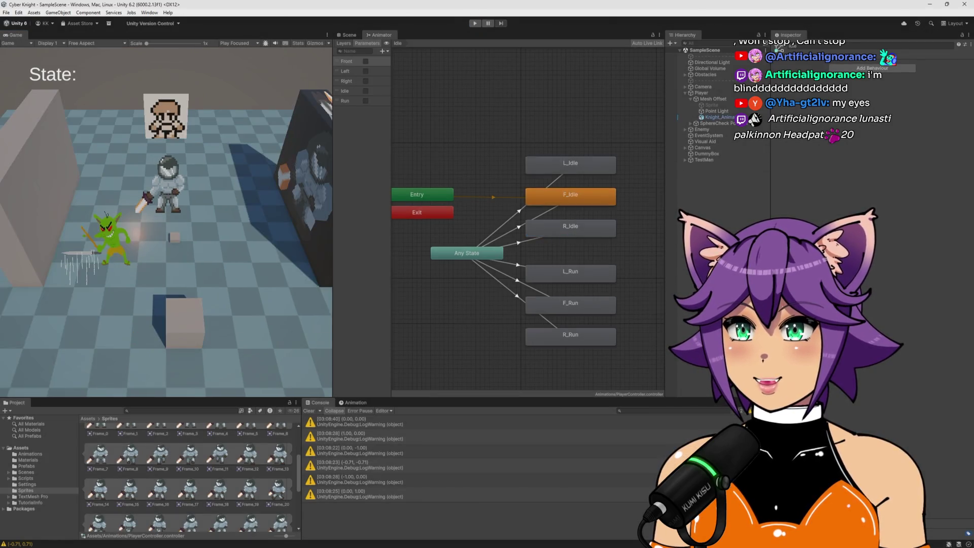
{"action": "key", "text": "alt+Tab"}
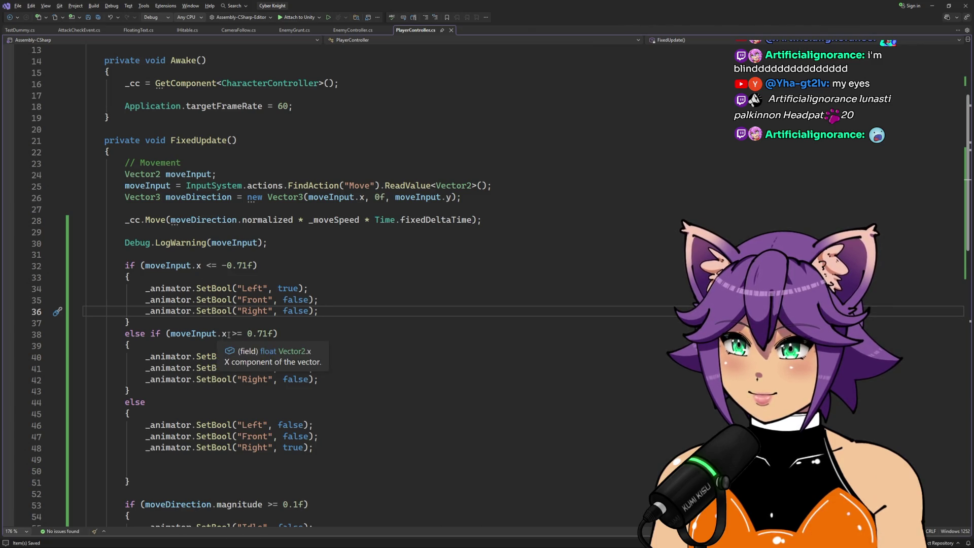
Step: In the moveInput.x >= 0.71 branch, set Front to false and Right to true
{"action": "left_click_drag", "start_coordinate": [231, 333], "coordinate": [264, 334]}
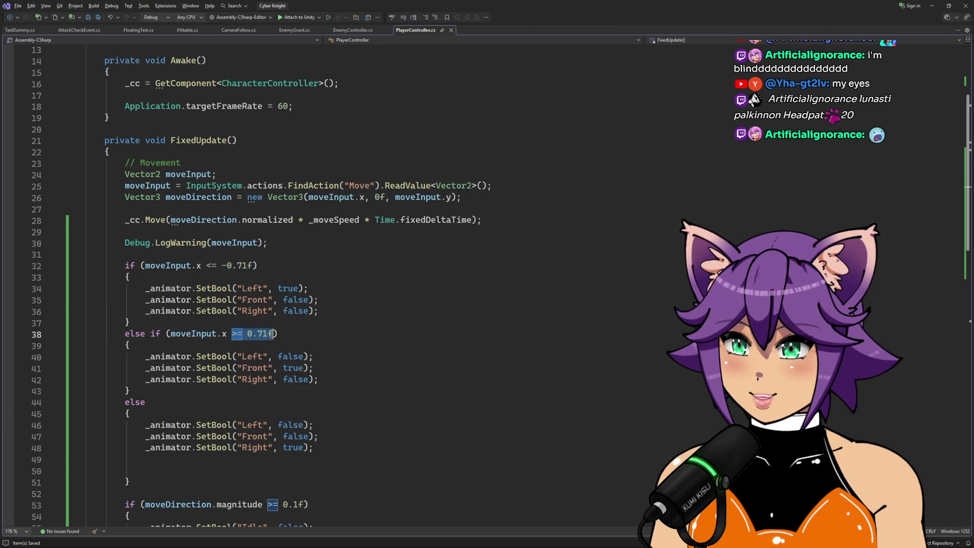
{"action": "left_click", "coordinate": [316, 334]}
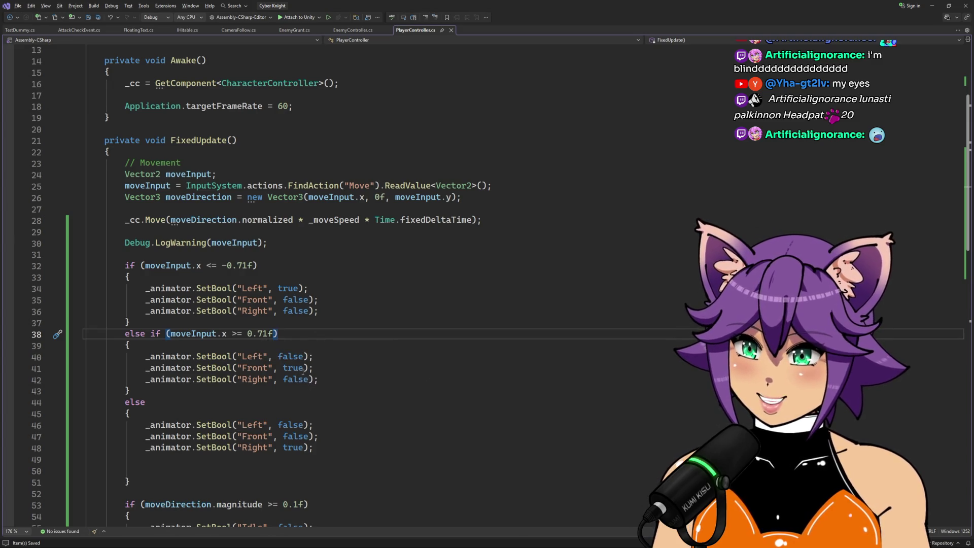
{"action": "double_click", "coordinate": [304, 368]}
{"action": "type", "text": "fals"}
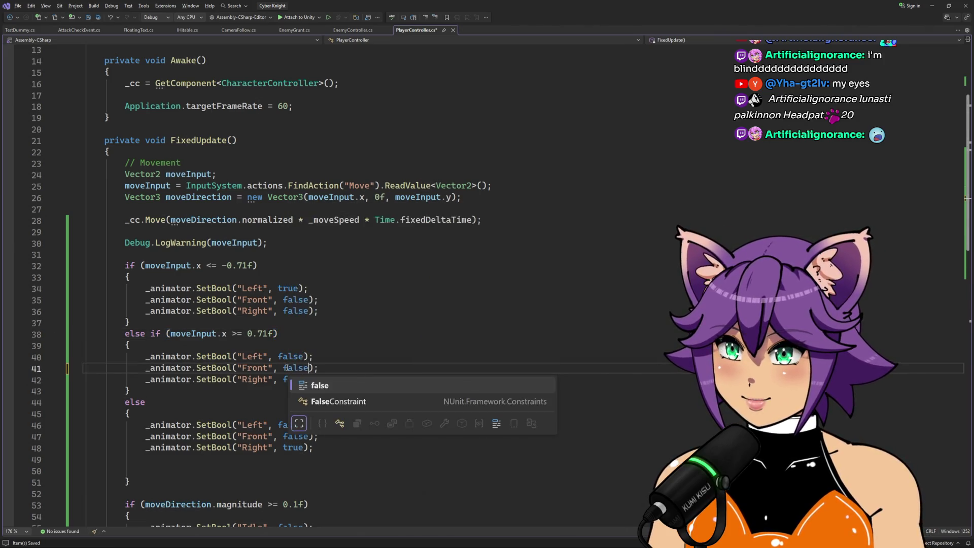
{"action": "key", "text": "Tab"}
{"action": "left_click", "coordinate": [289, 379]}
{"action": "double_click", "coordinate": [289, 379]}
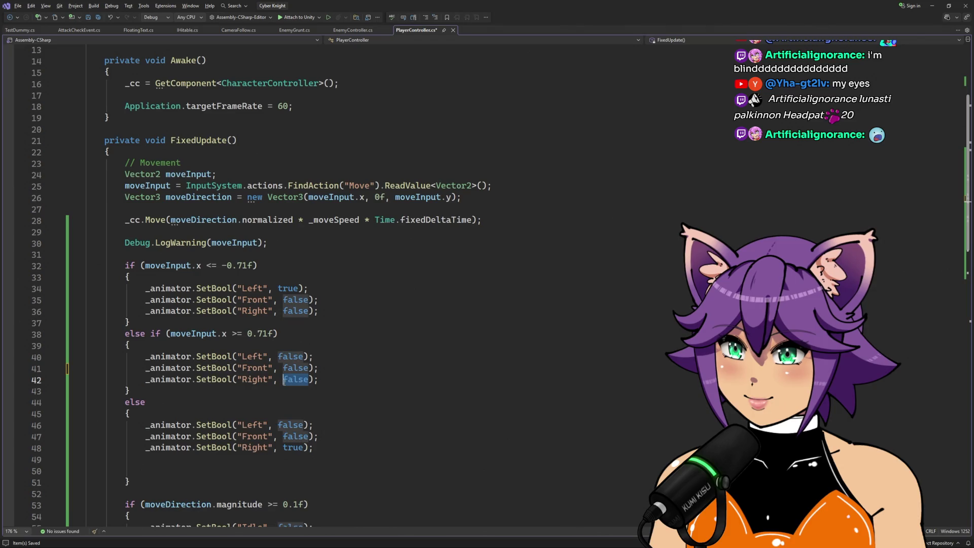
{"action": "type", "text": "true"}
{"action": "left_click", "coordinate": [247, 346]}
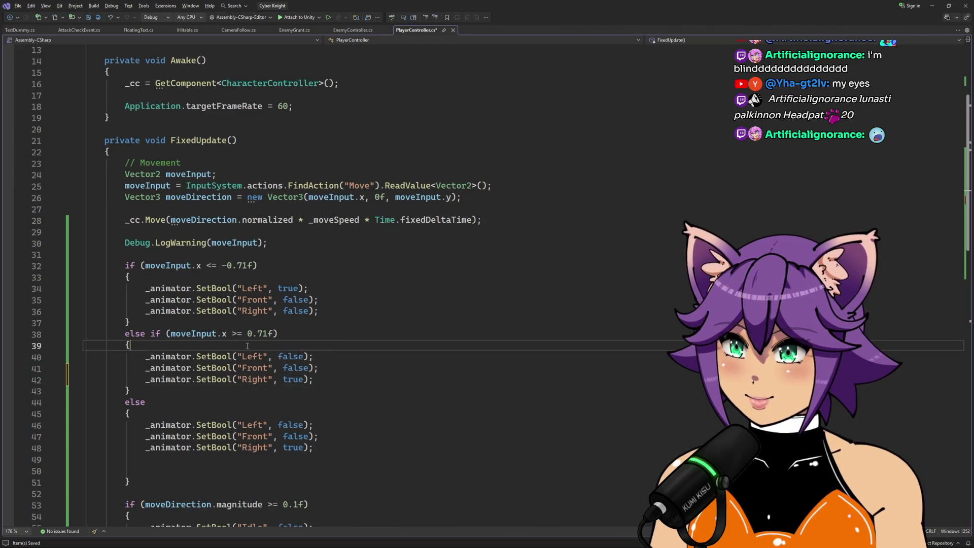
Step: In the else branch set Front true and Right false, save, and enter Play mode
{"action": "double_click", "coordinate": [286, 437]}
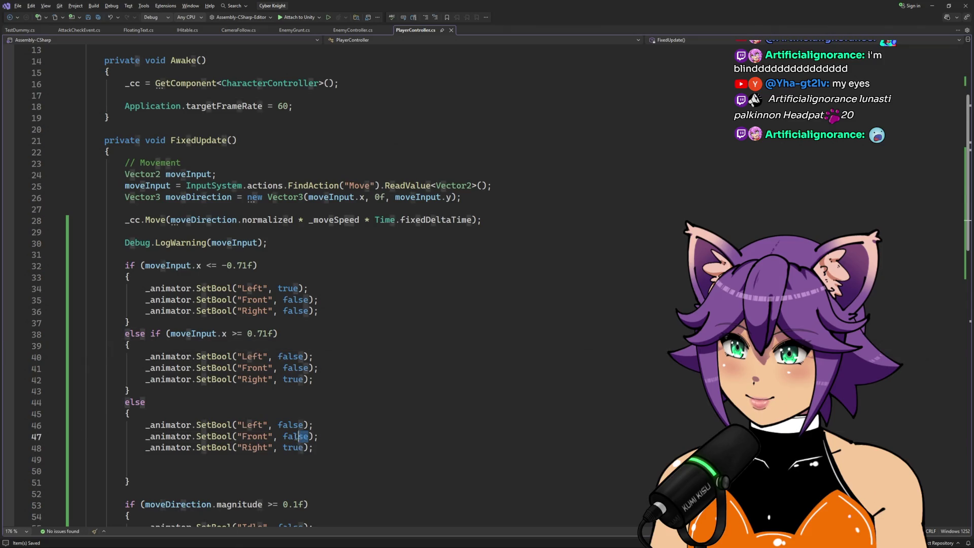
{"action": "type", "text": "true"}
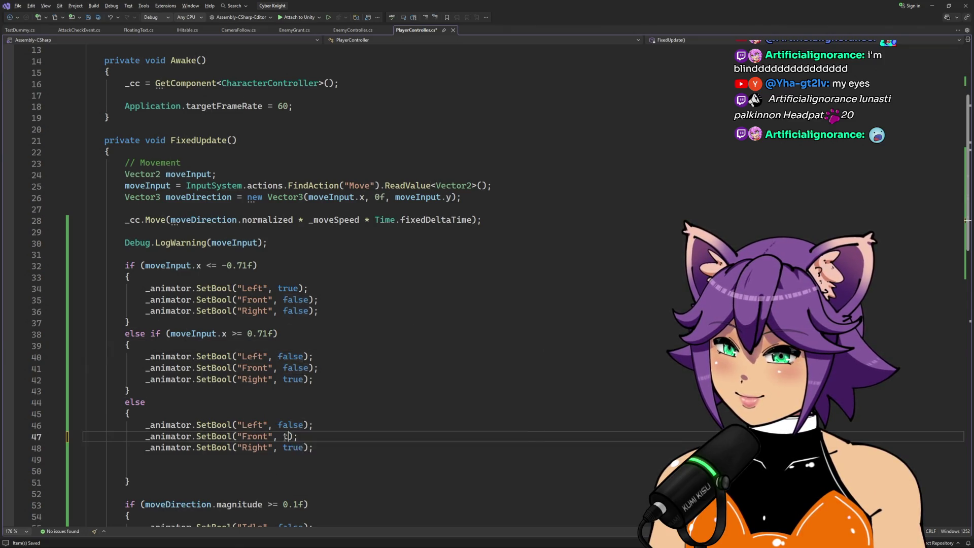
{"action": "key", "text": "Escape"}
{"action": "double_click", "coordinate": [293, 448]}
{"action": "type", "text": "fals"}
{"action": "key", "text": "Tab"}
{"action": "left_click", "coordinate": [256, 414]}
{"action": "key", "text": "ctrl+s"}
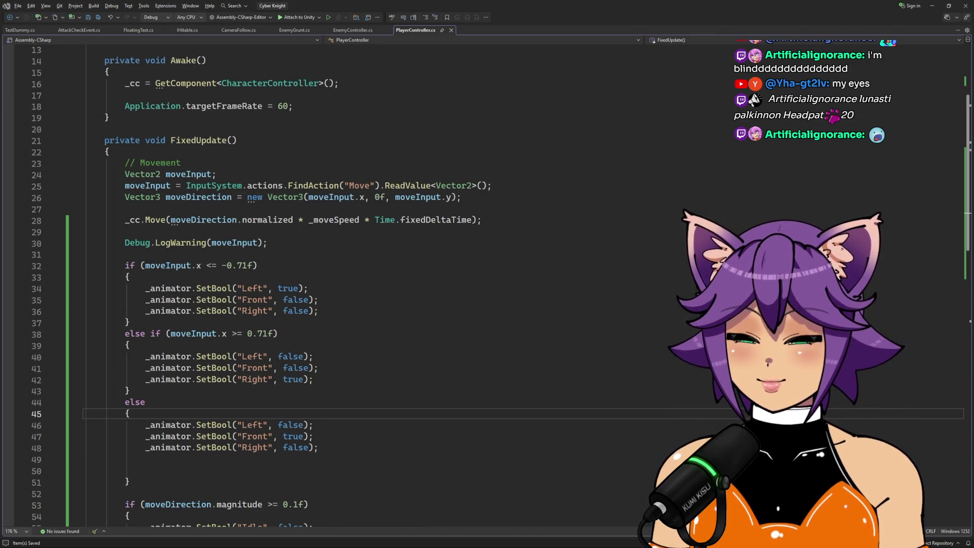
{"action": "key", "text": "alt+Tab"}
{"action": "left_click", "coordinate": [476, 25]}
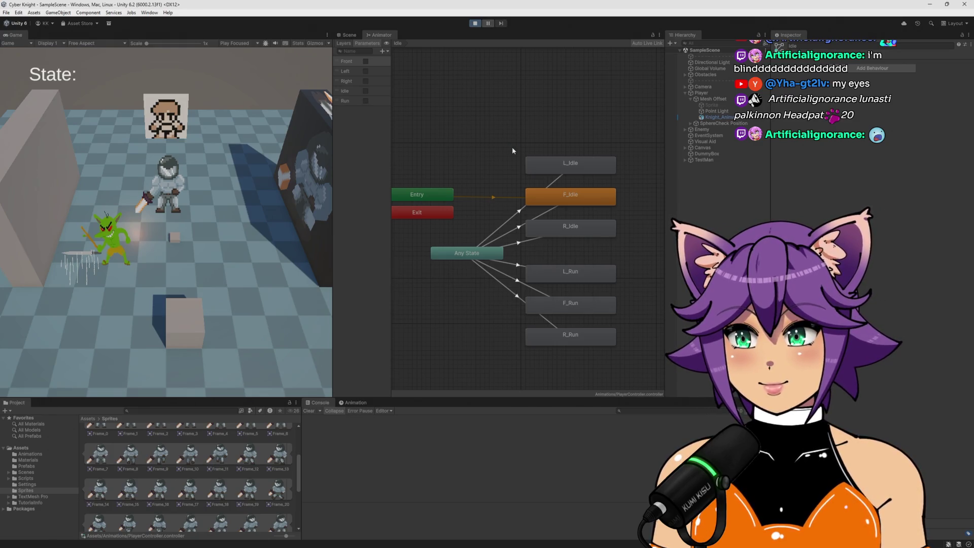
Step: Run the player right, down-left and diagonally with WASD to check R_Run, F_Run and L_Run
{"action": "key", "text": "d"}
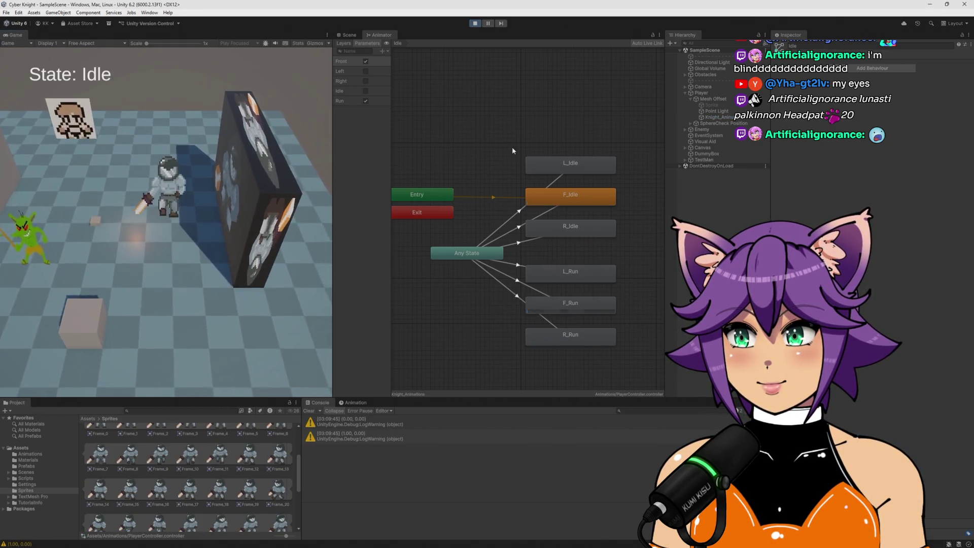
{"action": "key", "text": "s"}
{"action": "key", "text": "a"}
{"action": "key", "text": "w"}
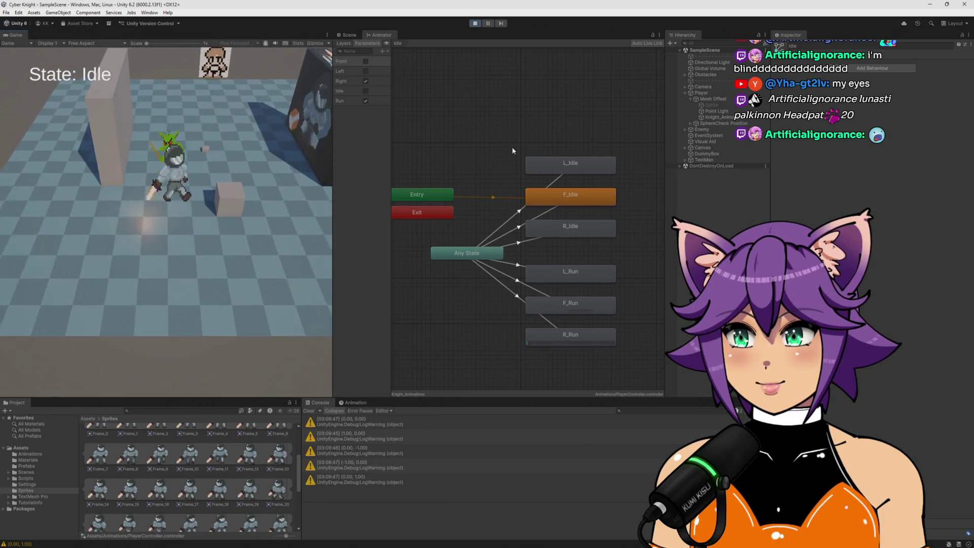
{"action": "key", "text": "d"}
{"action": "key", "text": "s"}
{"action": "key", "text": "a"}
{"action": "key", "text": "a"}
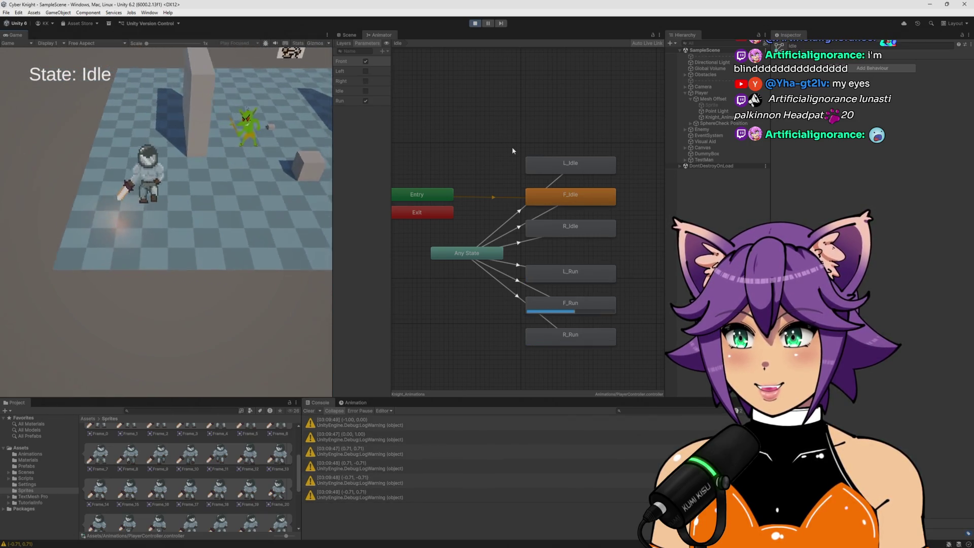
{"action": "key", "text": "w"}
{"action": "key", "text": "d"}
{"action": "key", "text": "s"}
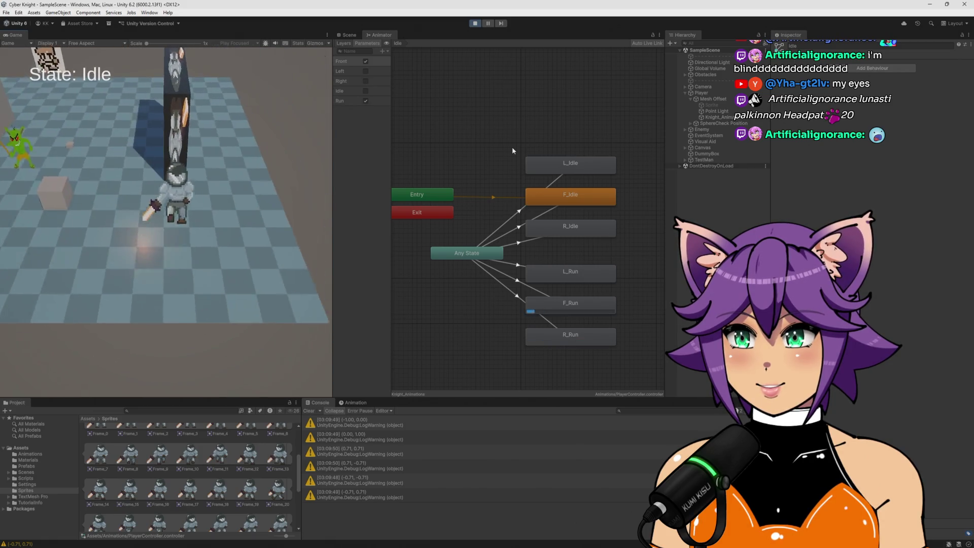
{"action": "key", "text": "a"}
{"action": "key", "text": "s"}
{"action": "key", "text": "w"}
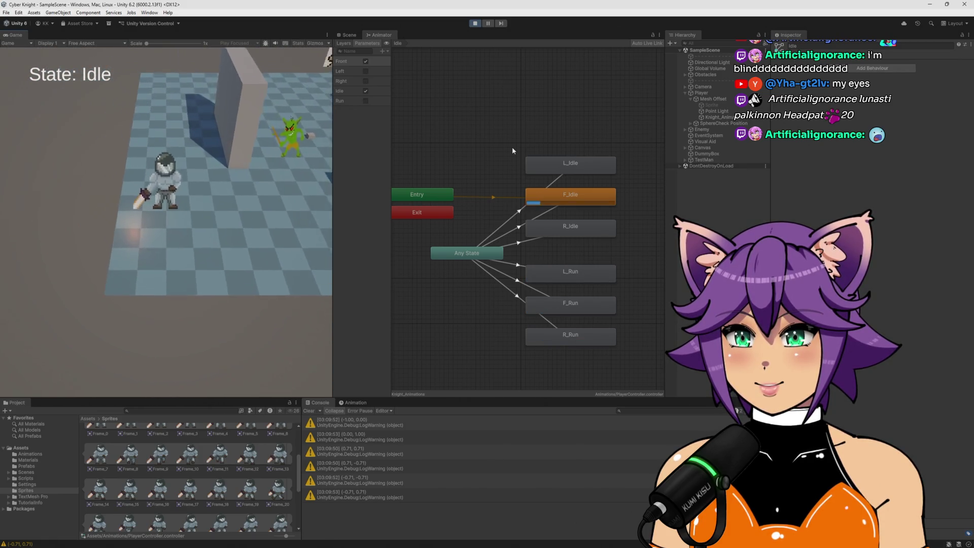
{"action": "key", "text": "a"}
{"action": "key", "text": "d"}
{"action": "key", "text": "s"}
{"action": "key", "text": "w"}
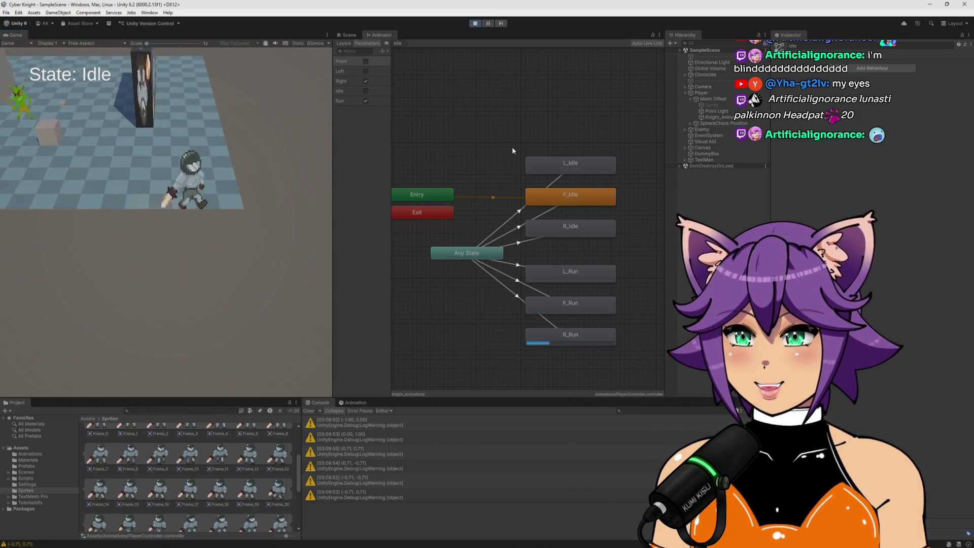
{"action": "key", "text": "d"}
{"action": "key", "text": "a"}
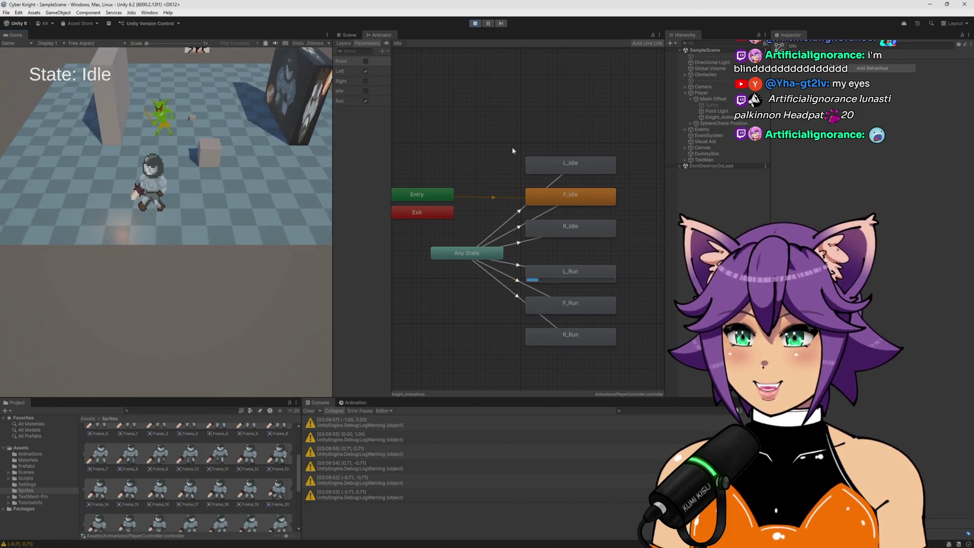
{"action": "key", "text": "d"}
{"action": "key", "text": "w"}
{"action": "key", "text": "d"}
{"action": "key", "text": "s"}
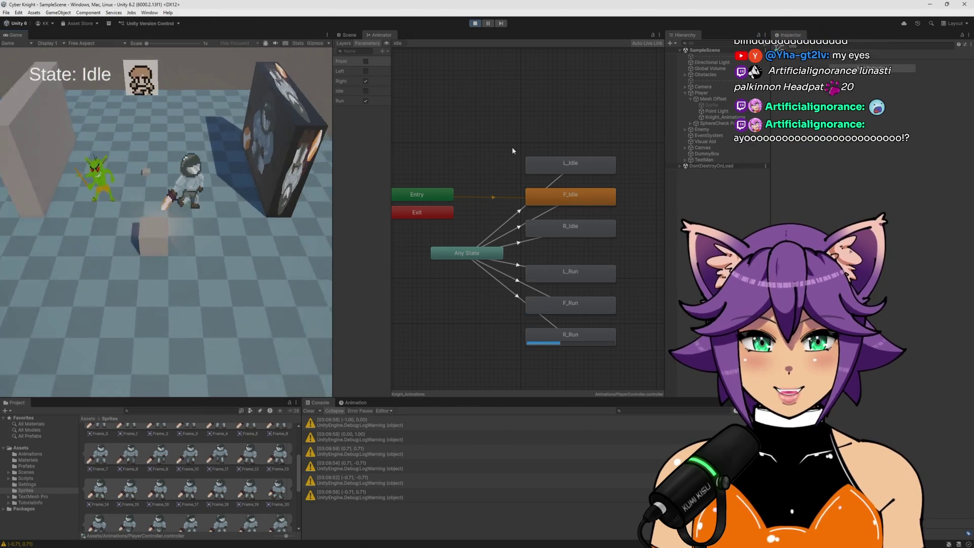
{"action": "key", "text": "a"}
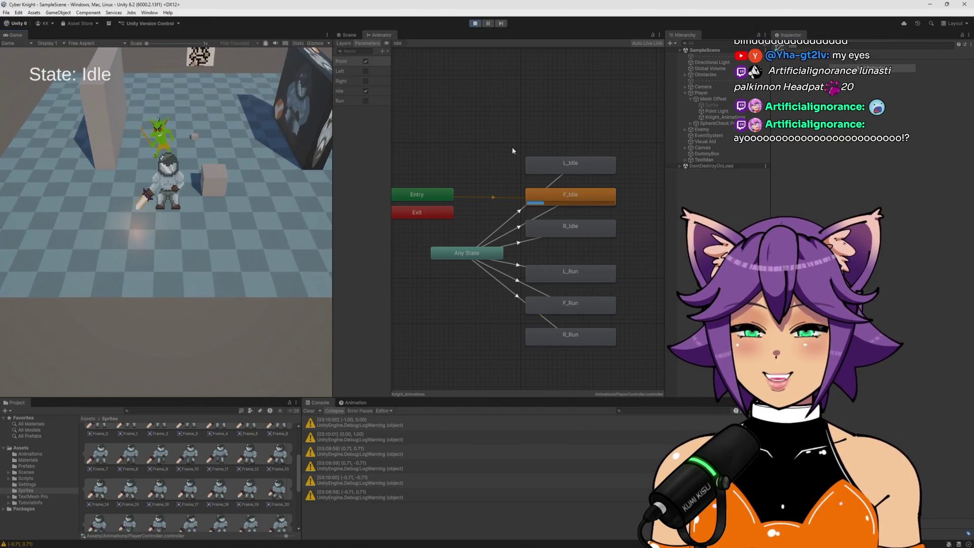
Step: Keep running up, diagonally, right and left, then stop so the animator returns to F_Idle
{"action": "key", "text": "w"}
{"action": "key", "text": "s"}
{"action": "key", "text": "a"}
{"action": "key", "text": "w"}
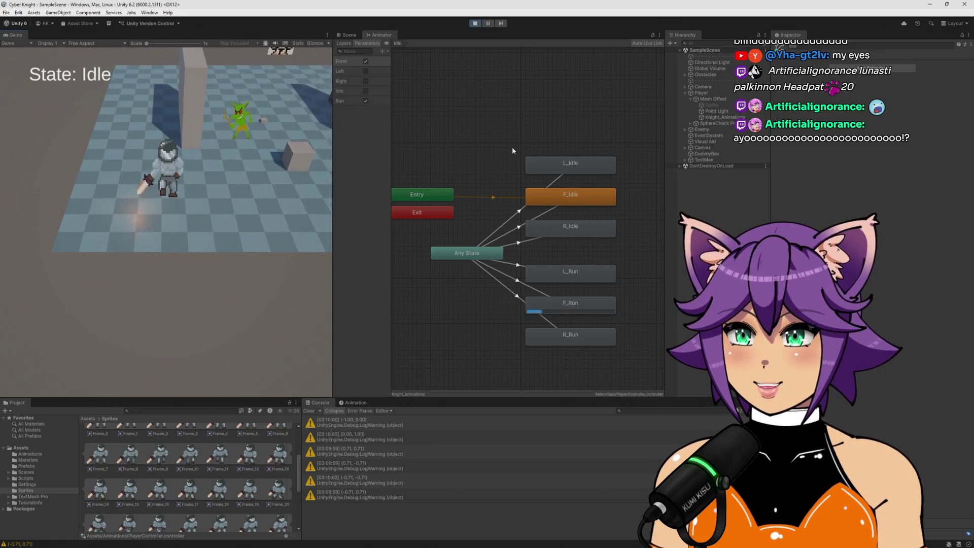
{"action": "key", "text": "d"}
{"action": "key", "text": "w"}
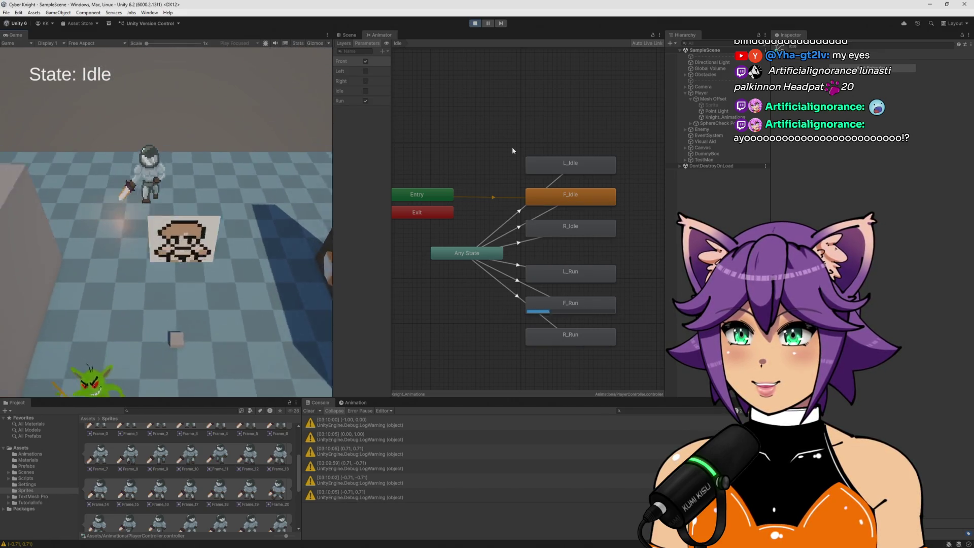
{"action": "key", "text": "d"}
{"action": "key", "text": "a"}
{"action": "key", "text": "s"}
{"action": "key", "text": "s"}
{"action": "key", "text": "d"}
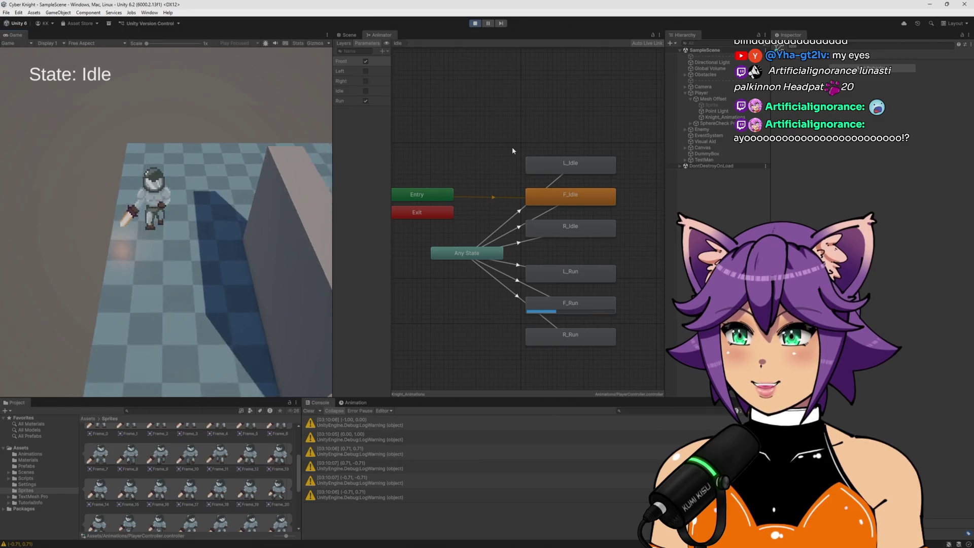
{"action": "key", "text": "a"}
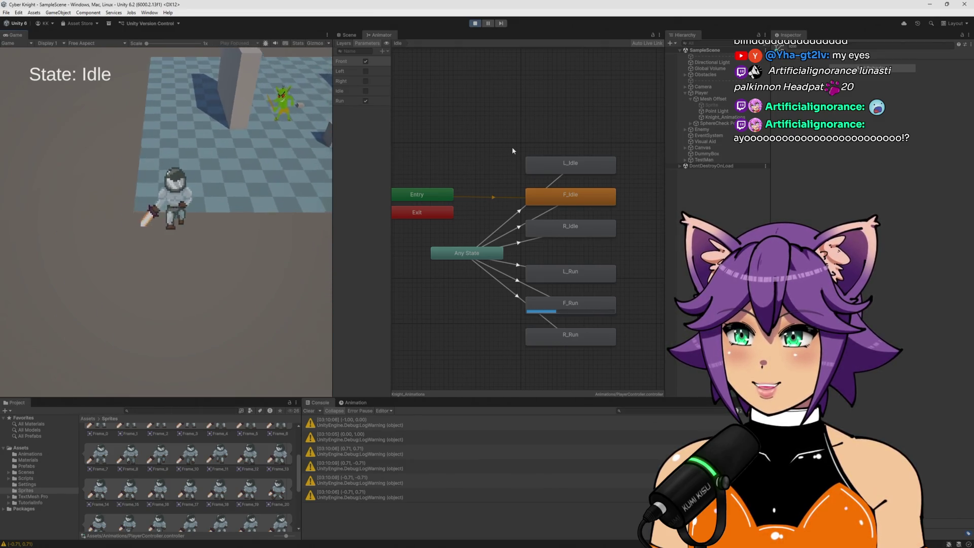
{"action": "key", "text": "s"}
{"action": "key", "text": "d"}
{"action": "key", "text": "w"}
{"action": "key", "text": "a"}
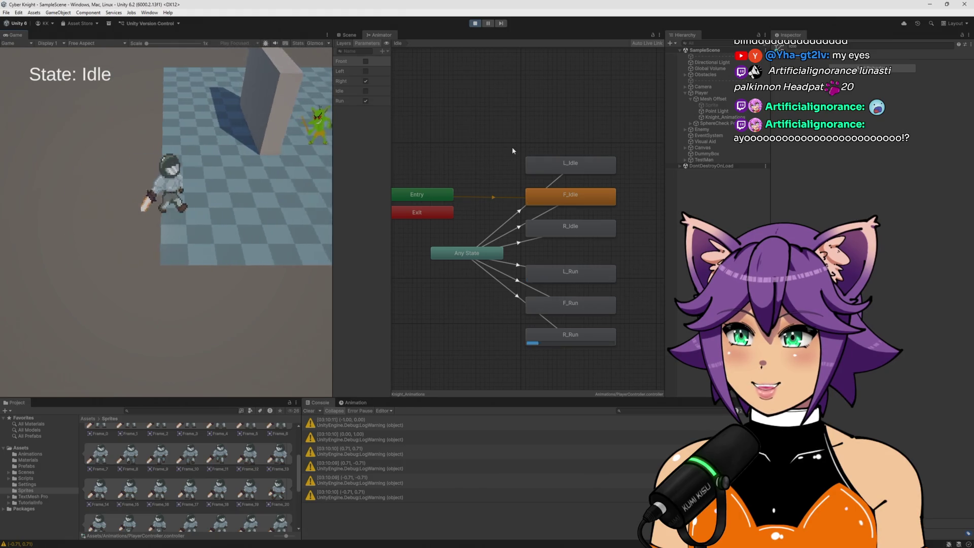
{"action": "key", "text": "s"}
{"action": "key", "text": "d"}
{"action": "key", "text": "w"}
{"action": "key", "text": "a"}
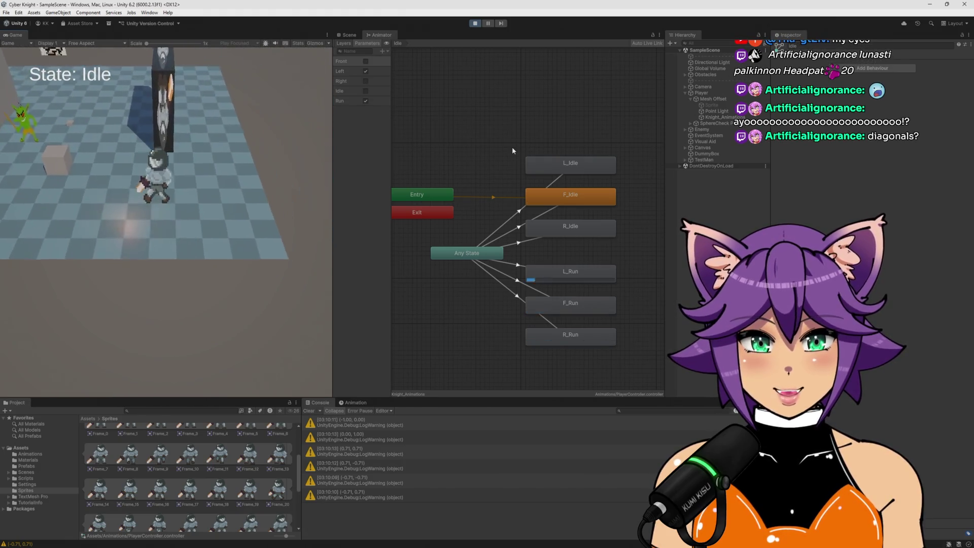
{"action": "key", "text": "a"}
{"action": "key", "text": "w"}
{"action": "key", "text": "s"}
{"action": "key", "text": "d"}
{"action": "key", "text": "w"}
{"action": "key", "text": "d"}
{"action": "key", "text": "s"}
{"action": "key", "text": "a"}
{"action": "key", "text": "w"}
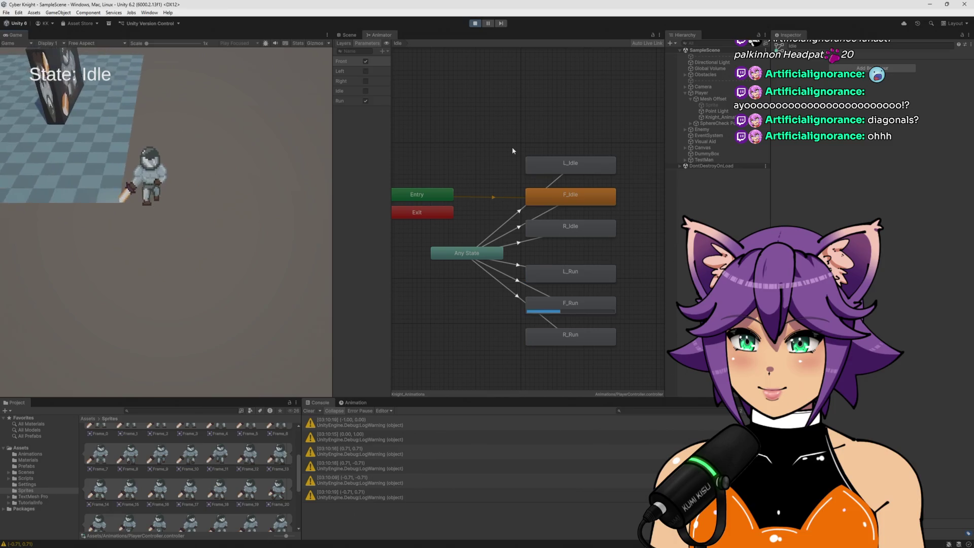
{"action": "key", "text": "a"}
{"action": "key", "text": "w"}
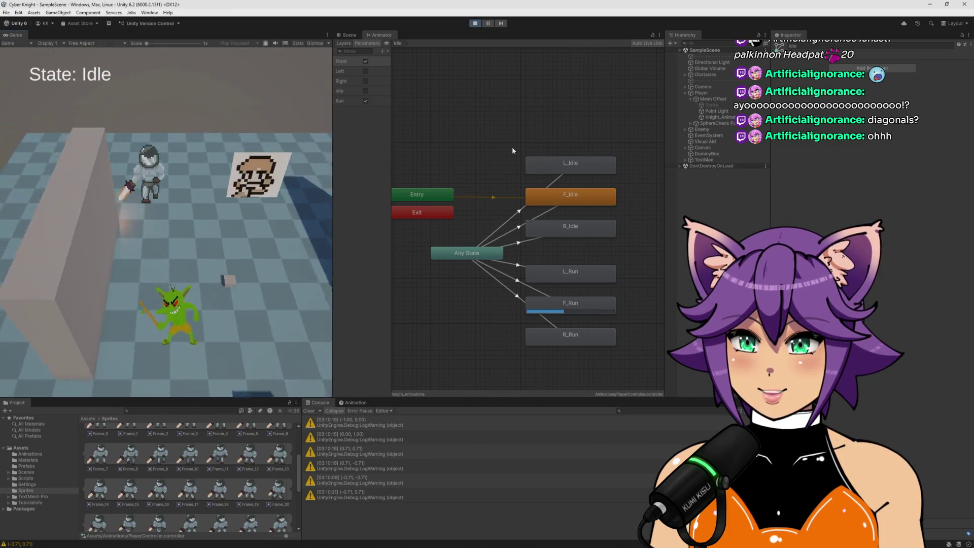
{"action": "key", "text": "s"}
{"action": "key", "text": "w"}
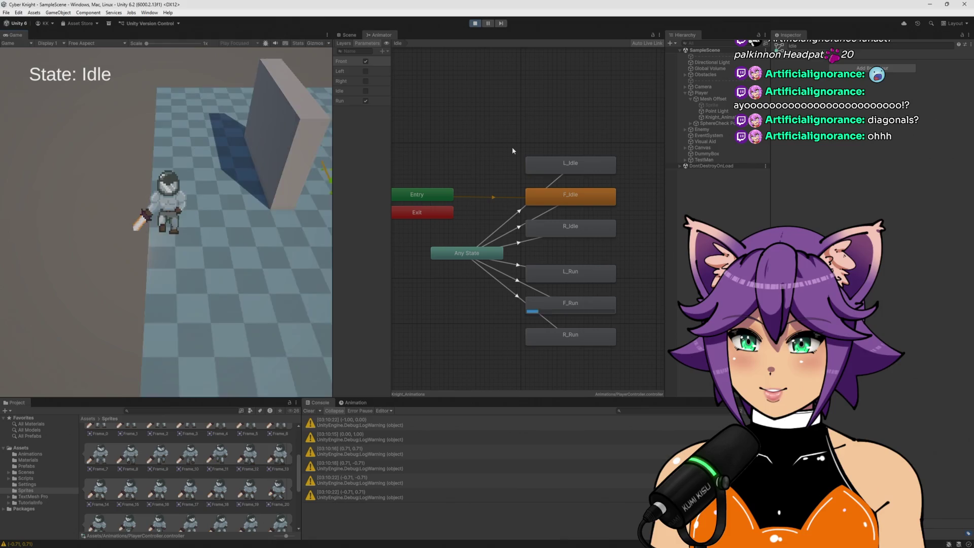
{"action": "key", "text": "d"}
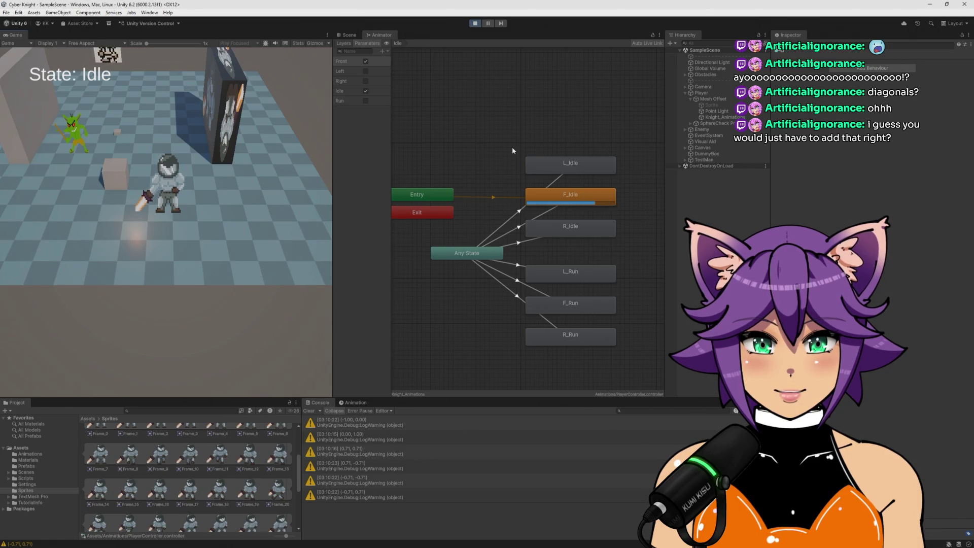
Step: Alternate left and right runs between L_Run and R_Run, idle facing front, then stop Play mode
{"action": "key", "text": "a"}
{"action": "key", "text": "s"}
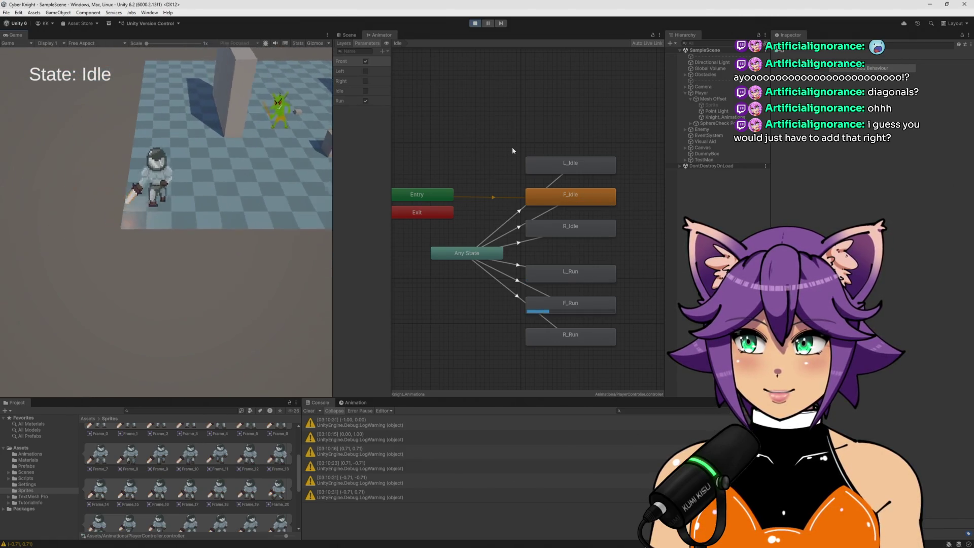
{"action": "key", "text": "w"}
{"action": "key", "text": "d"}
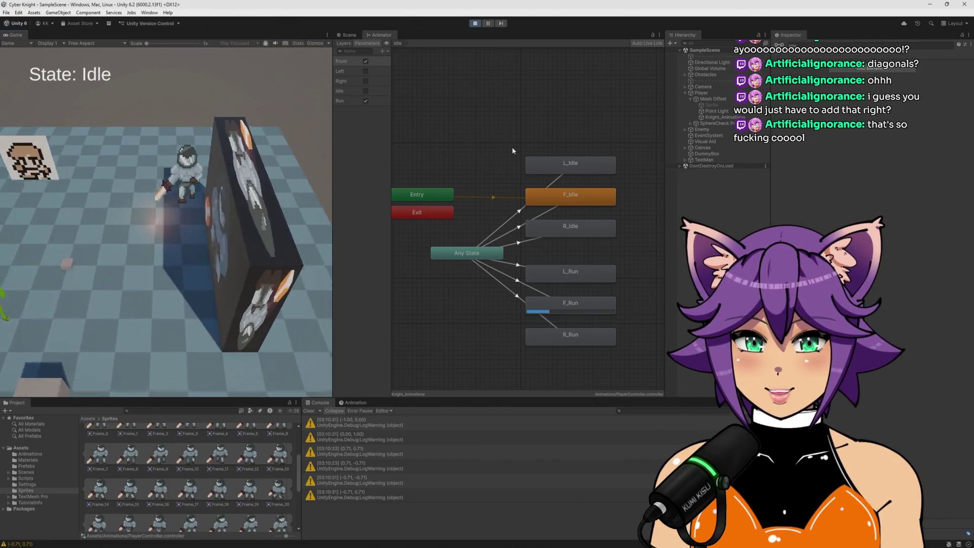
{"action": "key", "text": "a"}
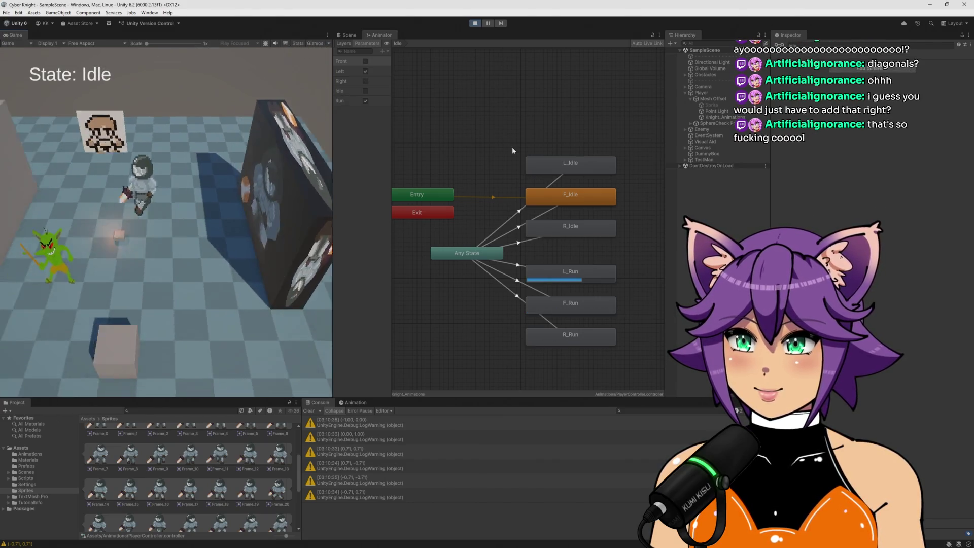
{"action": "key", "text": "d"}
{"action": "key", "text": "a"}
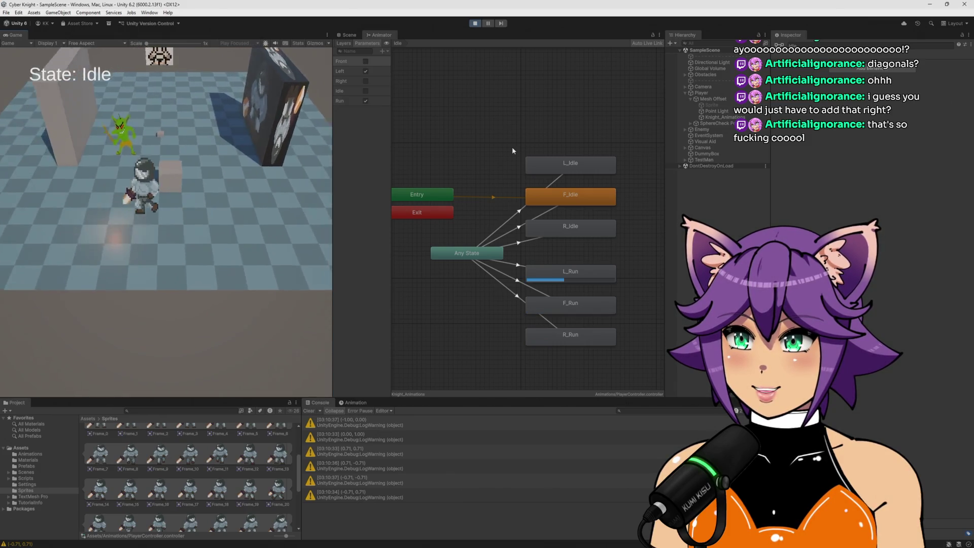
{"action": "key", "text": "d"}
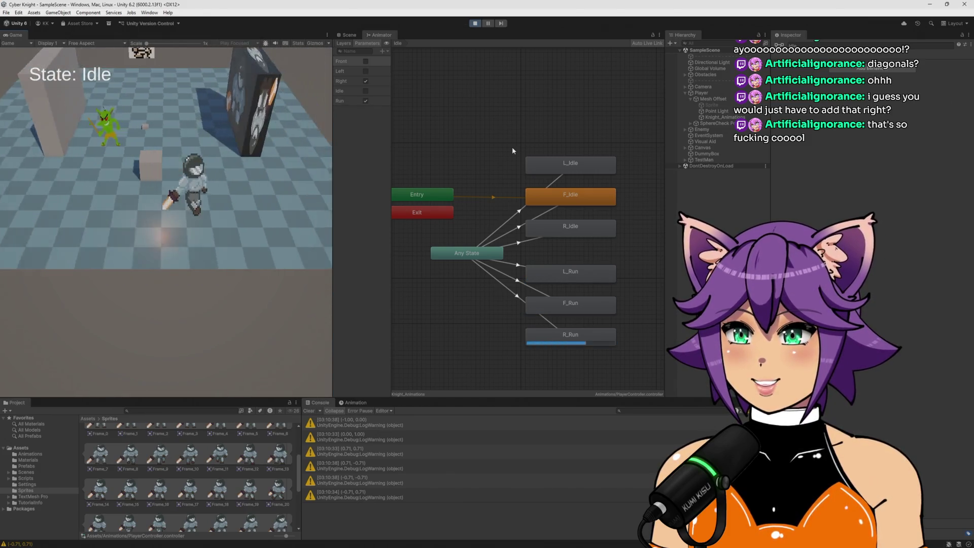
{"action": "key", "text": "w"}
{"action": "key", "text": "a"}
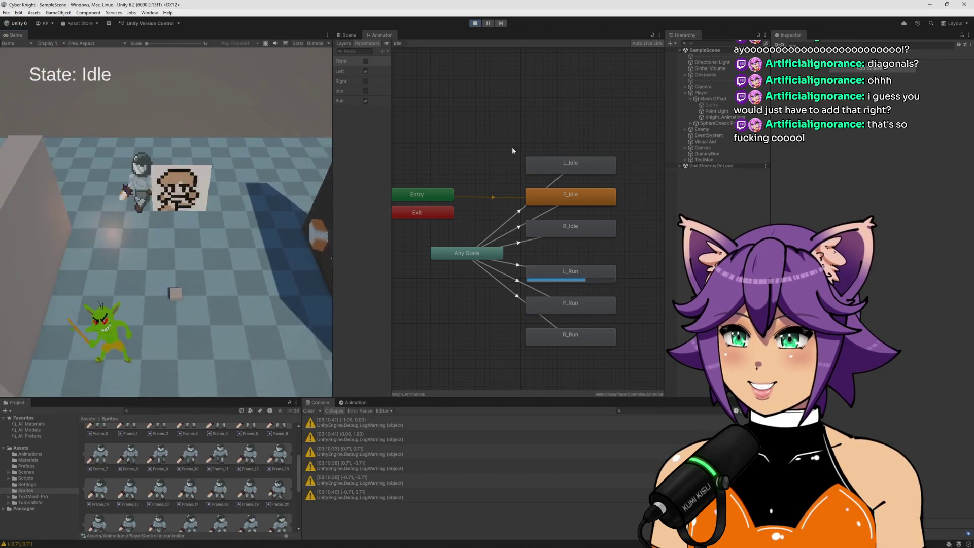
{"action": "key", "text": "s"}
{"action": "key", "text": "d"}
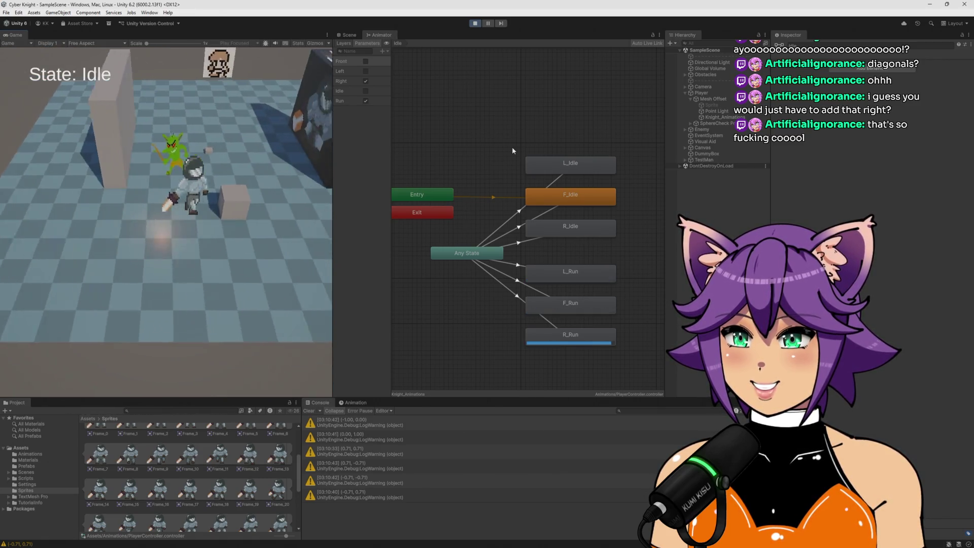
{"action": "key", "text": "s"}
{"action": "key", "text": "a"}
{"action": "key", "text": "w"}
{"action": "key", "text": "d"}
{"action": "key", "text": "s"}
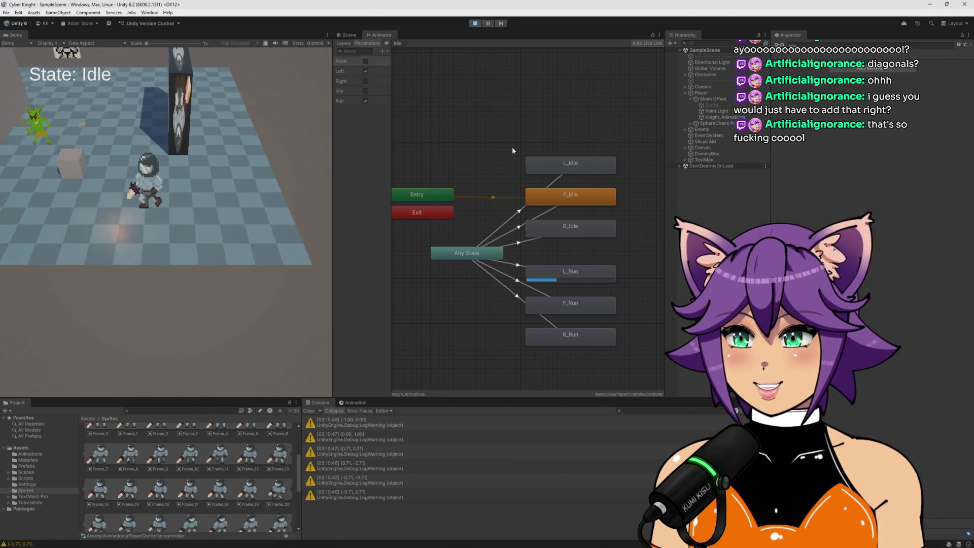
{"action": "key", "text": "s"}
{"action": "key", "text": "d"}
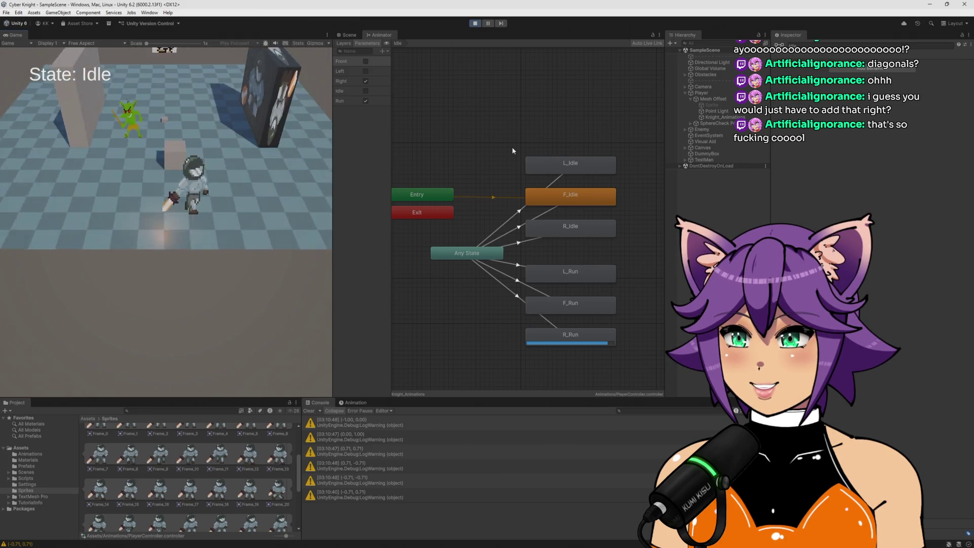
{"action": "key", "text": "a"}
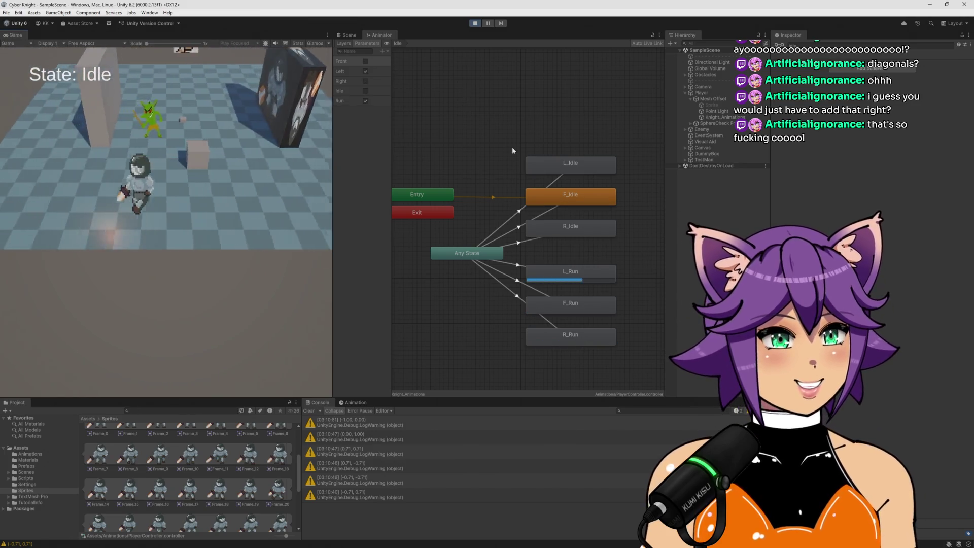
{"action": "key", "text": "w"}
{"action": "key", "text": "s"}
{"action": "key", "text": "d"}
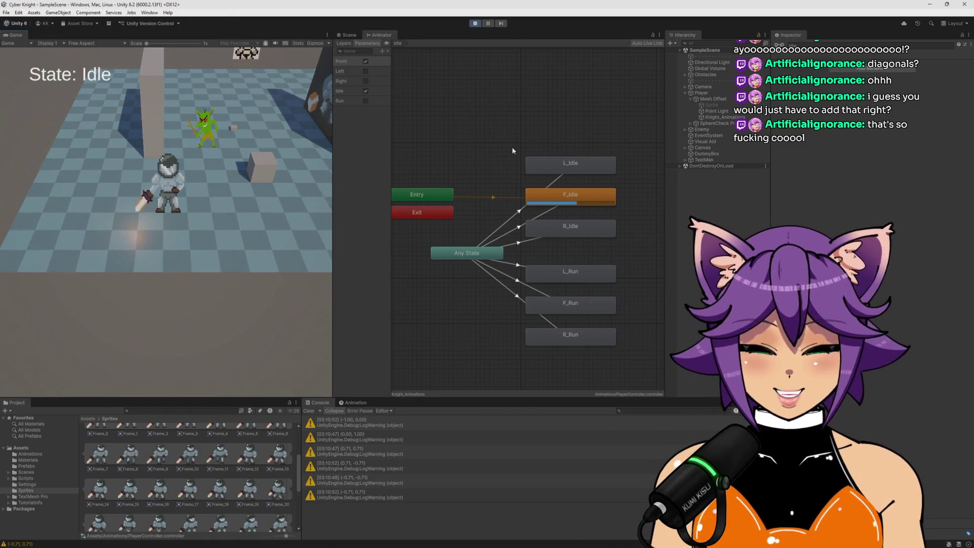
{"action": "left_click", "coordinate": [475, 23]}
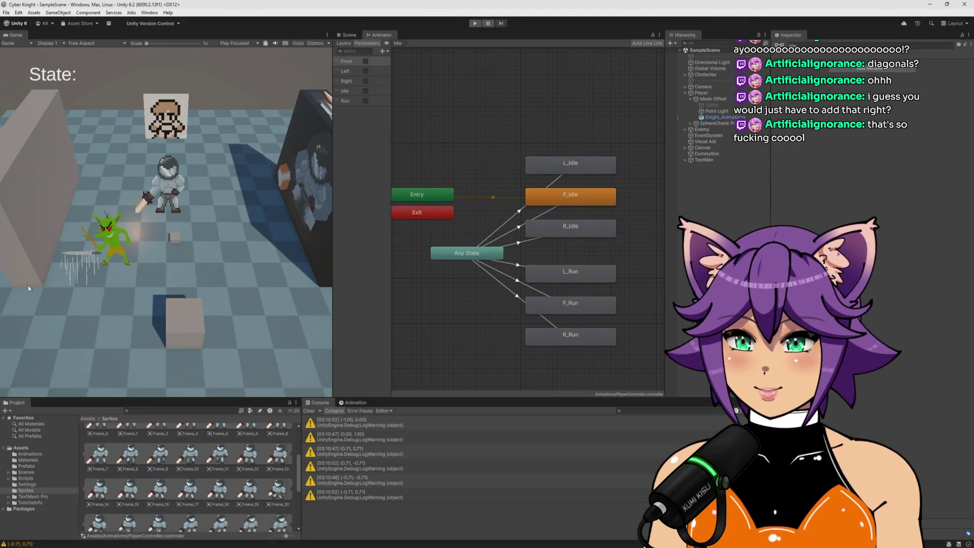
Step: Look over PlayerController.cs, return to Unity and clear the Console log
{"action": "key", "text": "alt+Tab"}
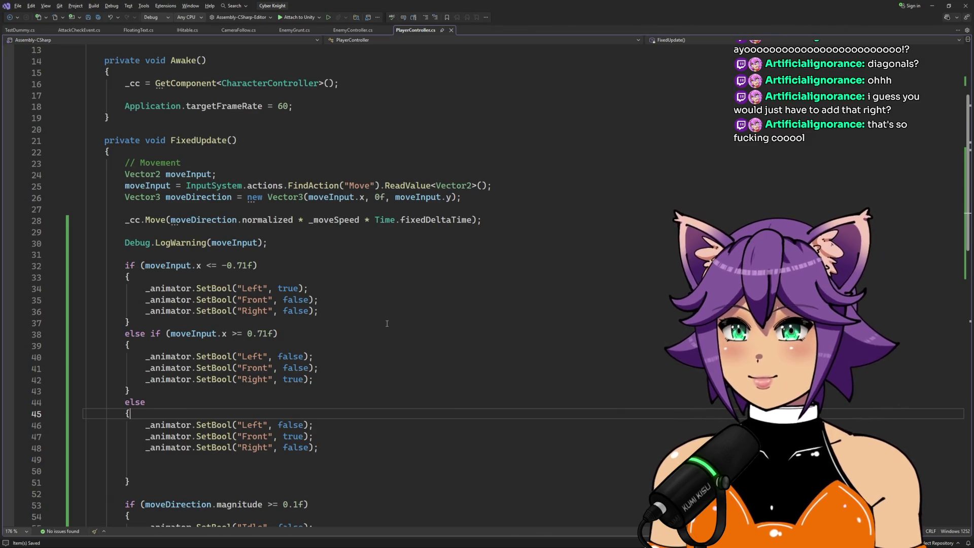
{"action": "key", "text": "alt+Tab"}
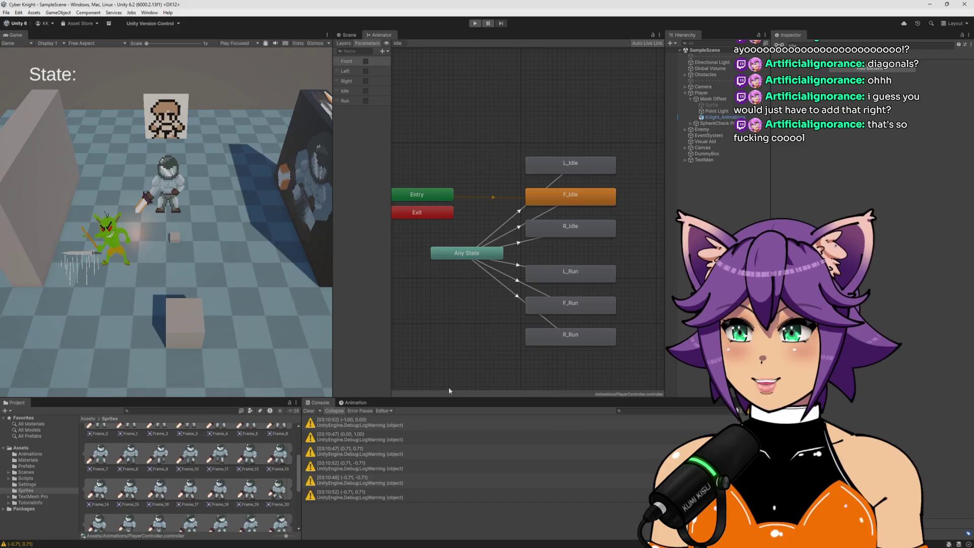
{"action": "left_click", "coordinate": [309, 411]}
Step: Open the InputSystem_Actions asset from the top-level Assets folder for editing
{"action": "left_click", "coordinate": [30, 454]}
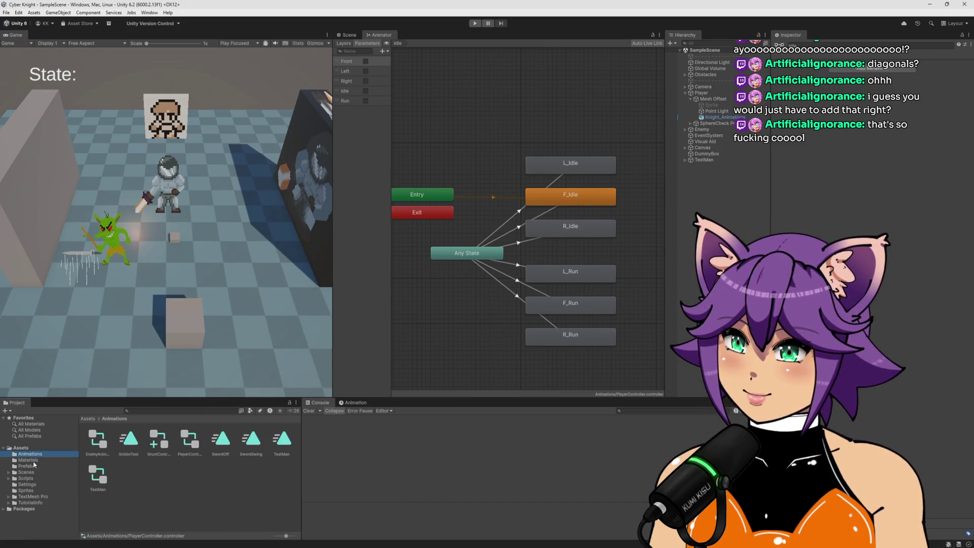
{"action": "left_click", "coordinate": [21, 448]}
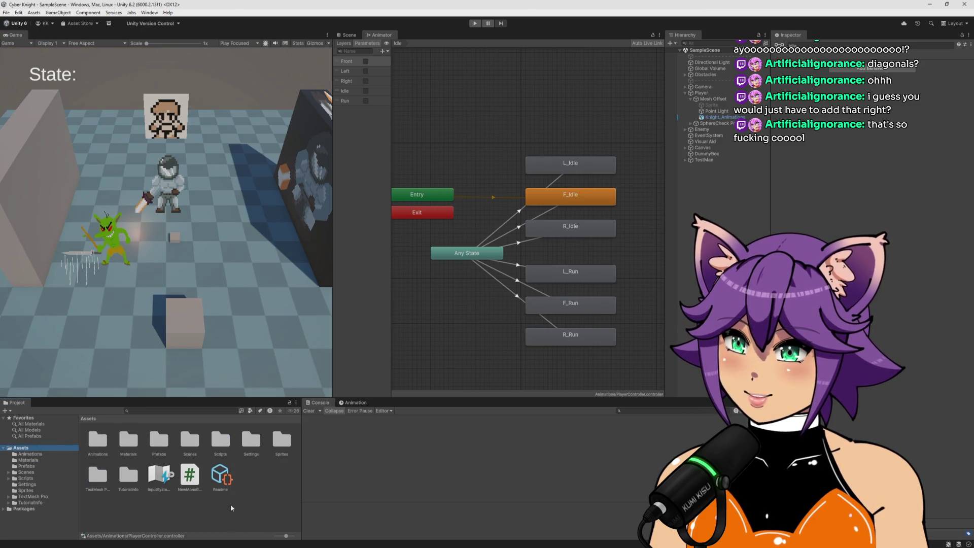
{"action": "left_click", "coordinate": [158, 478]}
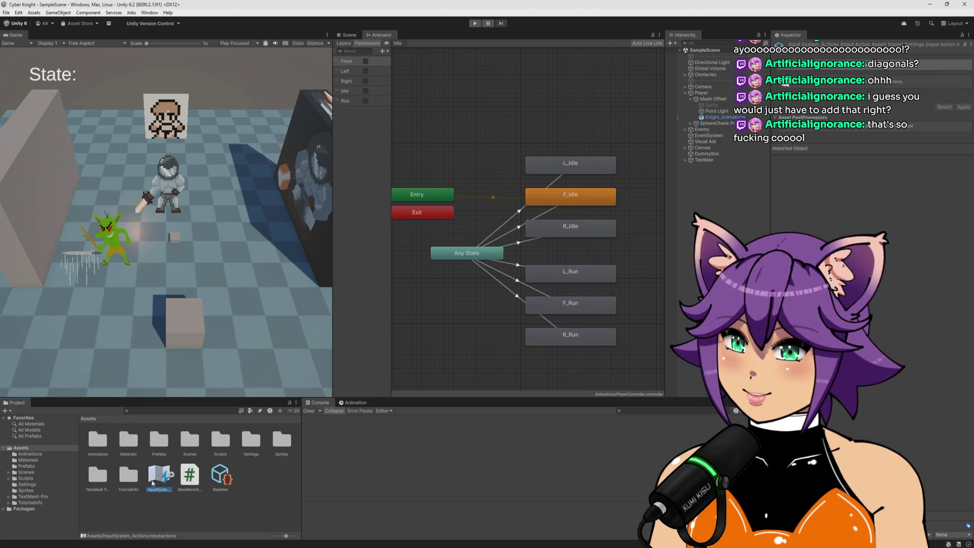
{"action": "double_click", "coordinate": [158, 478]}
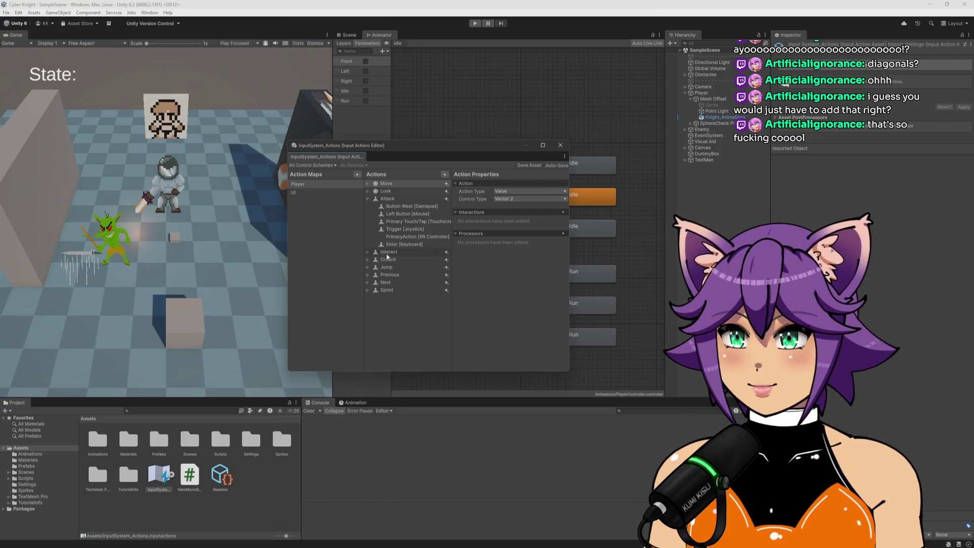
{"action": "left_click", "coordinate": [368, 184]}
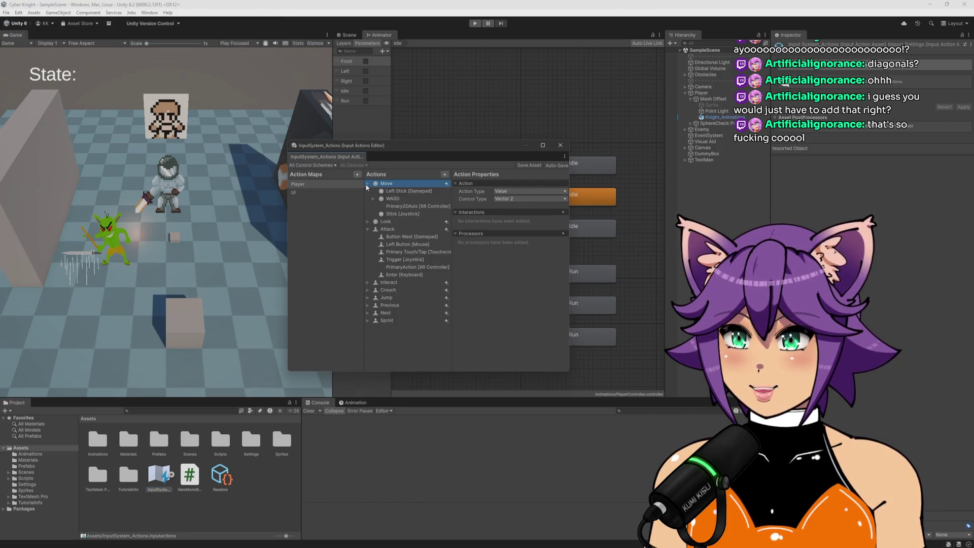
{"action": "left_click", "coordinate": [420, 199]}
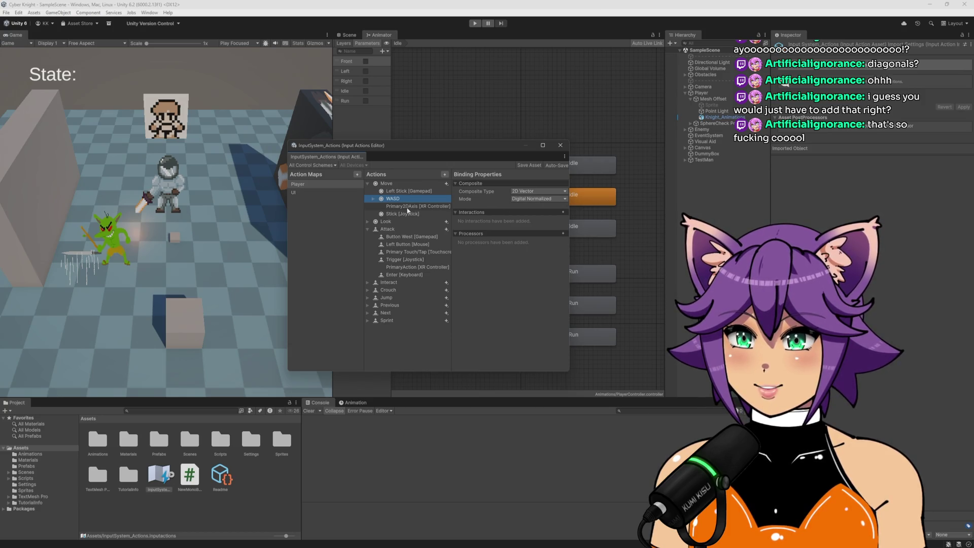
{"action": "left_click", "coordinate": [404, 215]}
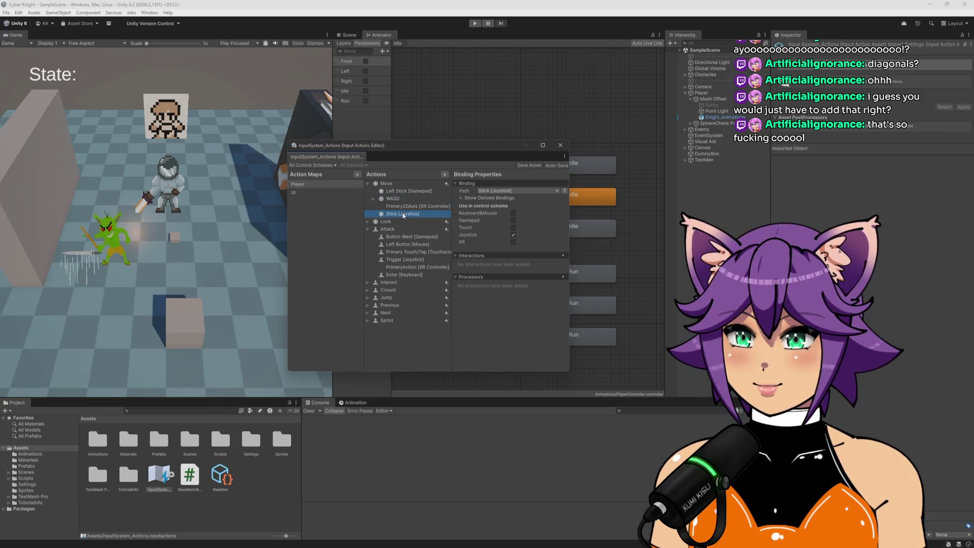
{"action": "left_click", "coordinate": [405, 200]}
{"action": "left_click", "coordinate": [548, 199]}
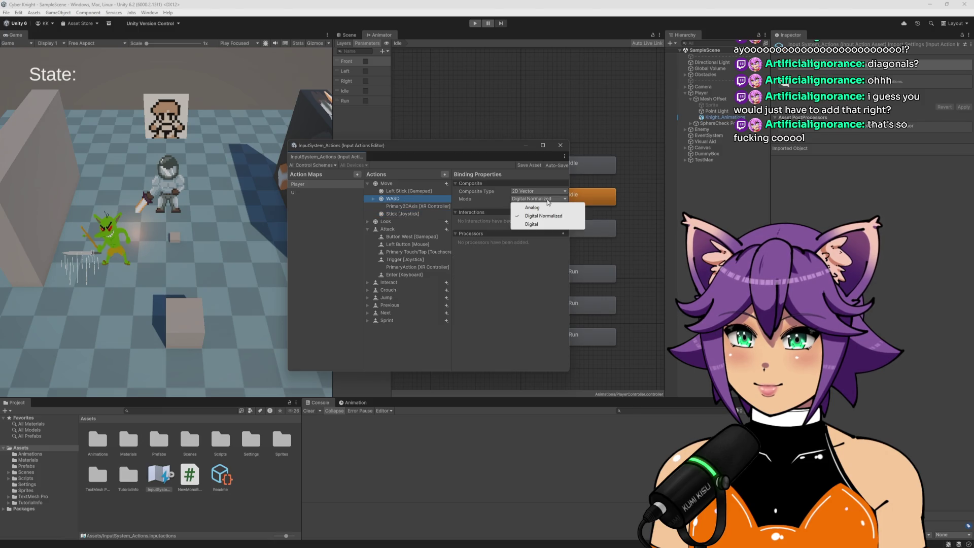
{"action": "left_click", "coordinate": [507, 297]}
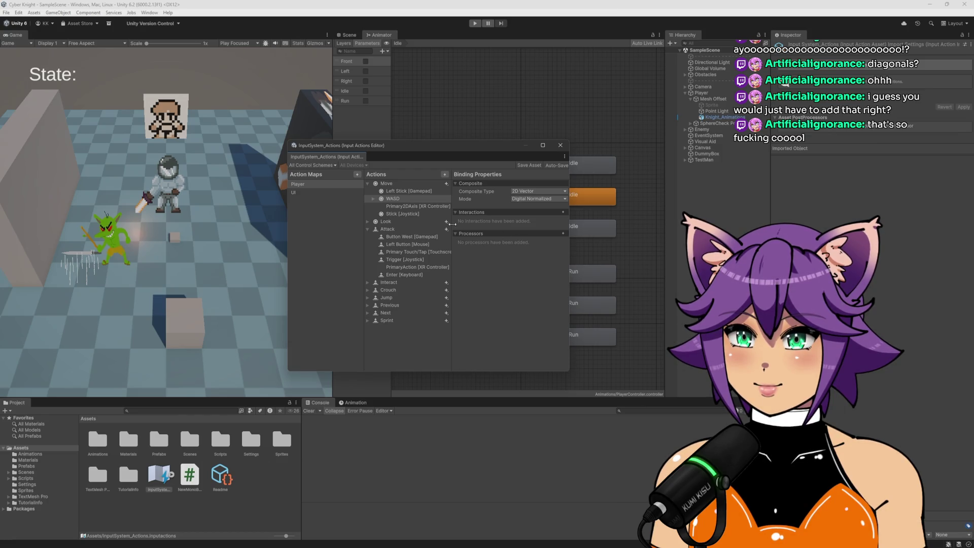
{"action": "left_click", "coordinate": [563, 234]}
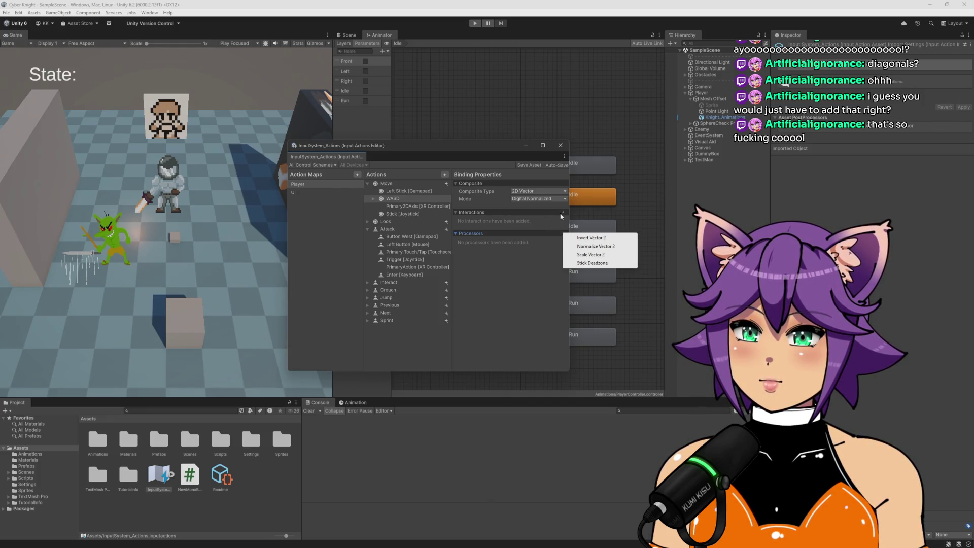
{"action": "left_click", "coordinate": [559, 214]}
{"action": "left_click", "coordinate": [561, 212]}
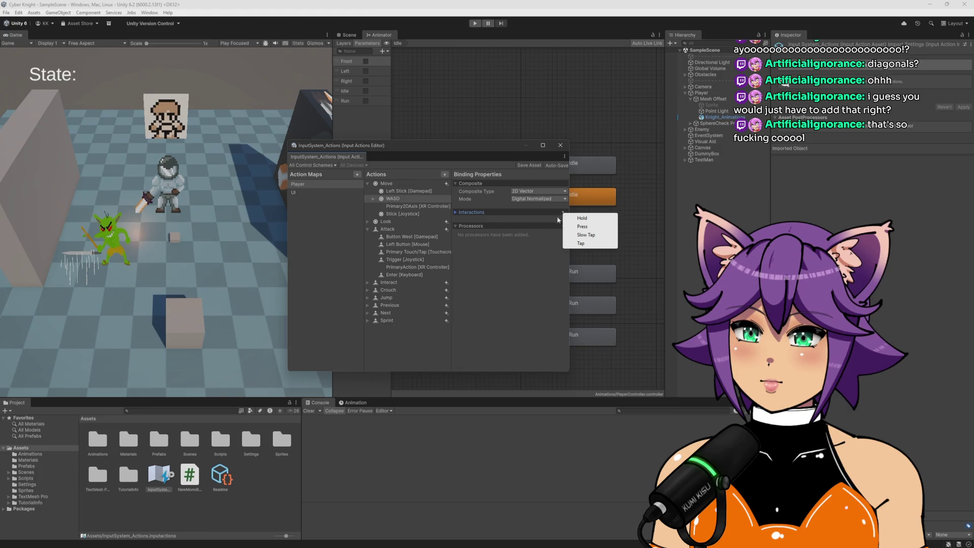
{"action": "left_click", "coordinate": [514, 267]}
{"action": "left_click", "coordinate": [478, 213]}
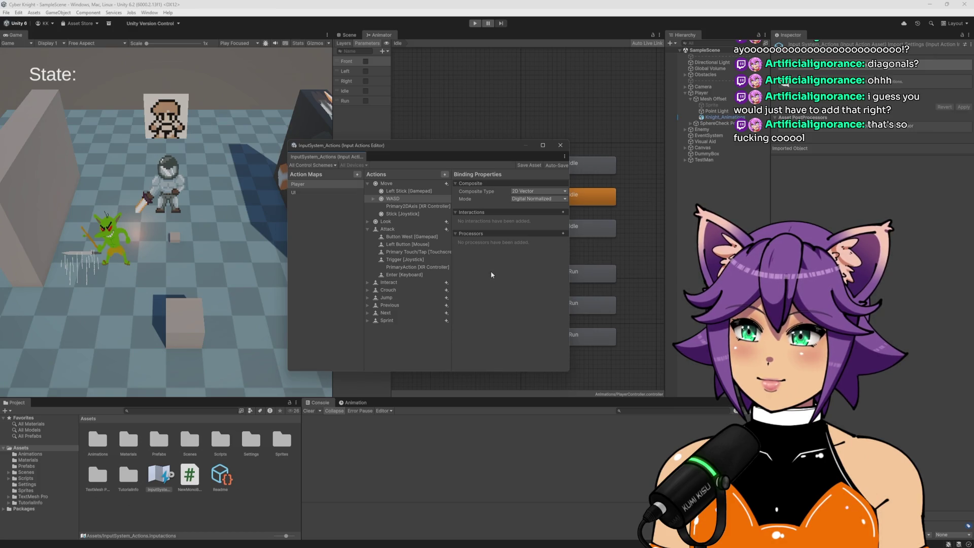
{"action": "left_click", "coordinate": [560, 146]}
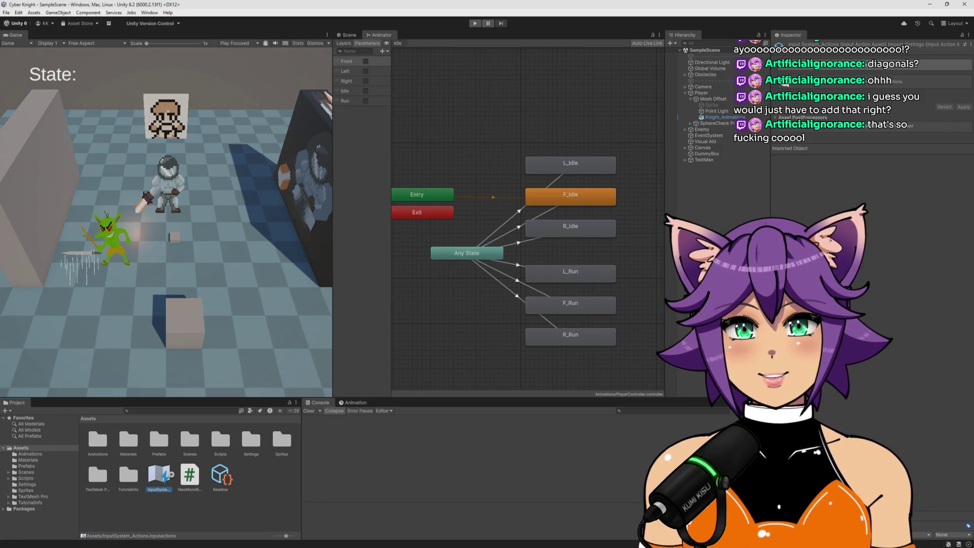
Step: Scroll through the PlayerController direction checks, then start Play mode in Unity
{"action": "key", "text": "alt+Tab"}
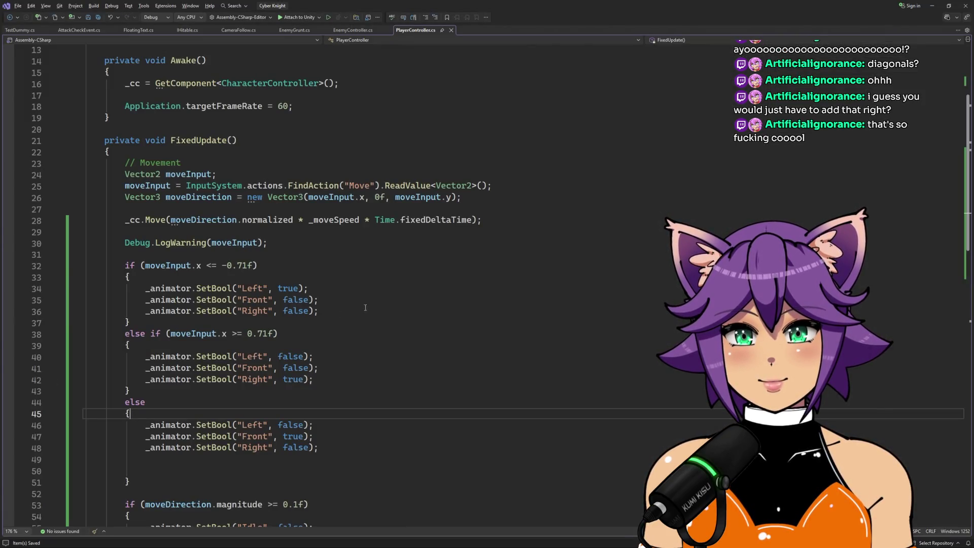
{"action": "scroll", "coordinate": [405, 290], "scroll_direction": "down", "scroll_amount": 2}
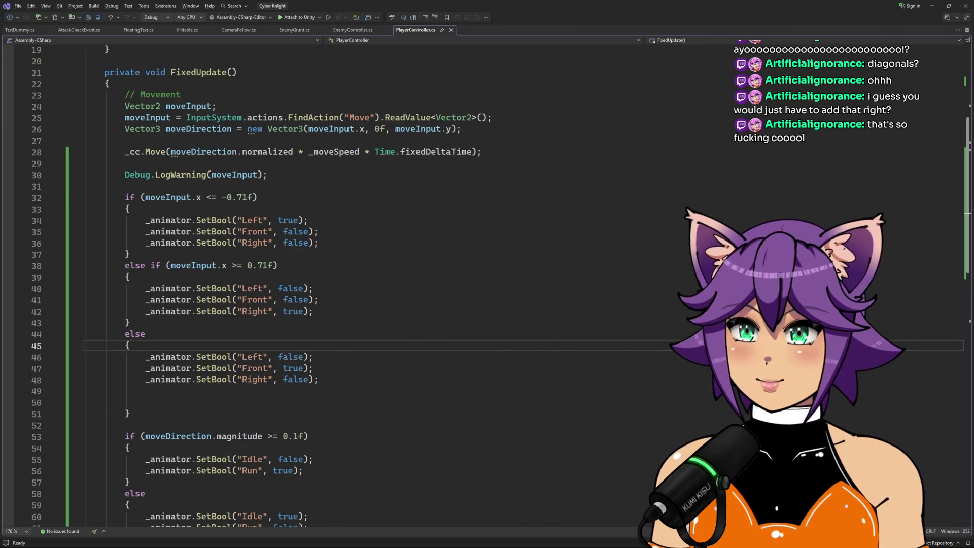
{"action": "key", "text": "alt+Tab"}
{"action": "left_click", "coordinate": [475, 23]}
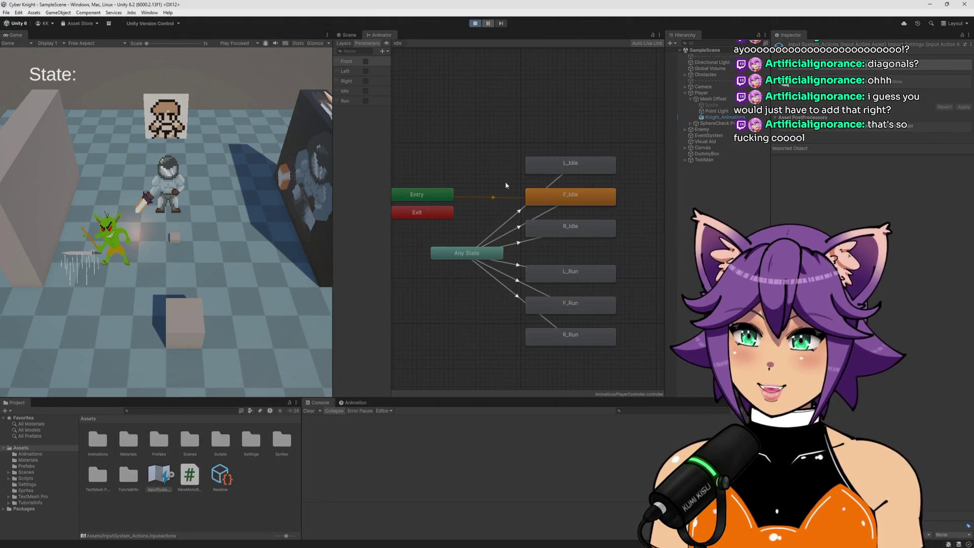
Step: Run the knight up-left and down-right, stop Play mode, and return to PlayerController.cs
{"action": "key", "text": "w"}
{"action": "key", "text": "a"}
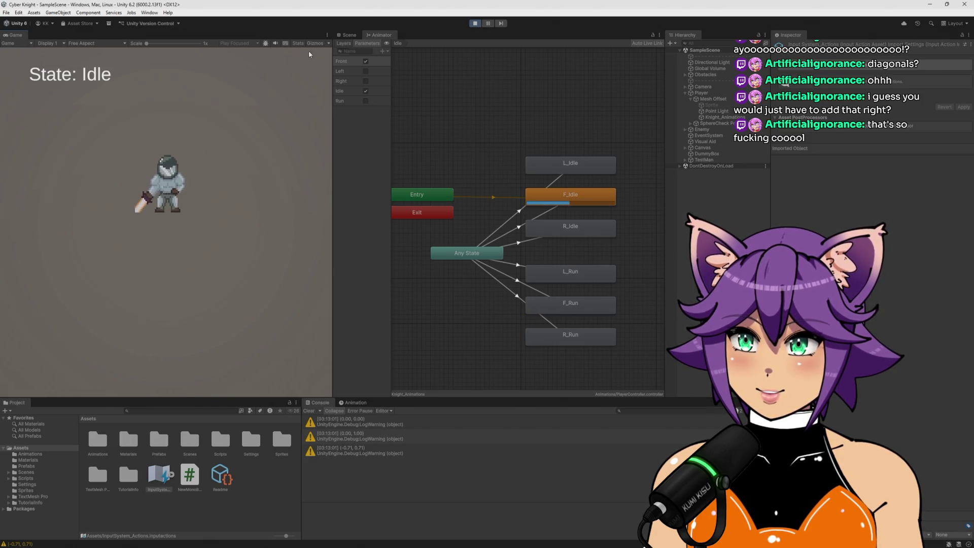
{"action": "key", "text": "s+d"}
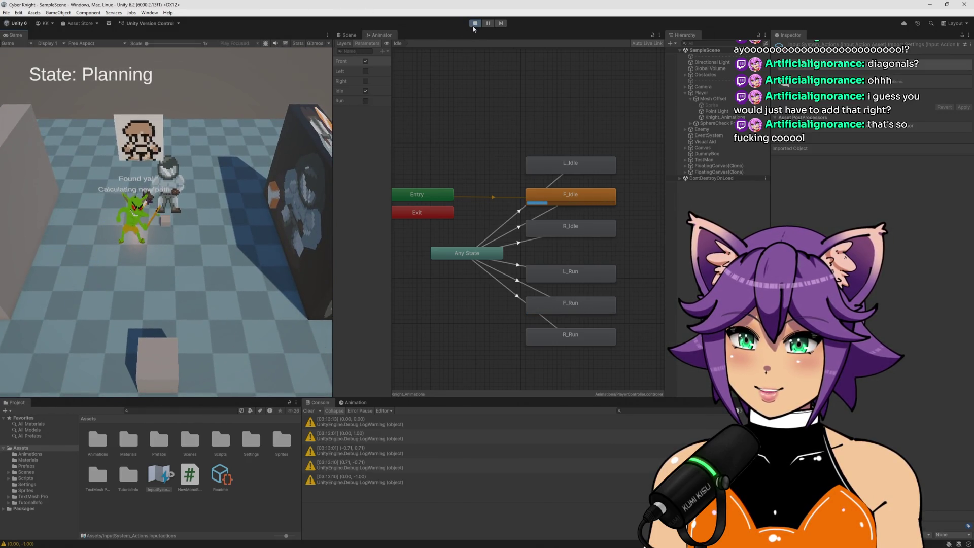
{"action": "left_click", "coordinate": [474, 23]}
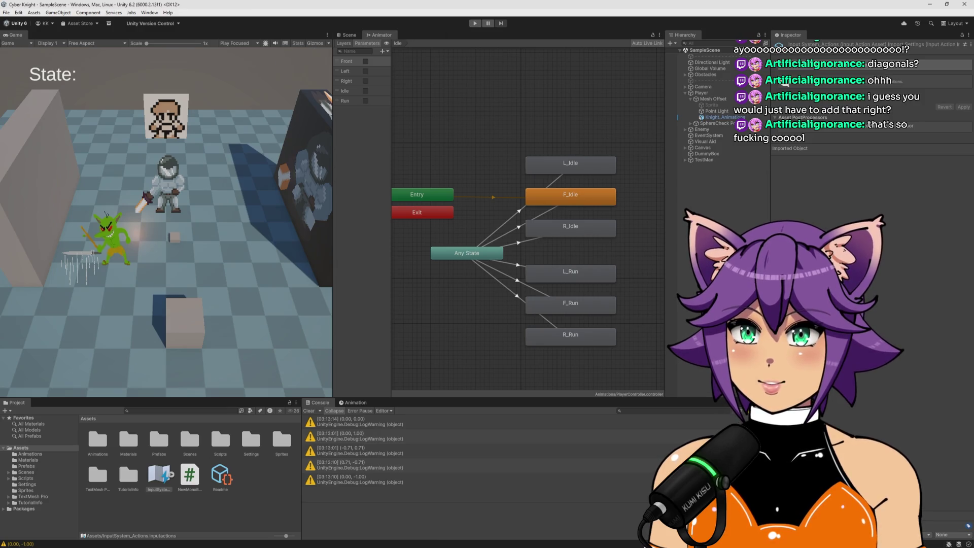
{"action": "key", "text": "alt+Tab"}
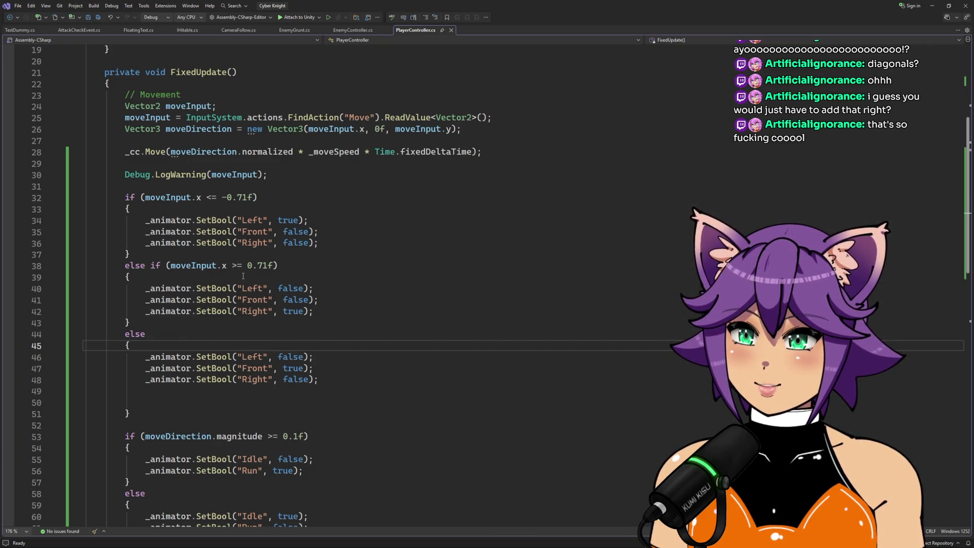
Step: Change the right and left thresholds on lines 38 and 32 from ±0.71f to ±0.5f, then return to Unity
{"action": "left_click_drag", "start_coordinate": [262, 265], "coordinate": [267, 265]}
{"action": "type", "text": "5"}
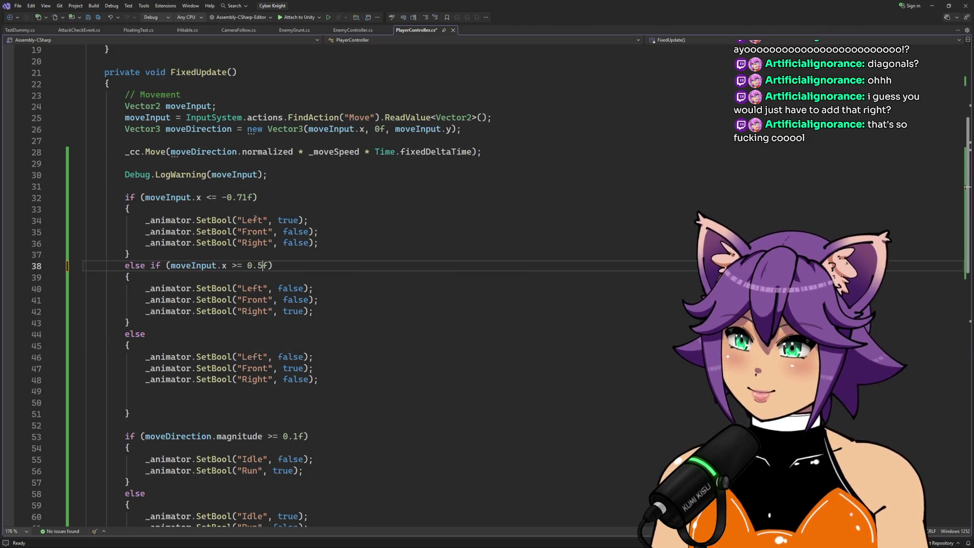
{"action": "left_click_drag", "start_coordinate": [237, 197], "coordinate": [247, 197]}
{"action": "type", "text": "5"}
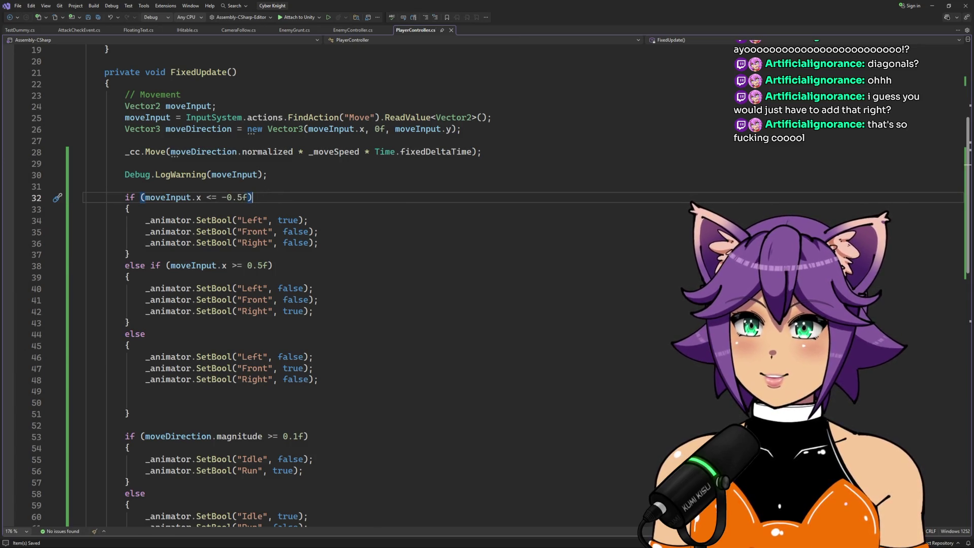
{"action": "key", "text": "alt+Tab"}
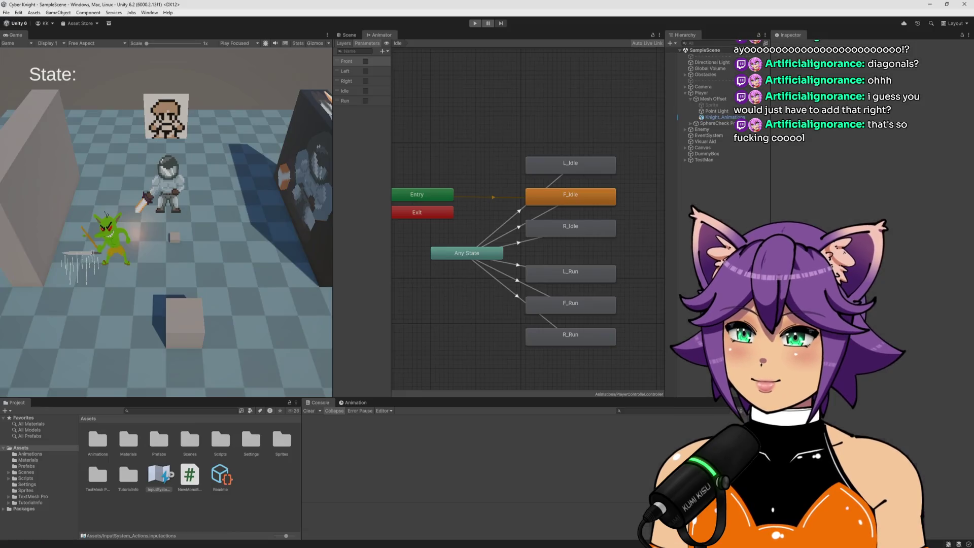
Step: Start Play mode and run the knight down, left and in several directions to test facing
{"action": "left_click", "coordinate": [474, 24]}
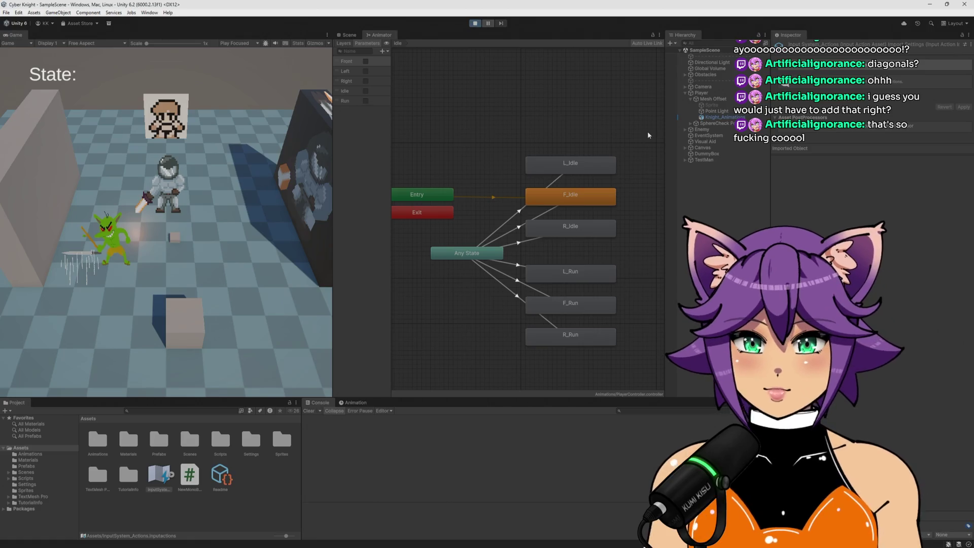
{"action": "key", "text": "d"}
{"action": "key", "text": "s"}
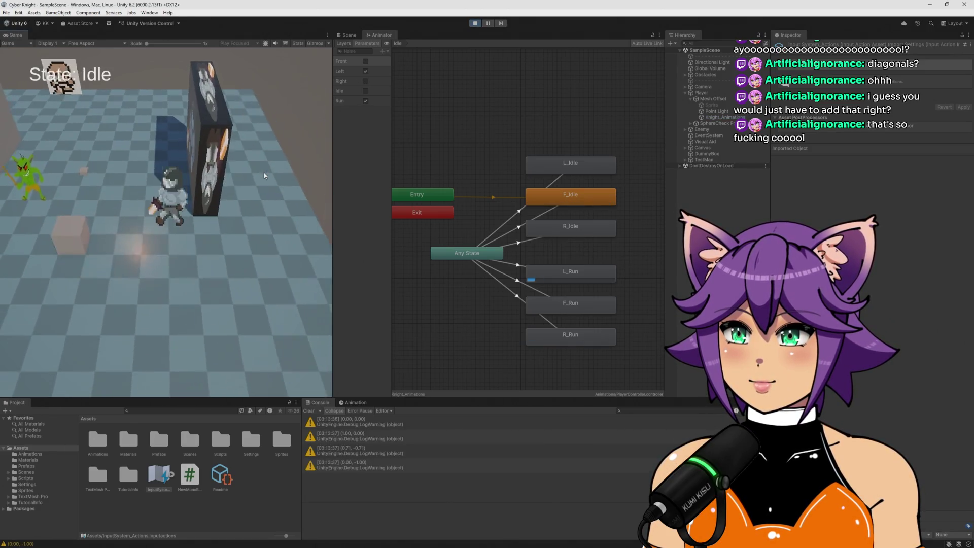
{"action": "key", "text": "a"}
{"action": "key", "text": "d"}
{"action": "key", "text": "w"}
{"action": "key", "text": "a"}
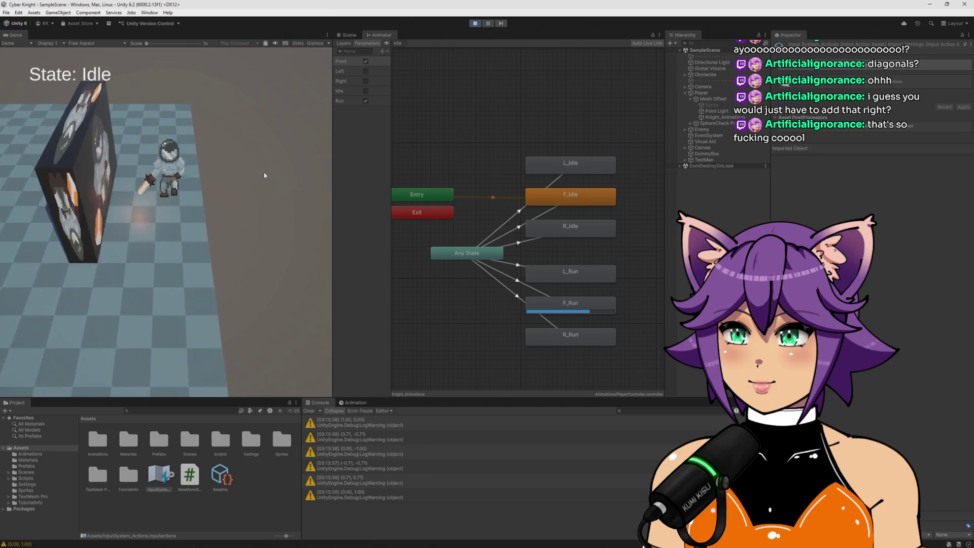
{"action": "key", "text": "w"}
{"action": "key", "text": "a"}
{"action": "key", "text": "s"}
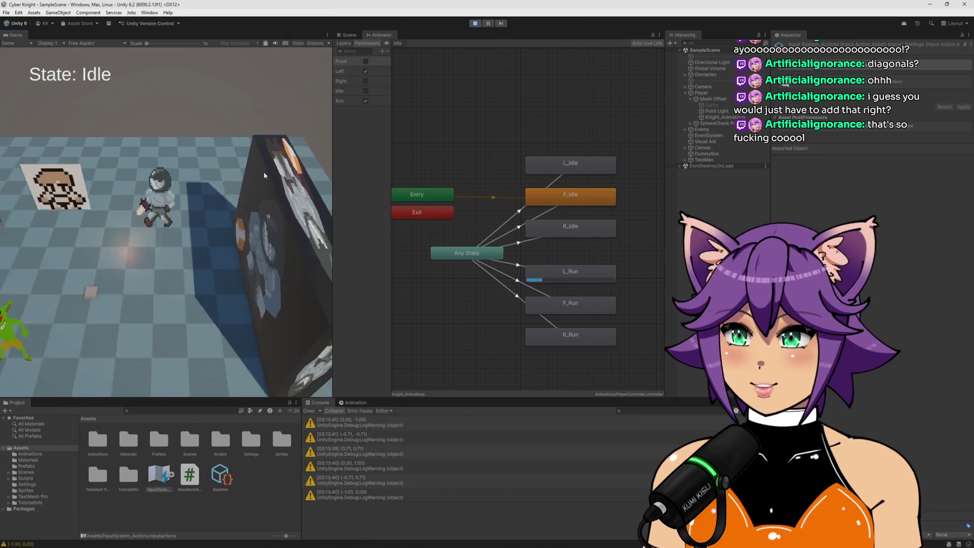
{"action": "key", "text": "s"}
{"action": "key", "text": "a"}
{"action": "key", "text": "w"}
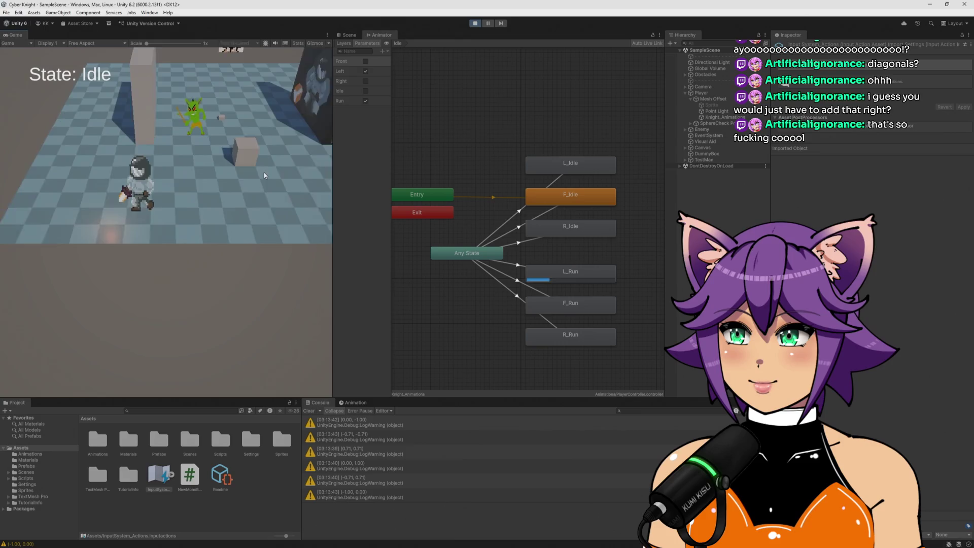
Step: Run right to R_Run and left to L_Run, settle in F_Idle, and widen the Game view
{"action": "key", "text": "w"}
{"action": "key", "text": "a"}
{"action": "key", "text": "d"}
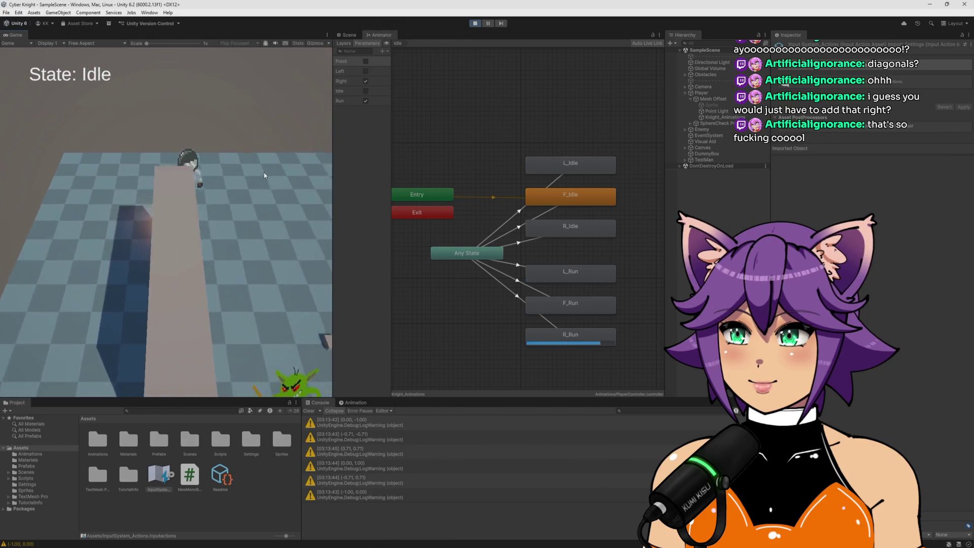
{"action": "key", "text": "s"}
{"action": "key", "text": "a"}
{"action": "key", "text": "w"}
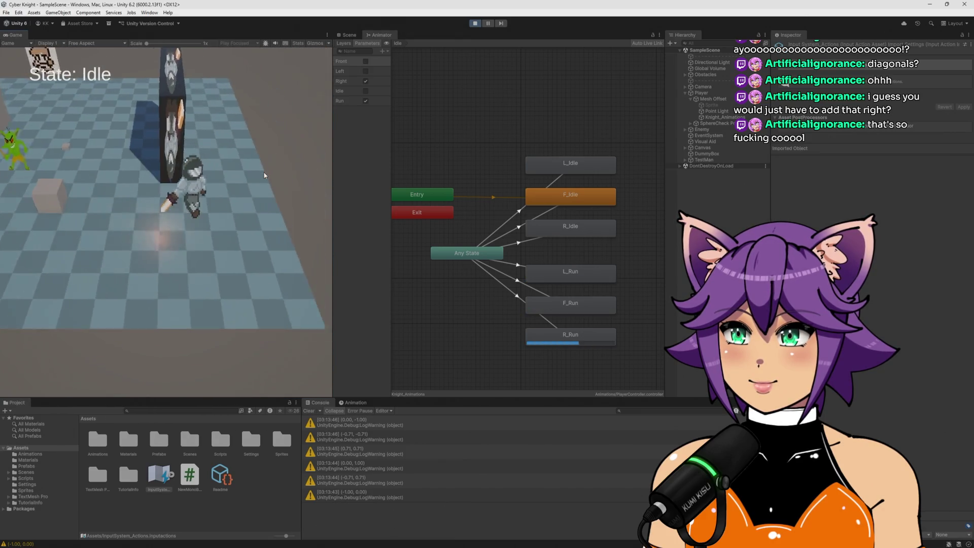
{"action": "key", "text": "a"}
{"action": "key", "text": "s"}
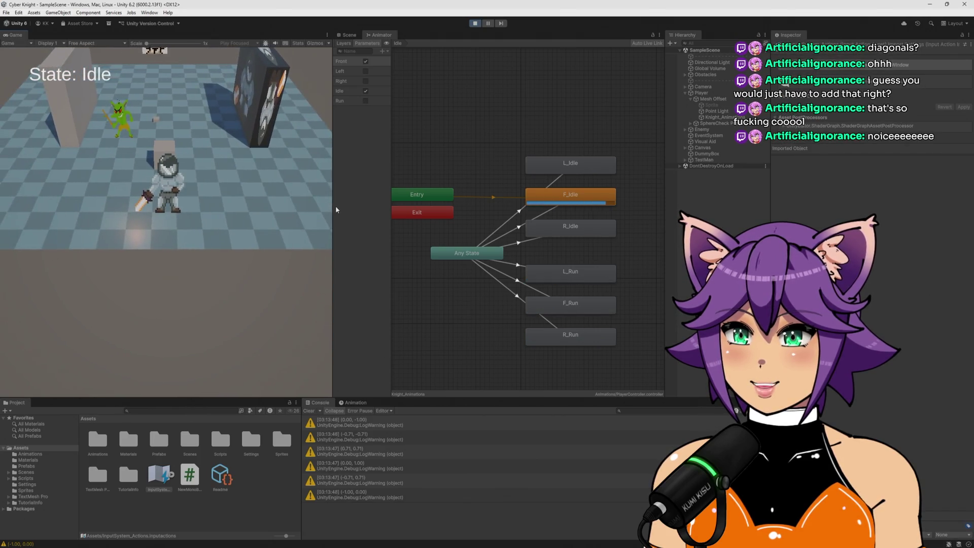
{"action": "left_click_drag", "start_coordinate": [332, 207], "coordinate": [546, 203]}
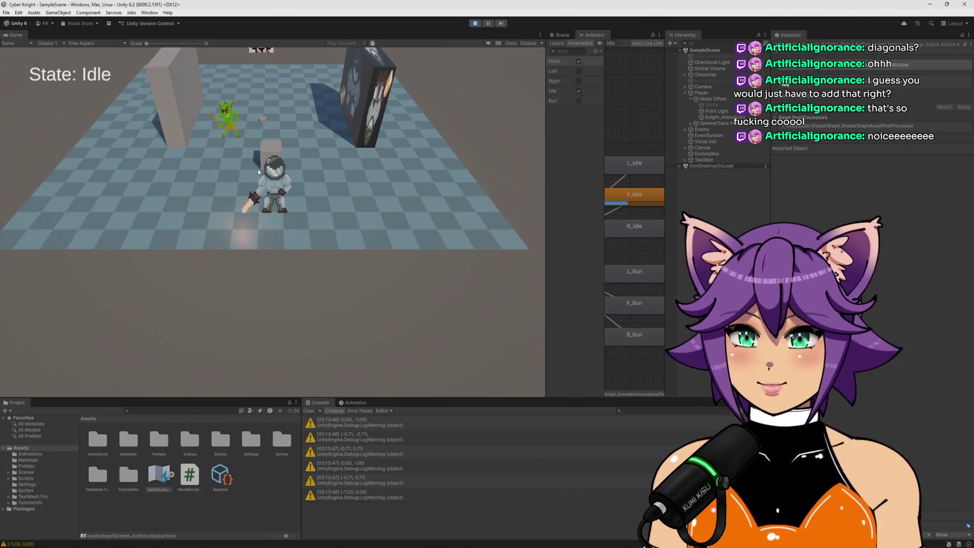
Step: Run the knight right and then toward the camera to trigger R_Run and F_Run
{"action": "key", "text": "w"}
{"action": "key", "text": "a"}
{"action": "key", "text": "s"}
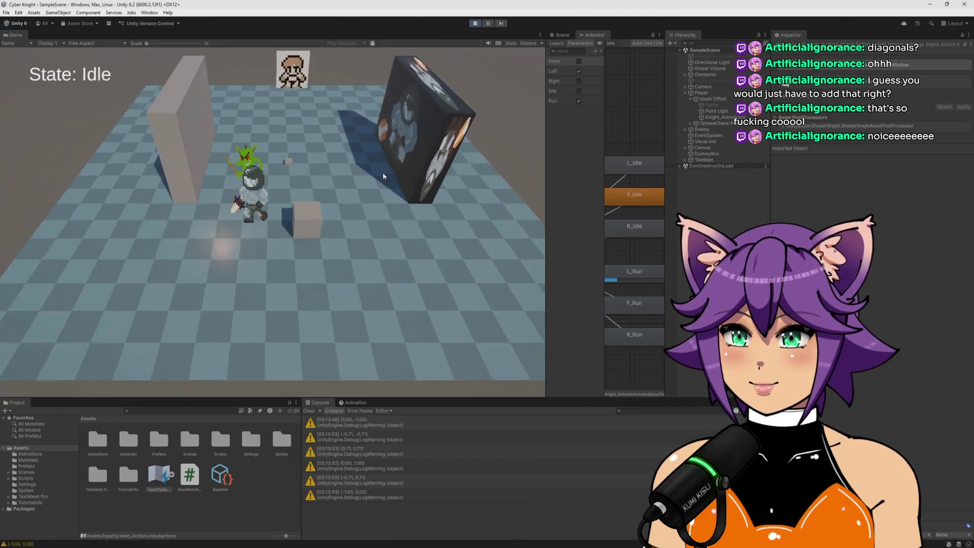
{"action": "key", "text": "d"}
{"action": "key", "text": "a"}
{"action": "key", "text": "s"}
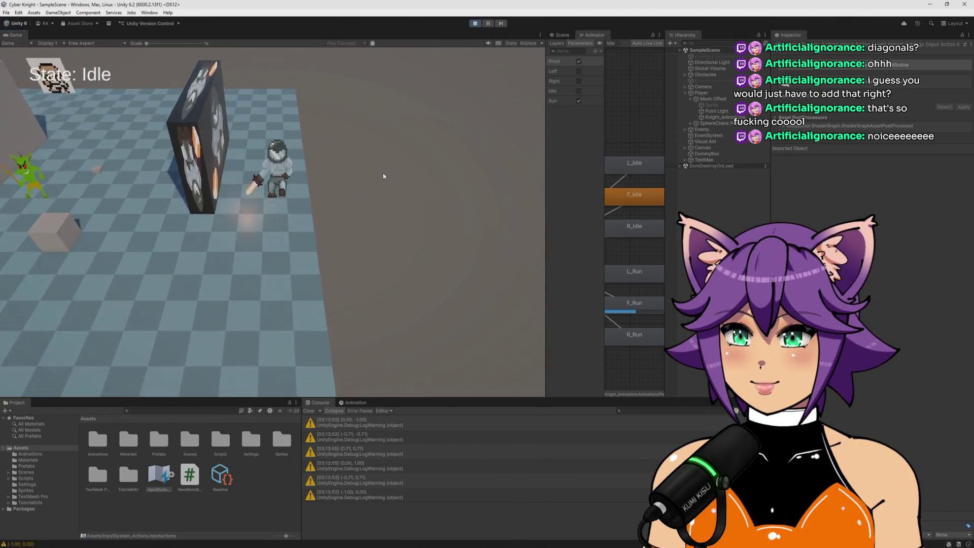
{"action": "key", "text": "w"}
{"action": "key", "text": "a"}
{"action": "key", "text": "s"}
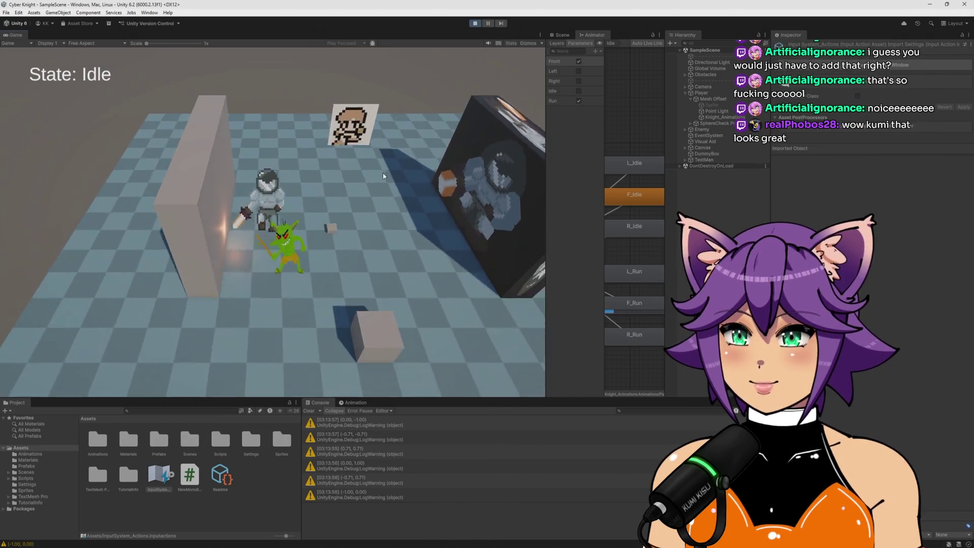
Step: Run the knight left, turn it right, then back left to swap L_Run and R_Run
{"action": "key", "text": "s"}
{"action": "key", "text": "w"}
{"action": "key", "text": "a"}
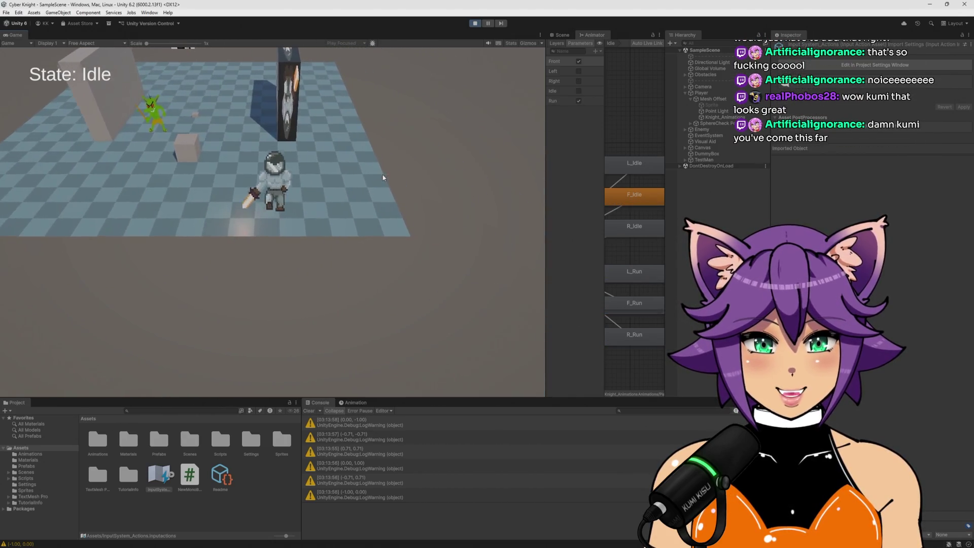
{"action": "key", "text": "w"}
{"action": "key", "text": "a"}
{"action": "key", "text": "s"}
{"action": "key", "text": "d"}
{"action": "key", "text": "w"}
{"action": "key", "text": "a"}
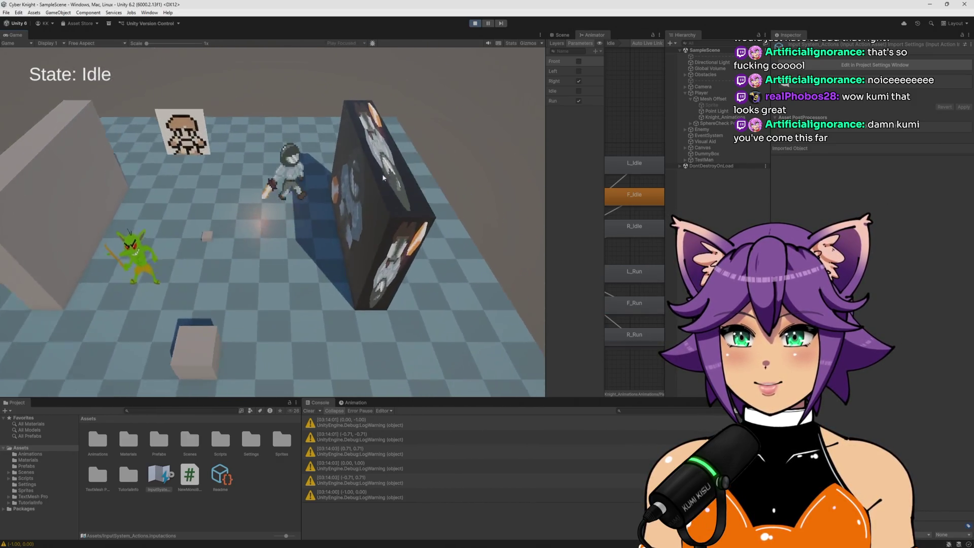
Step: Switch the knight to running right once more, then back to running left
{"action": "key", "text": "w"}
{"action": "key", "text": "a"}
{"action": "key", "text": "s"}
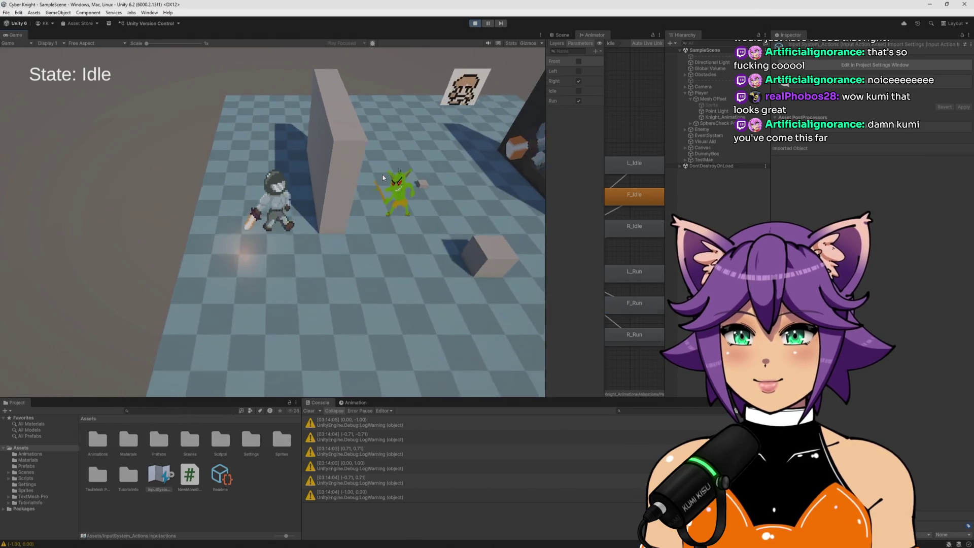
{"action": "key", "text": "d"}
{"action": "key", "text": "a"}
{"action": "key", "text": "s"}
{"action": "key", "text": "d"}
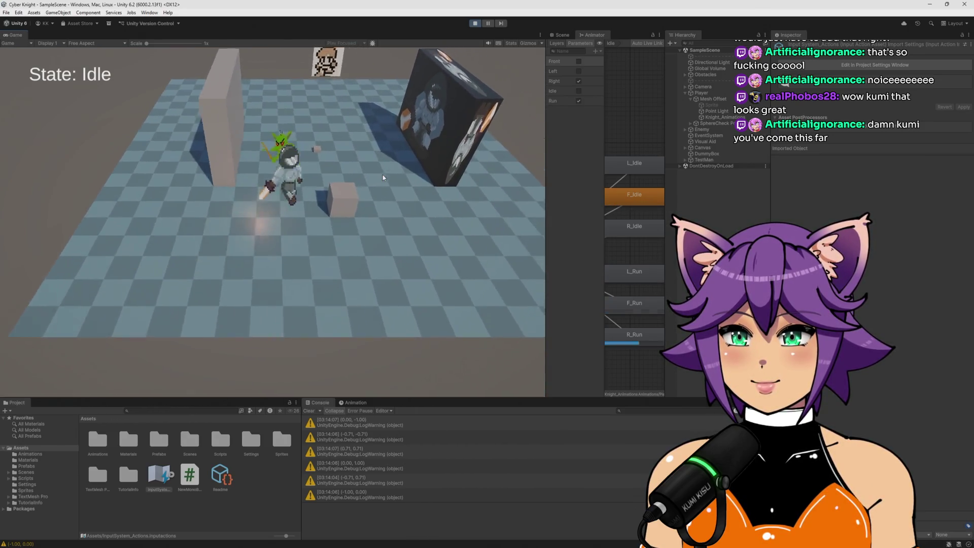
{"action": "key", "text": "w"}
Step: Keep the knight moving while the goblin follows, then stop it to idle facing front
{"action": "key", "text": "s"}
{"action": "key", "text": "d"}
{"action": "key", "text": "w"}
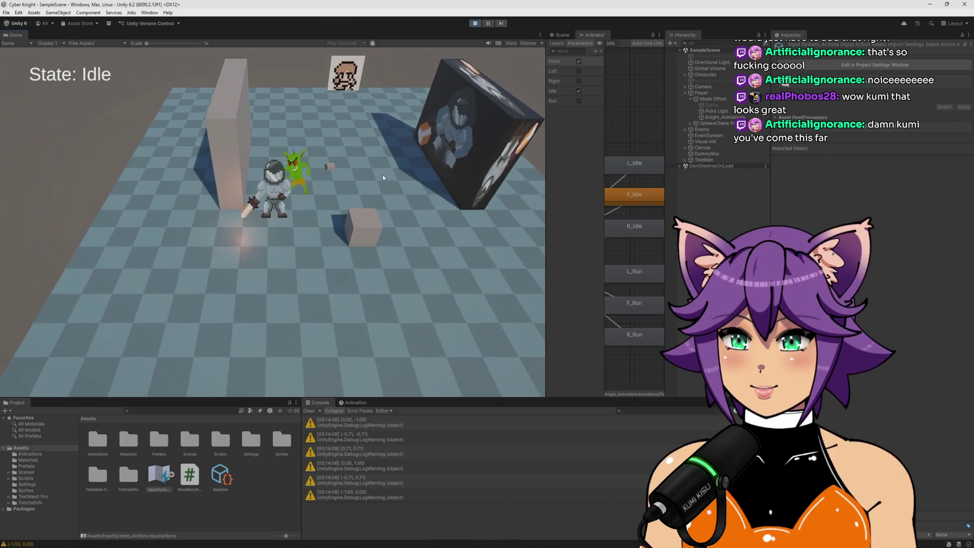
{"action": "key", "text": "a"}
{"action": "key", "text": "a"}
{"action": "key", "text": "w"}
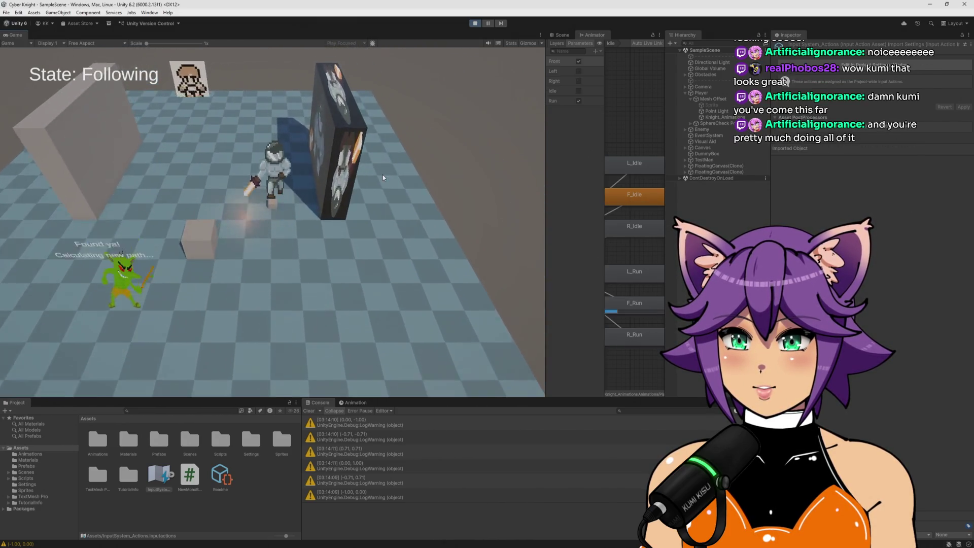
{"action": "key", "text": "a"}
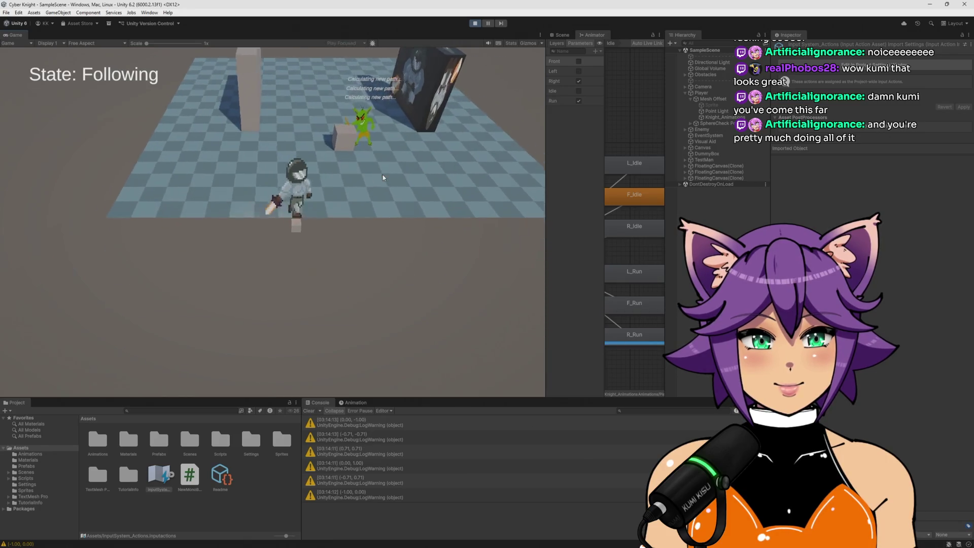
{"action": "key", "text": "w"}
{"action": "key", "text": "a"}
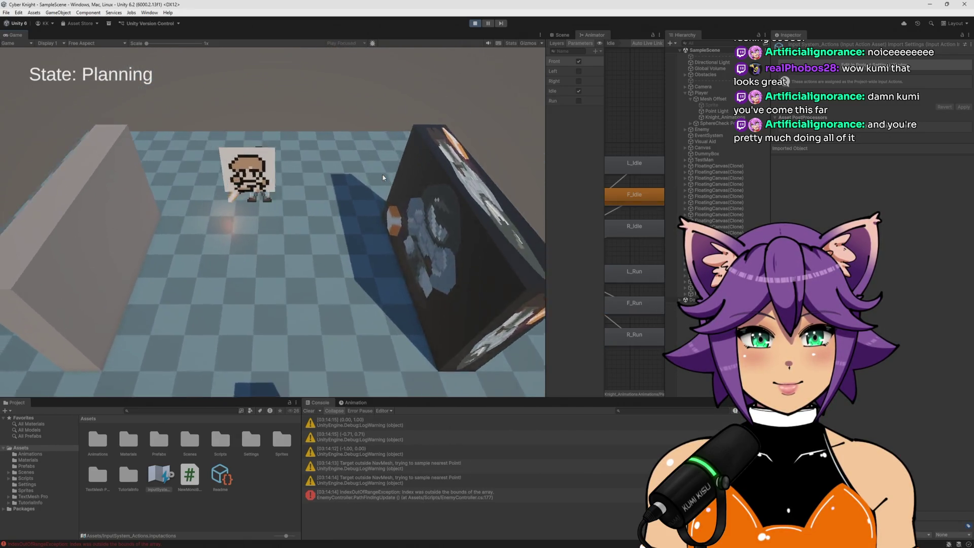
{"action": "key", "text": "a"}
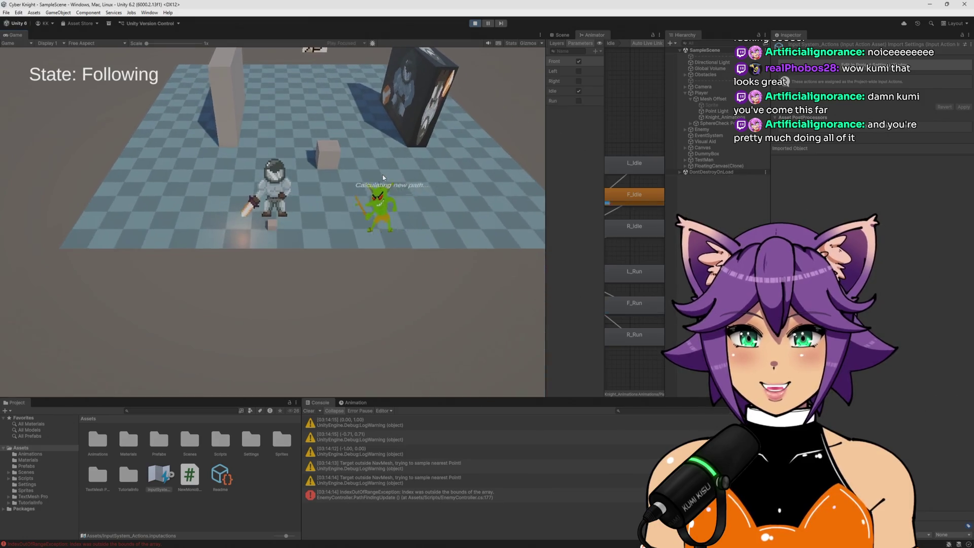
Step: Run the knight left, then right, around the level and toward the camera
{"action": "key", "text": "w"}
{"action": "key", "text": "a"}
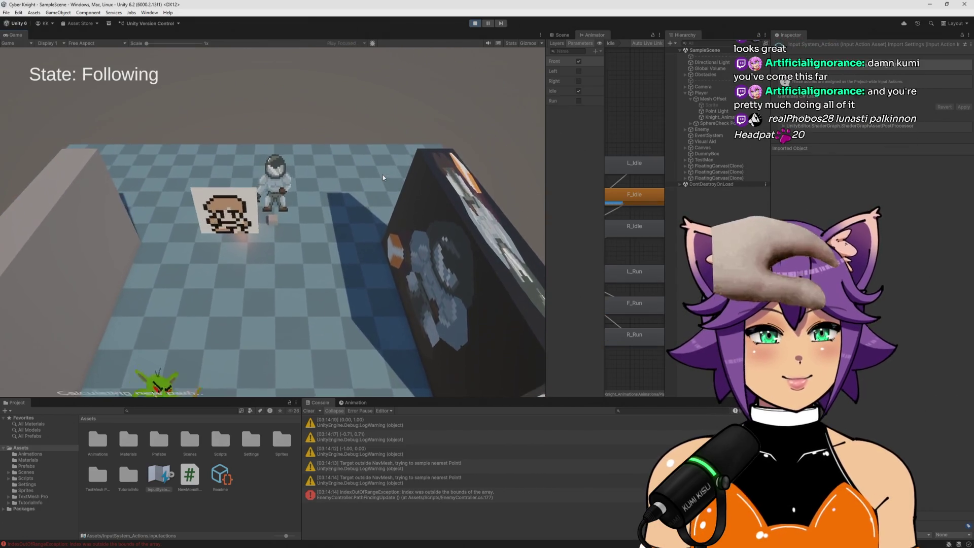
{"action": "key", "text": "d"}
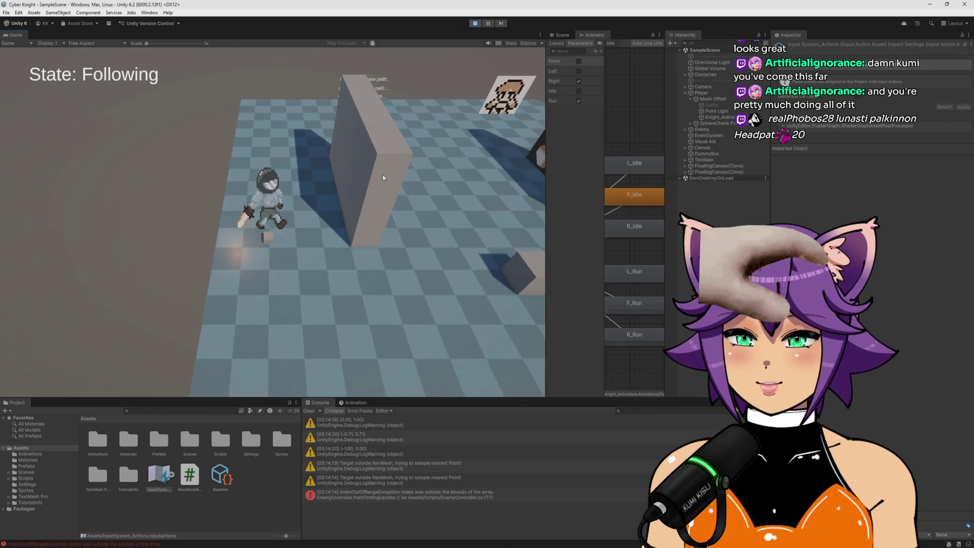
{"action": "key", "text": "w"}
{"action": "key", "text": "a"}
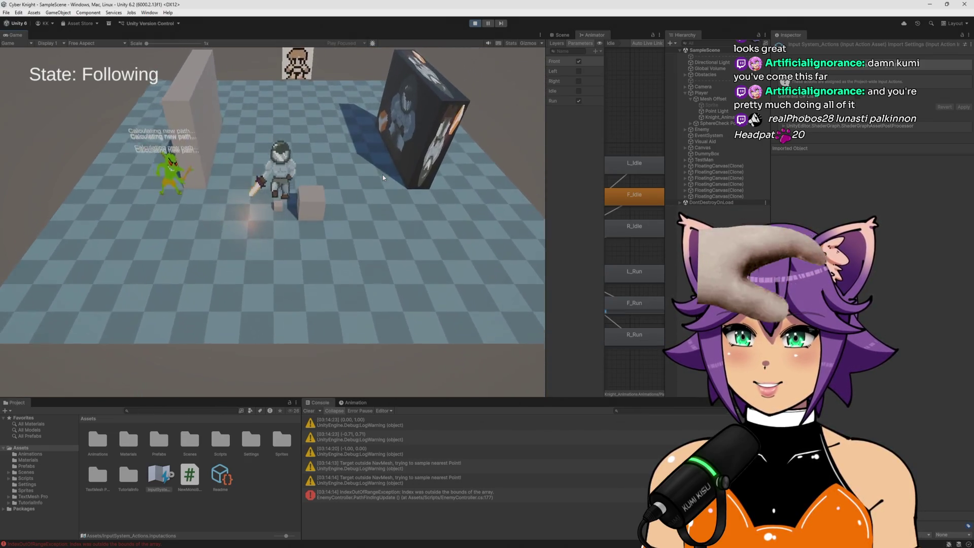
{"action": "key", "text": "w"}
{"action": "key", "text": "a"}
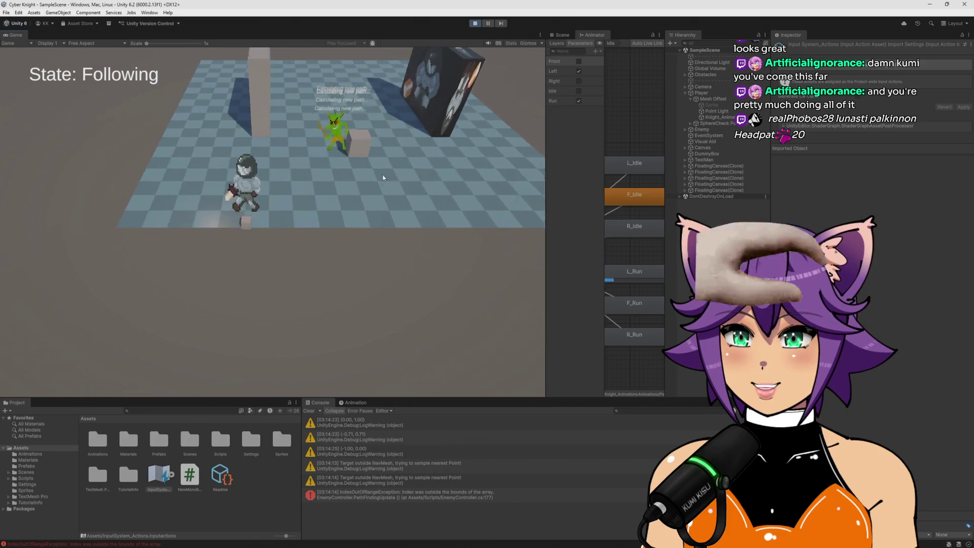
{"action": "key", "text": "s"}
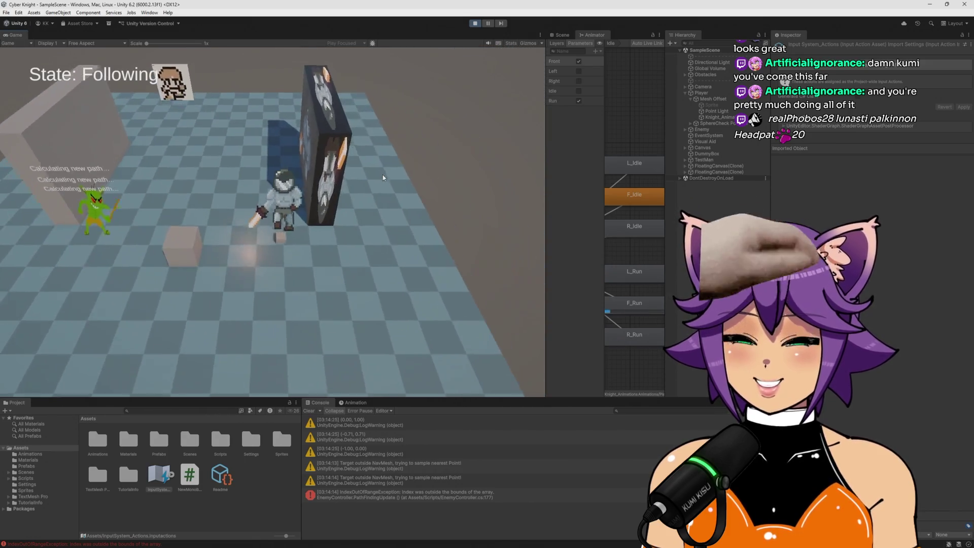
Step: Alternate the knight between running right and left, watching the Left/Right parameters flip
{"action": "key", "text": "w"}
{"action": "key", "text": "a"}
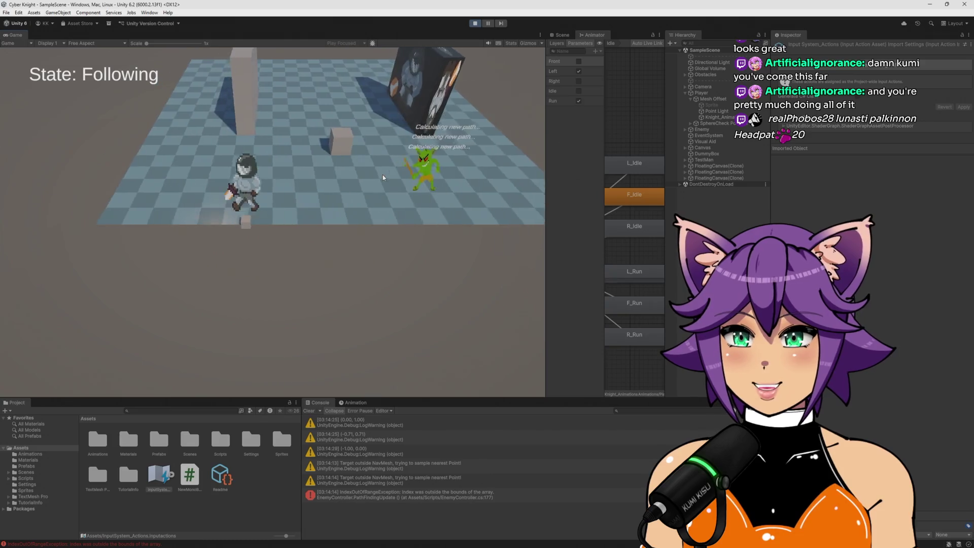
{"action": "key", "text": "w"}
{"action": "key", "text": "a"}
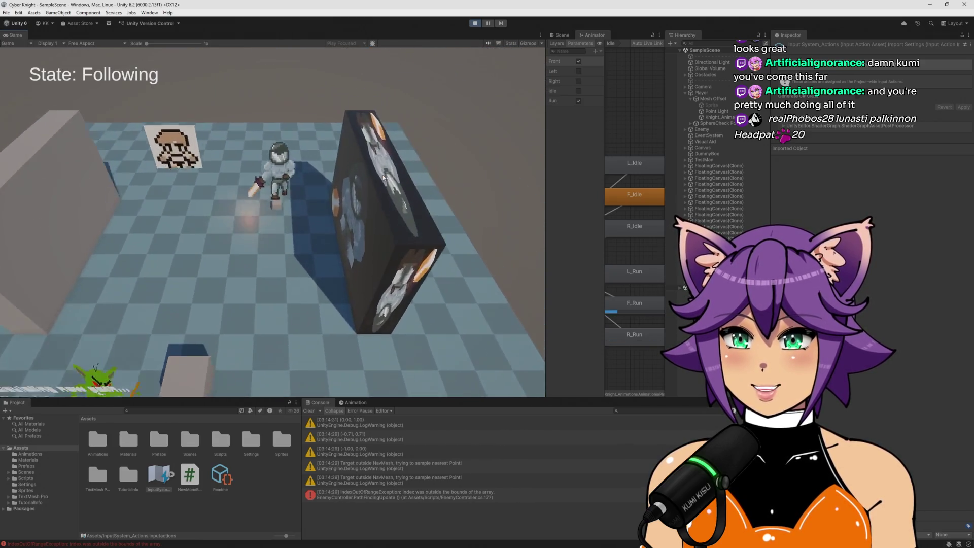
{"action": "key", "text": "a"}
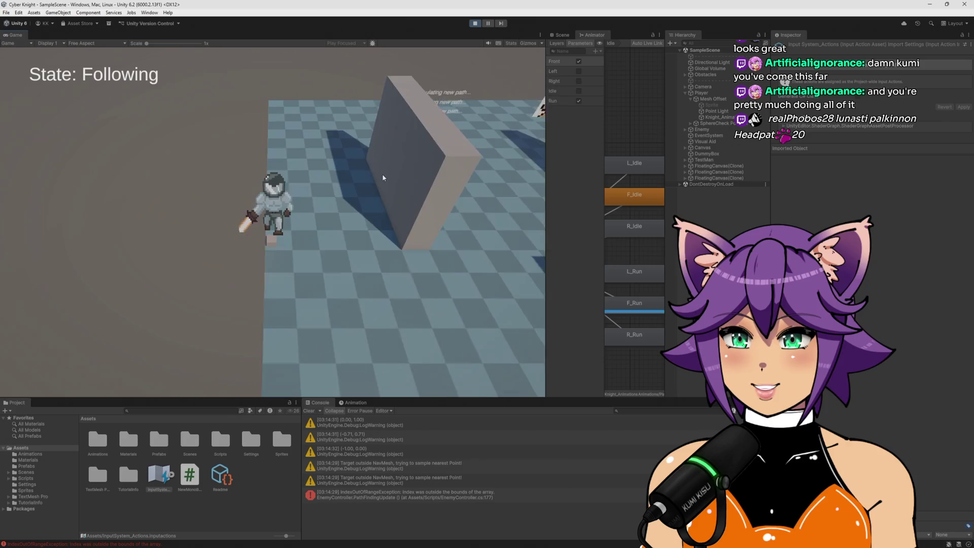
{"action": "key", "text": "w"}
{"action": "key", "text": "a"}
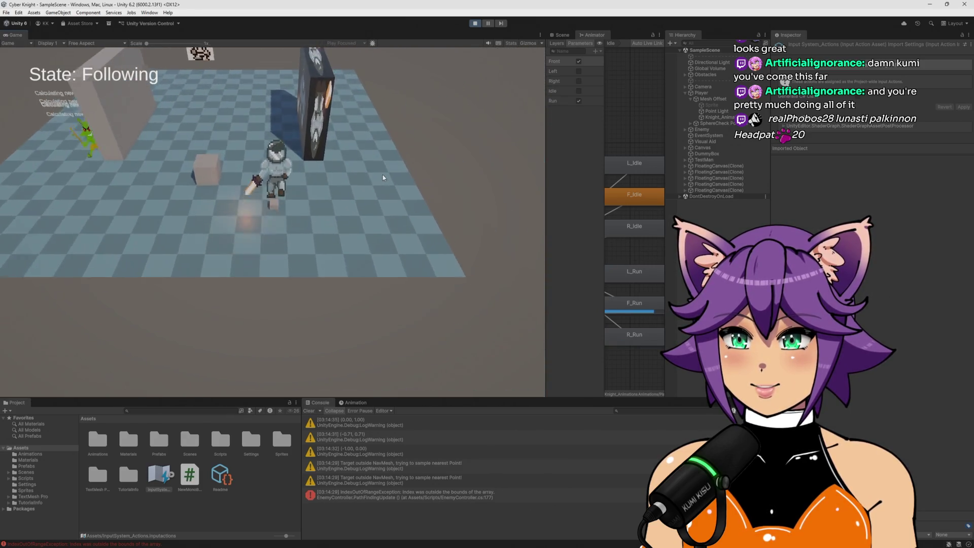
{"action": "key", "text": "w"}
{"action": "key", "text": "a"}
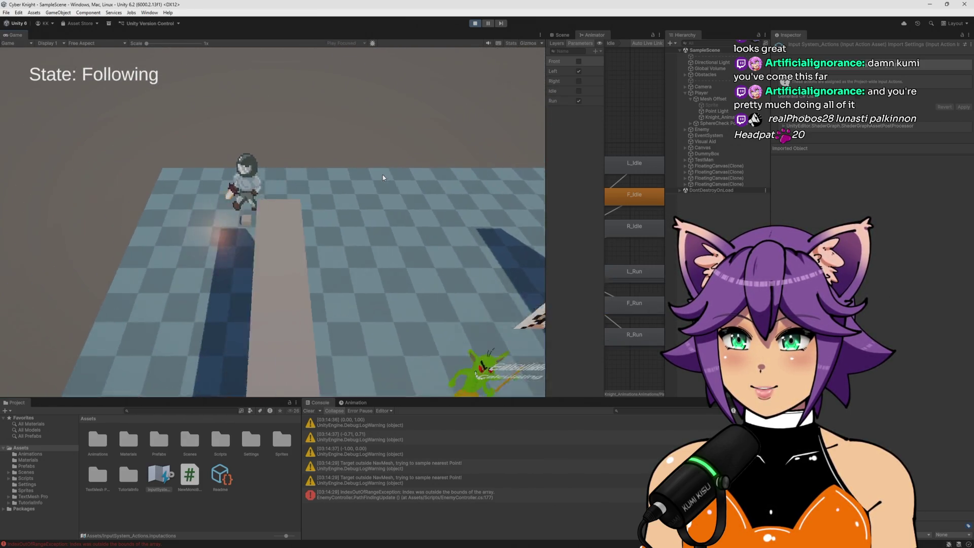
Step: Run the knight right, let it idle facing front, then run left and finally up-right into R_Run
{"action": "key", "text": "d"}
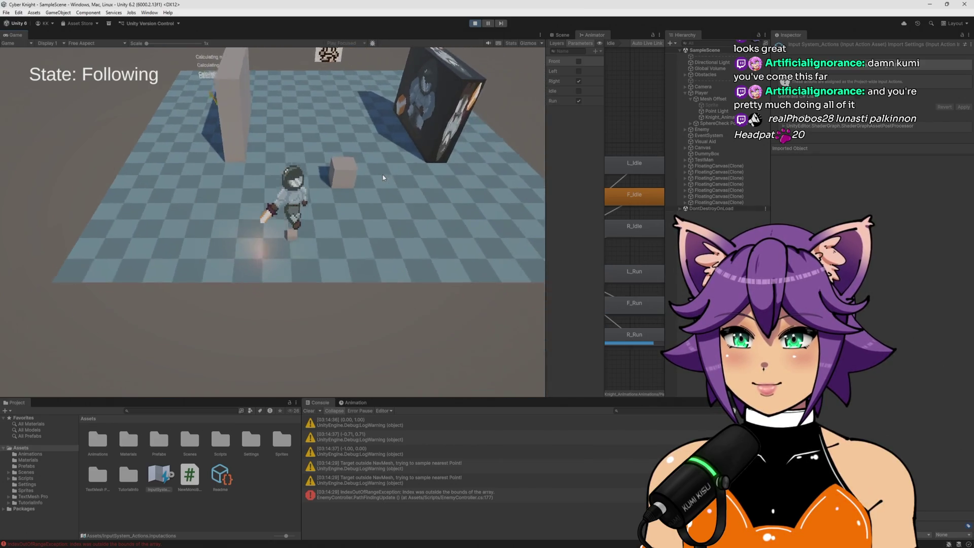
{"action": "key", "text": "w"}
{"action": "key", "text": "a"}
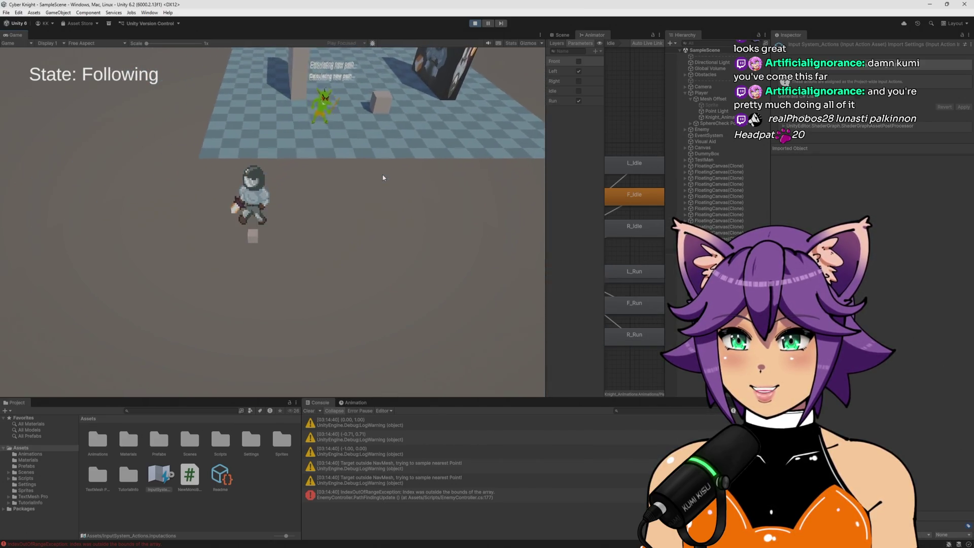
{"action": "key", "text": "w"}
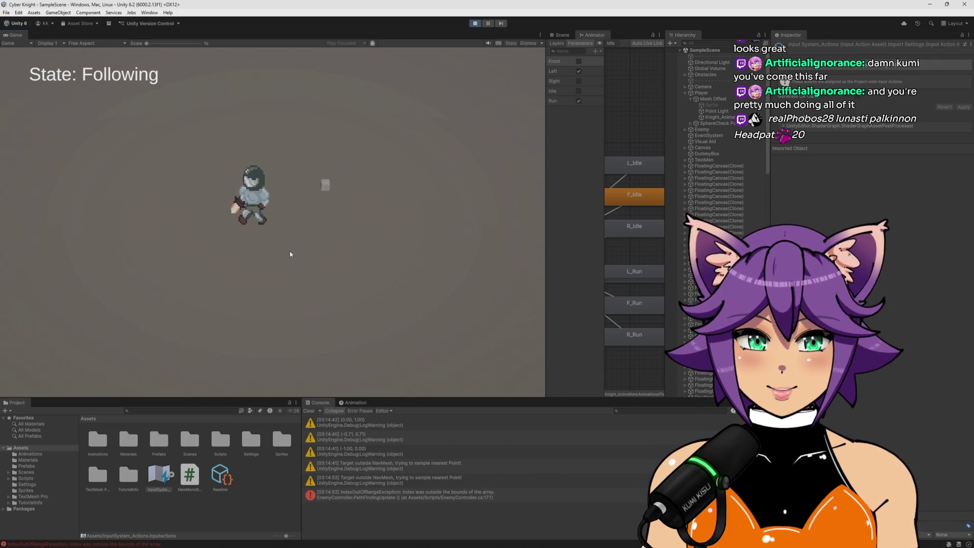
{"action": "key", "text": "d"}
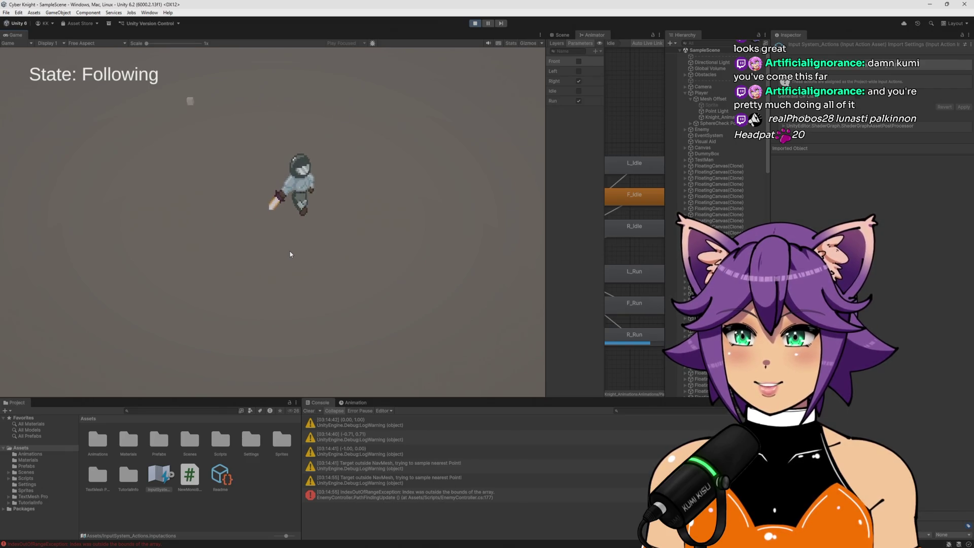
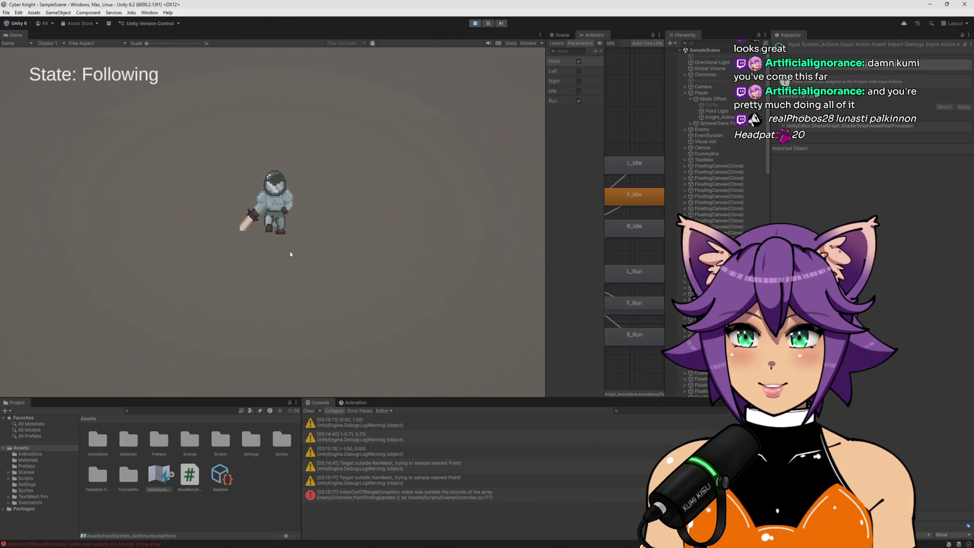
Step: Walk the knight left and right in Play mode to check facing animations, then exit Play mode
{"action": "key", "text": "a"}
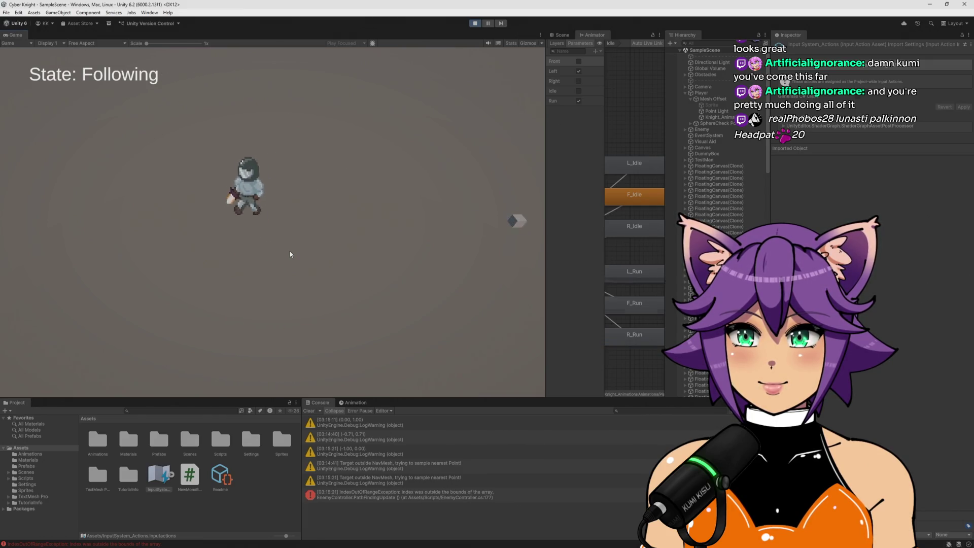
{"action": "key", "text": "w+a"}
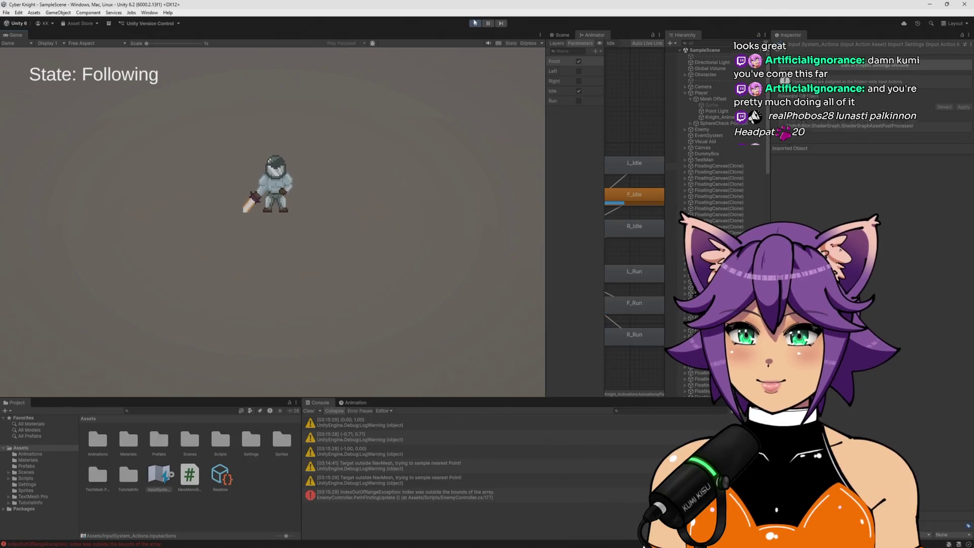
{"action": "key", "text": "ctrl+p"}
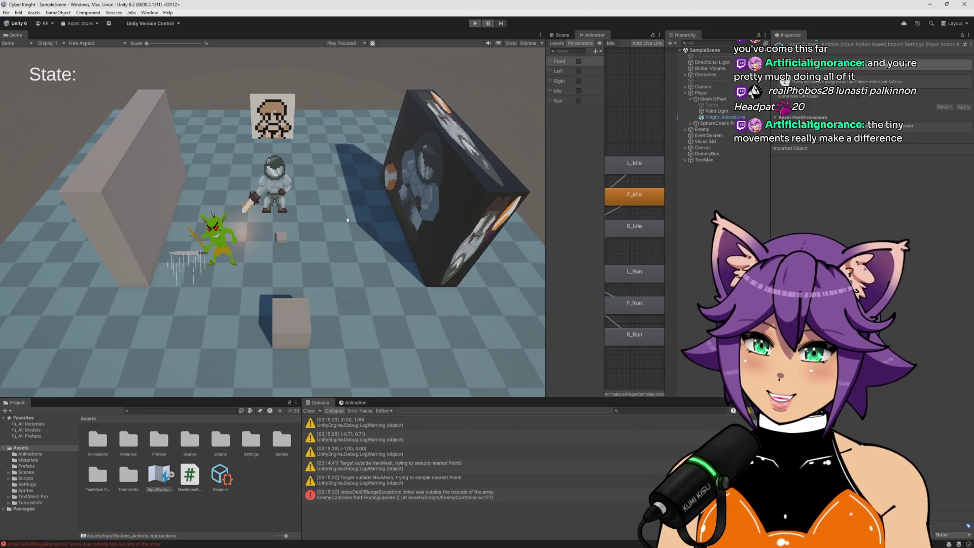
Step: Clear the Console and assign Sprite Material to the Knight_Animations sprite's Material slot
{"action": "left_click", "coordinate": [308, 411]}
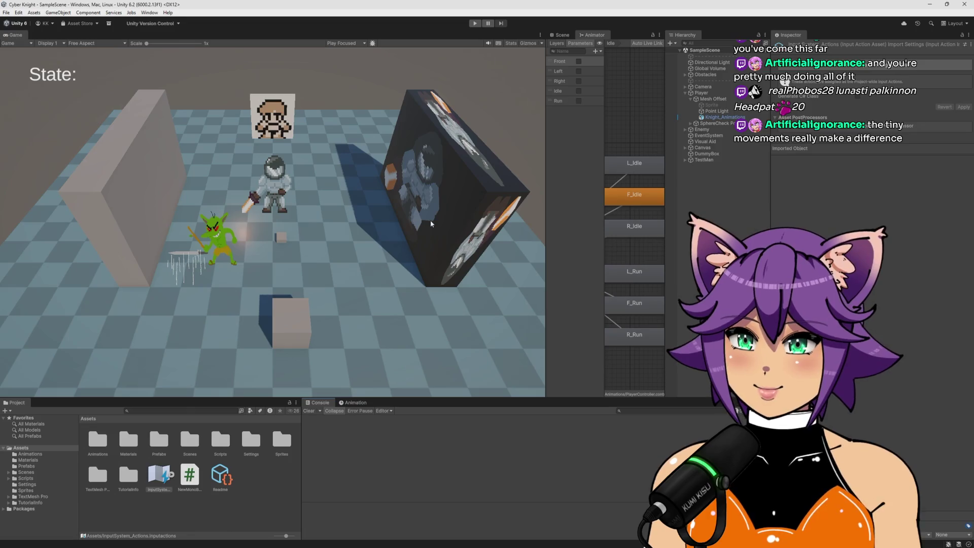
{"action": "left_click", "coordinate": [724, 119]}
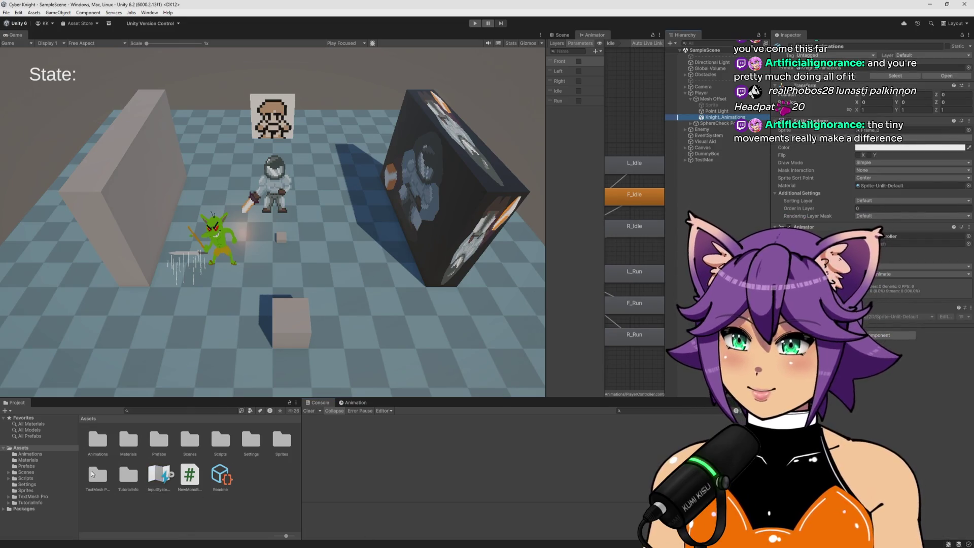
{"action": "left_click", "coordinate": [30, 454]}
{"action": "left_click", "coordinate": [48, 461]}
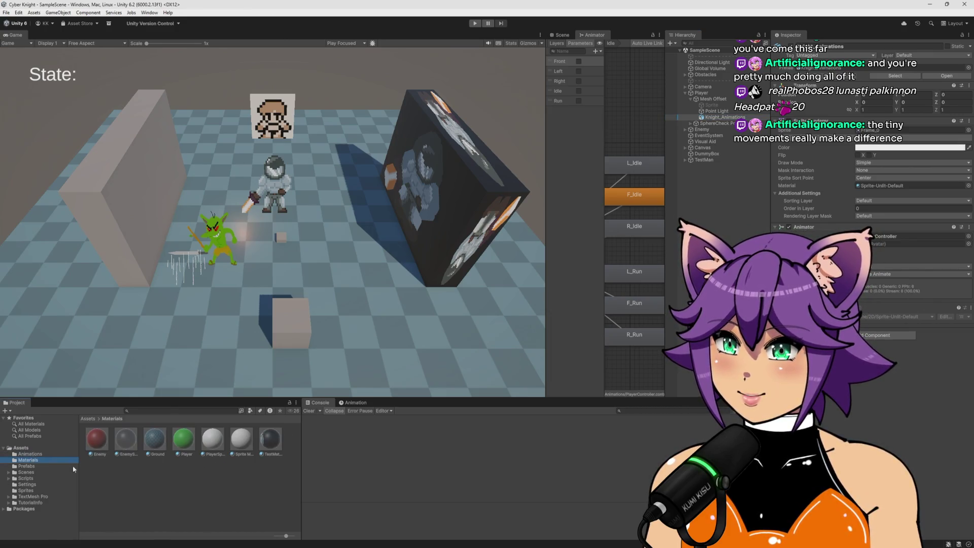
{"action": "left_click_drag", "start_coordinate": [244, 444], "coordinate": [882, 184]}
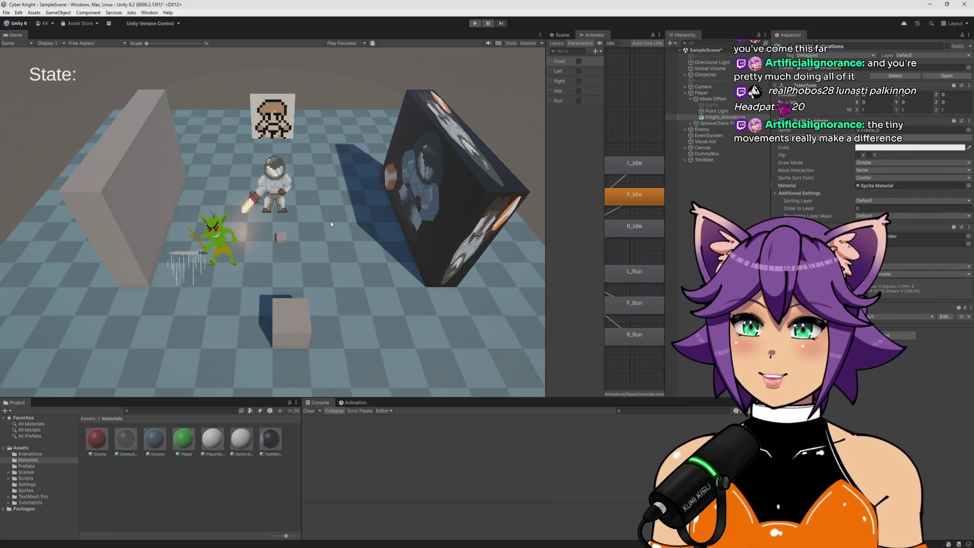
Step: Raise the Point Light's intensity above 1.49, then switch to Visual Studio
{"action": "left_click", "coordinate": [562, 34]}
{"action": "left_click_drag", "start_coordinate": [544, 90], "coordinate": [344, 90]}
{"action": "left_click_drag", "start_coordinate": [577, 229], "coordinate": [533, 193]}
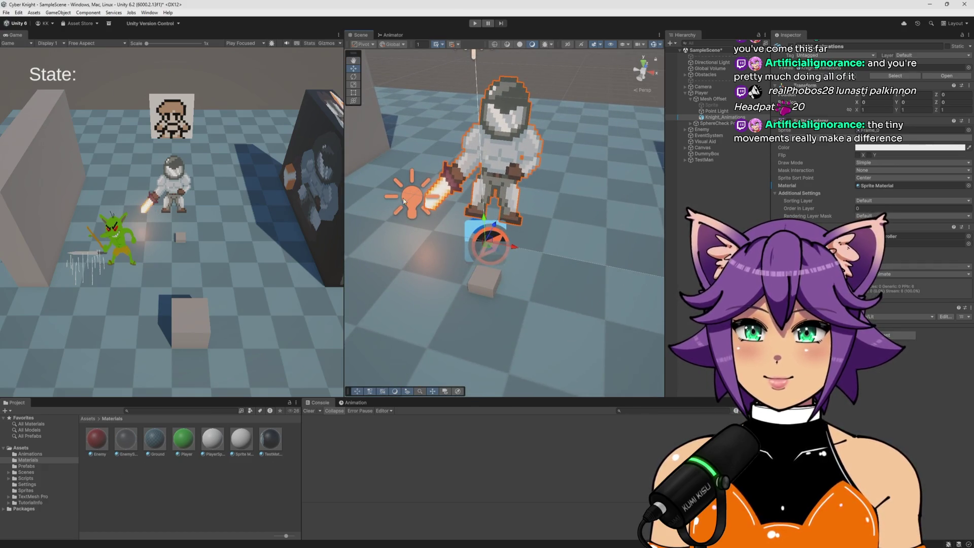
{"action": "left_click", "coordinate": [717, 111]}
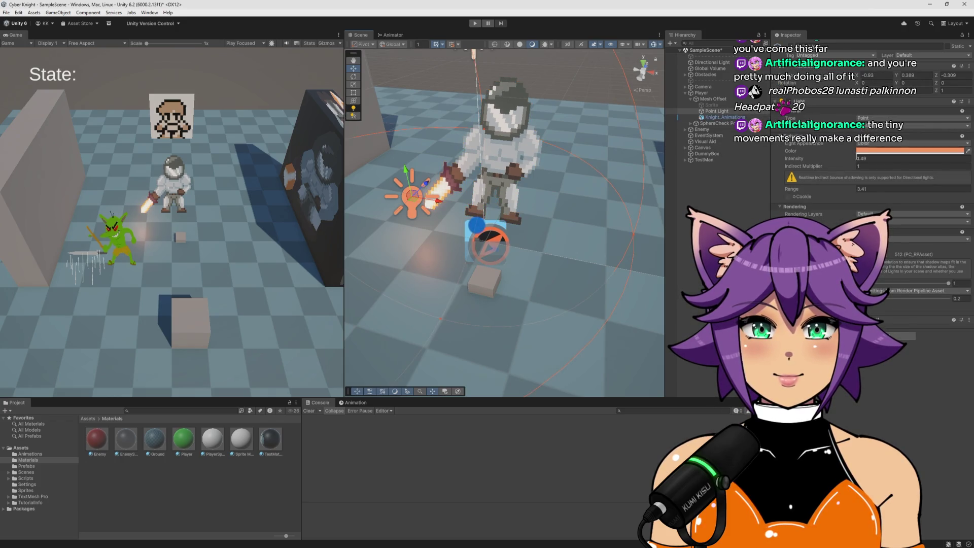
{"action": "mouse_move", "coordinate": [794, 159]}
{"action": "left_mouse_down"}
{"action": "mouse_move", "coordinate": [896, 165]}
{"action": "mouse_move", "coordinate": [912, 181]}
{"action": "mouse_move", "coordinate": [897, 169]}
{"action": "mouse_move", "coordinate": [866, 171]}
{"action": "left_mouse_up"}
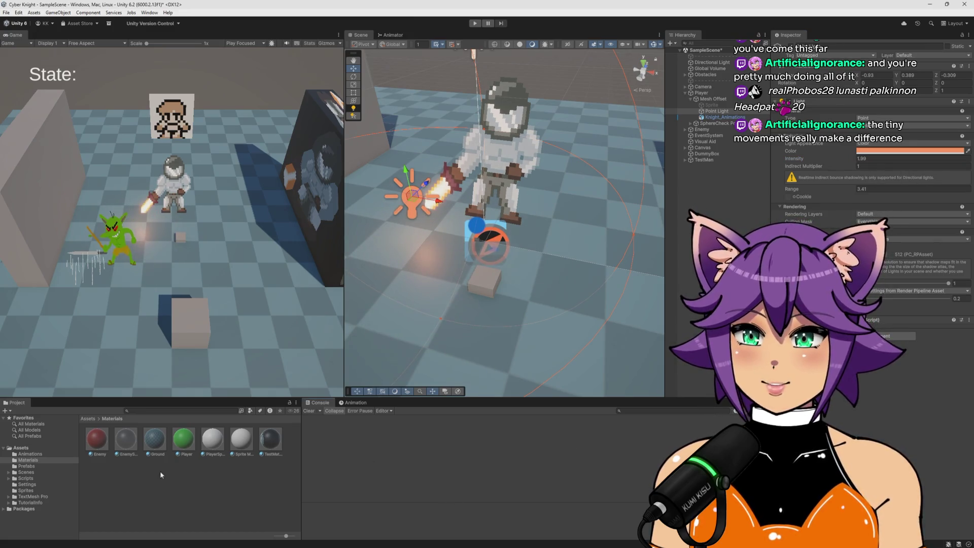
{"action": "key", "text": "alt+Tab"}
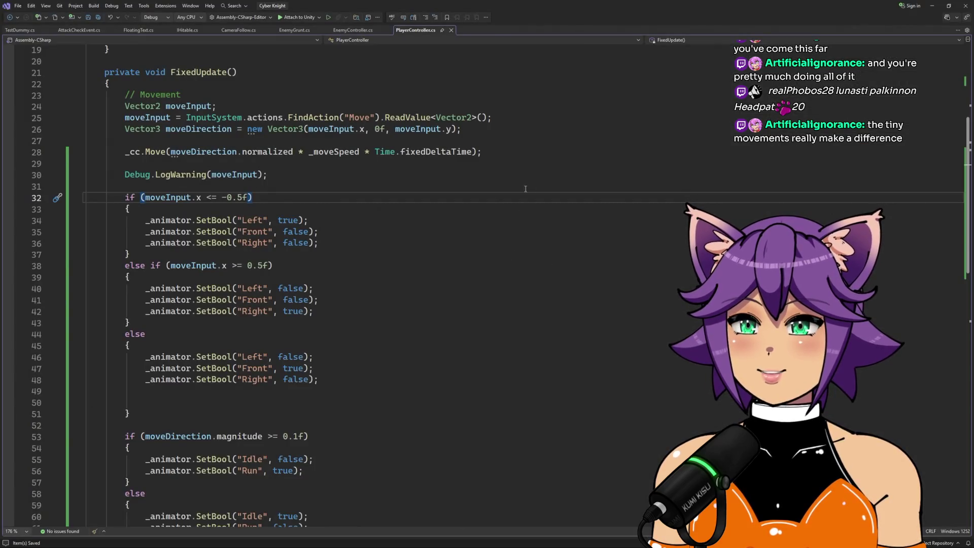
Step: Scroll to the top of PlayerController.cs, put the cursor on line 20, then switch to the browser
{"action": "scroll", "coordinate": [431, 320], "scroll_direction": "up", "scroll_amount": 4}
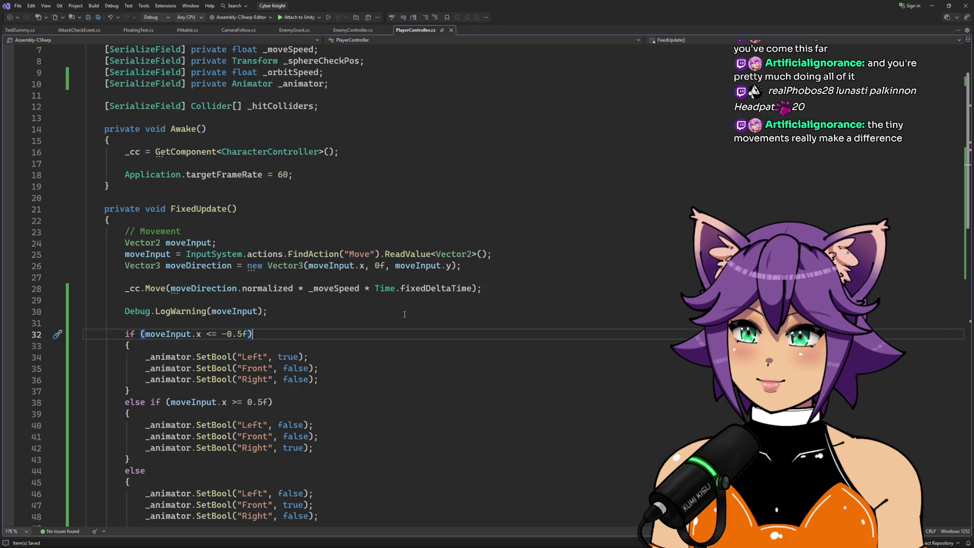
{"action": "left_click", "coordinate": [208, 198]}
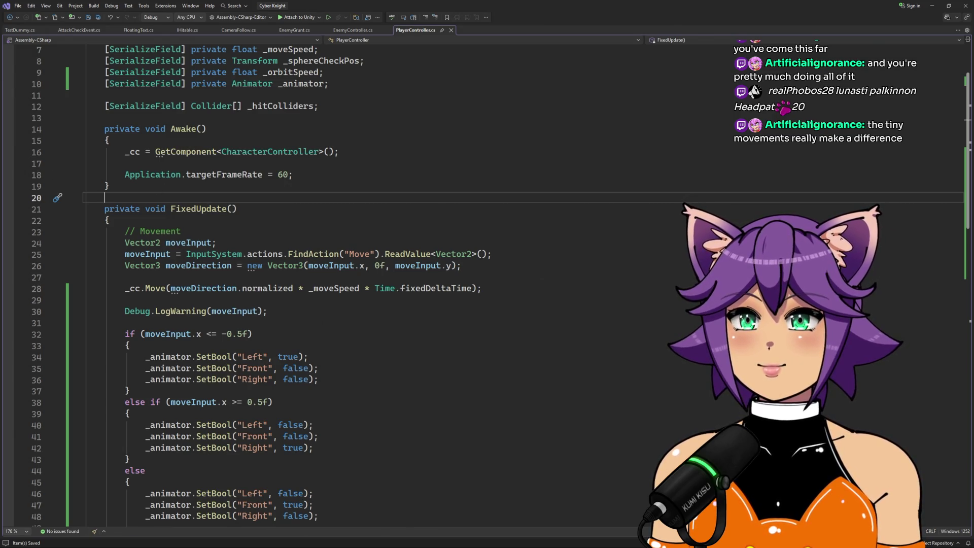
{"action": "key", "text": "alt+Tab"}
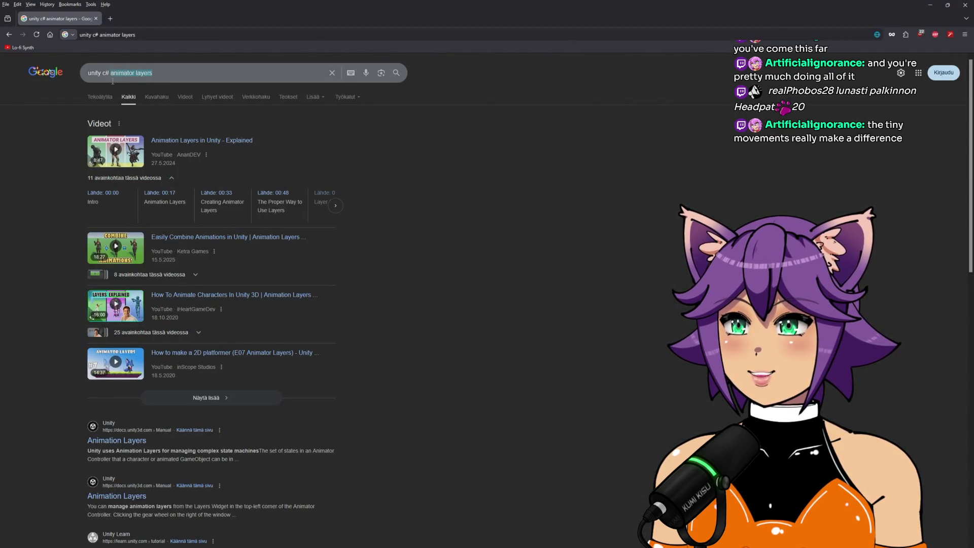
Step: Search Google for 'unity c# how to make a sine wave', then for a sine wave timer
{"action": "type", "text": "how to make a "}
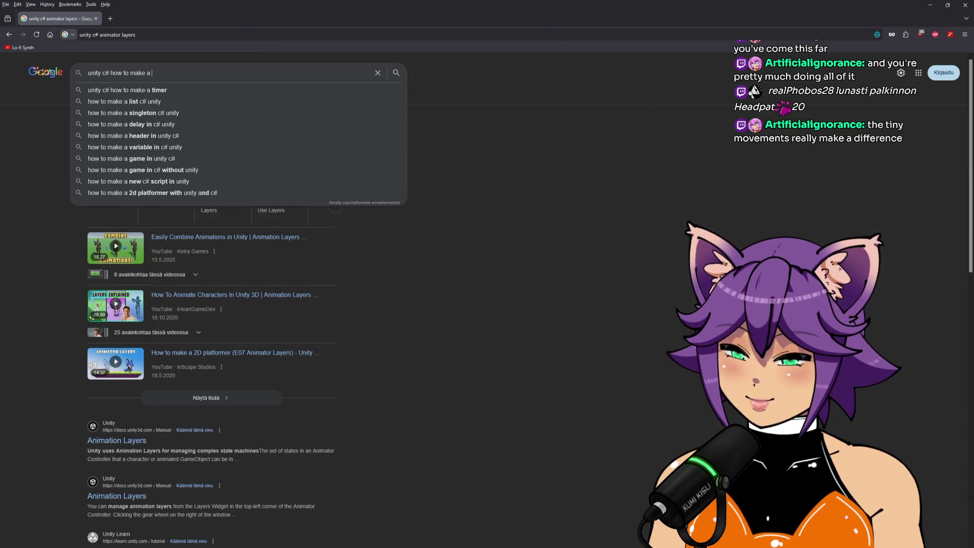
{"action": "type", "text": "sine wave"}
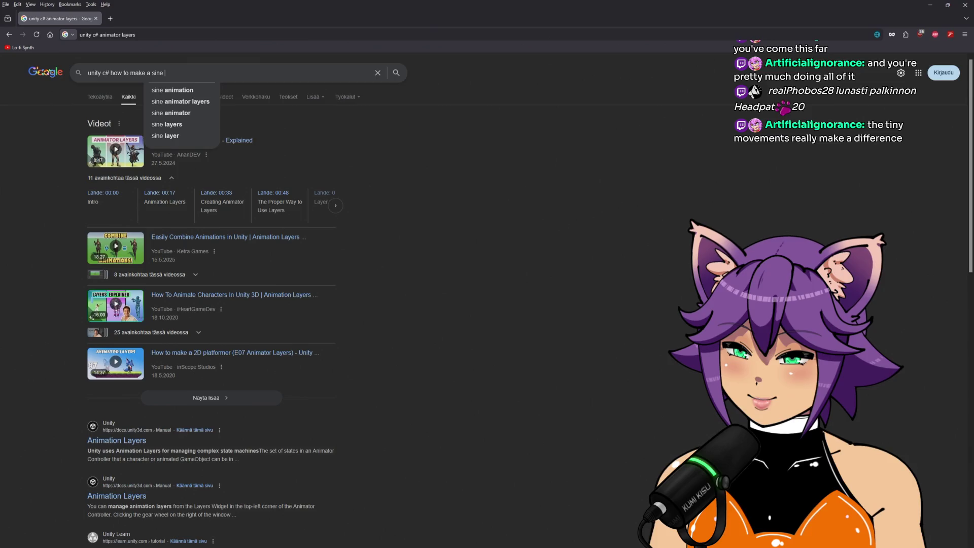
{"action": "key", "text": "Return"}
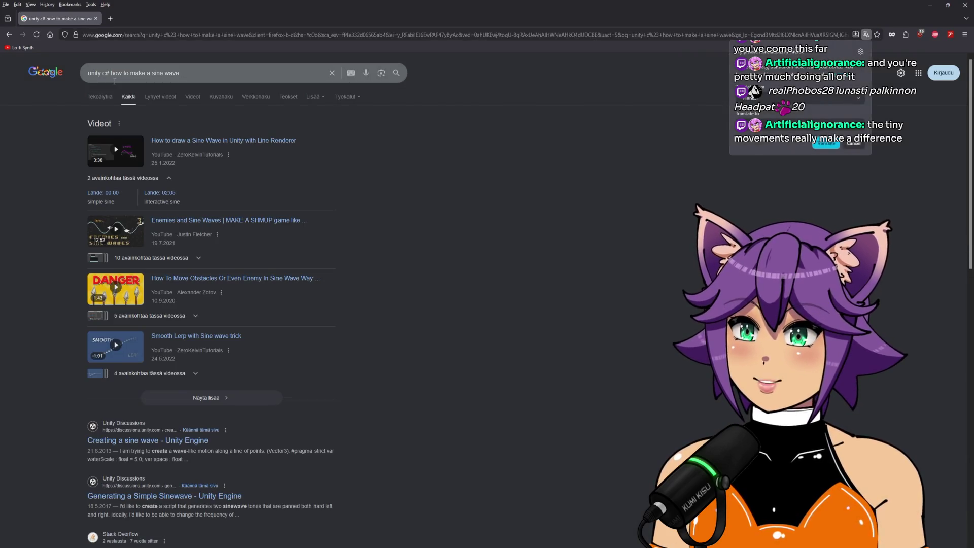
{"action": "left_click", "coordinate": [115, 81]}
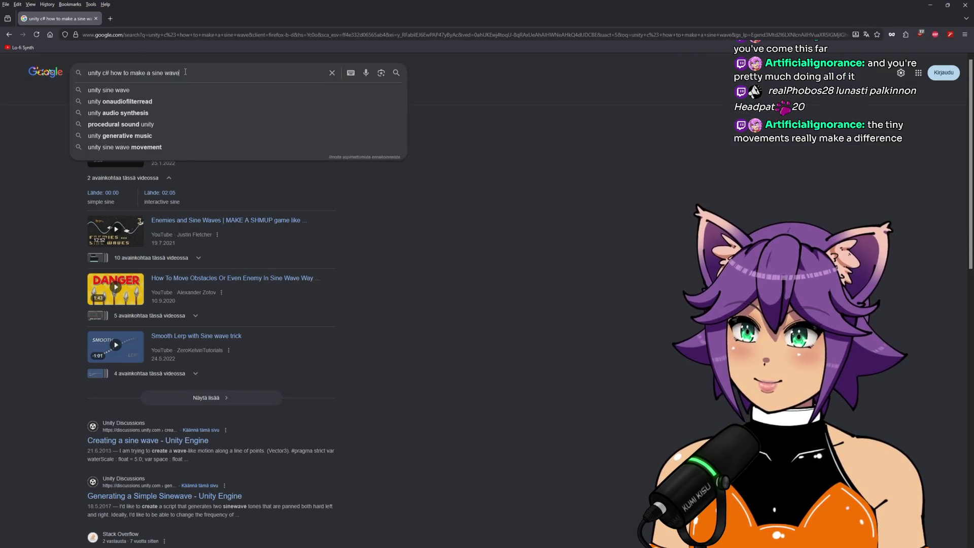
{"action": "type", "text": " timer"}
{"action": "key", "text": "Return"}
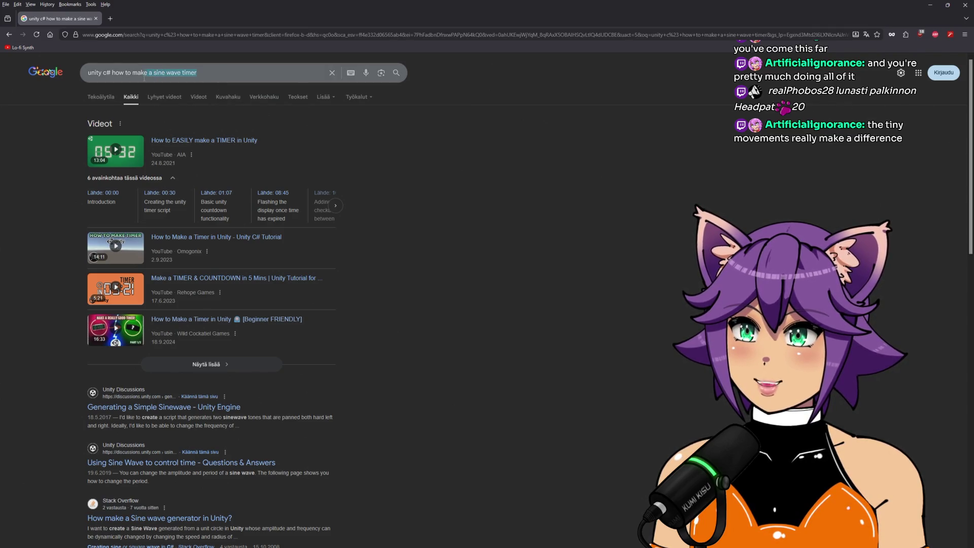
Step: Search 'unity c# what is a sine wave' and scroll to the Mathf.Sin Scripting API result
{"action": "type", "text": "what is"}
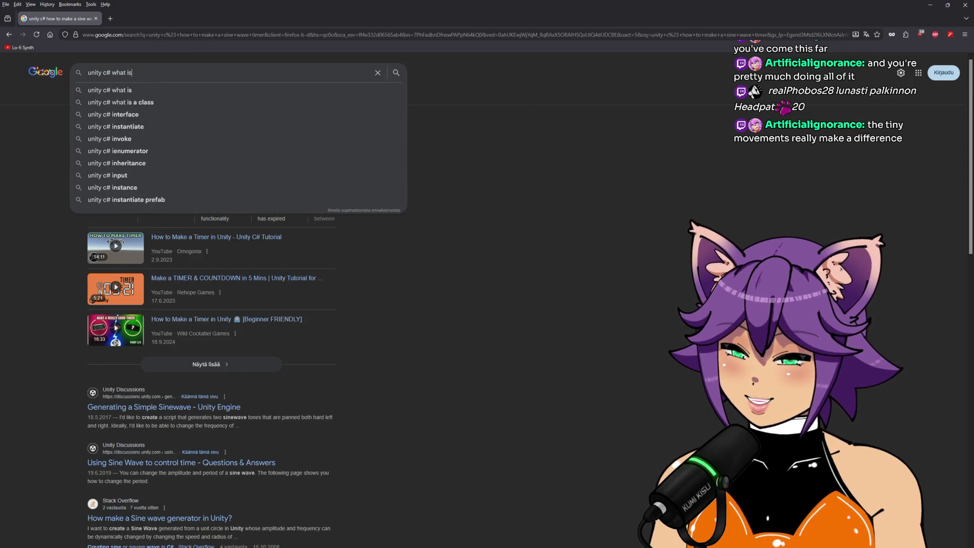
{"action": "type", "text": " a sine wave"}
{"action": "key", "text": "Return"}
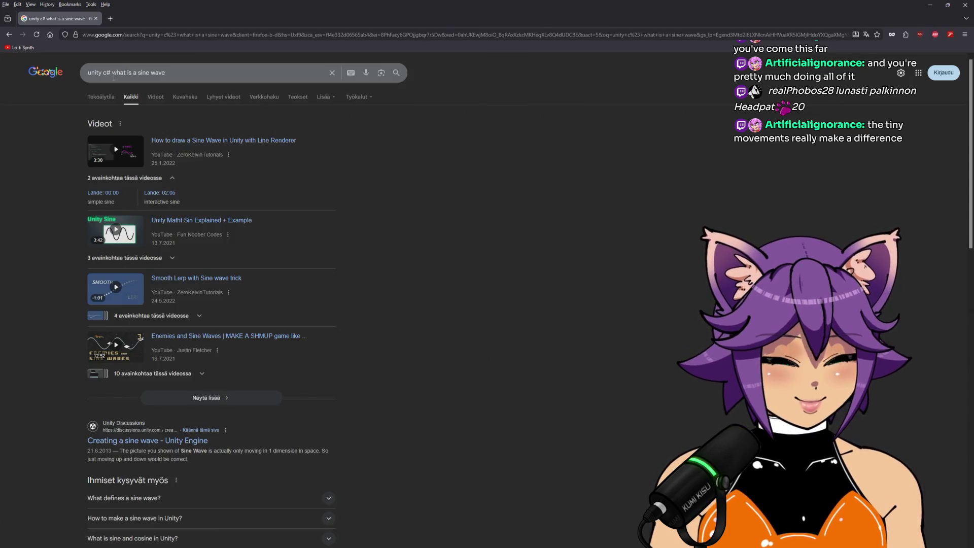
{"action": "scroll", "coordinate": [395, 243], "scroll_direction": "down", "scroll_amount": 3}
{"action": "scroll", "coordinate": [394, 246], "scroll_direction": "down", "scroll_amount": 2}
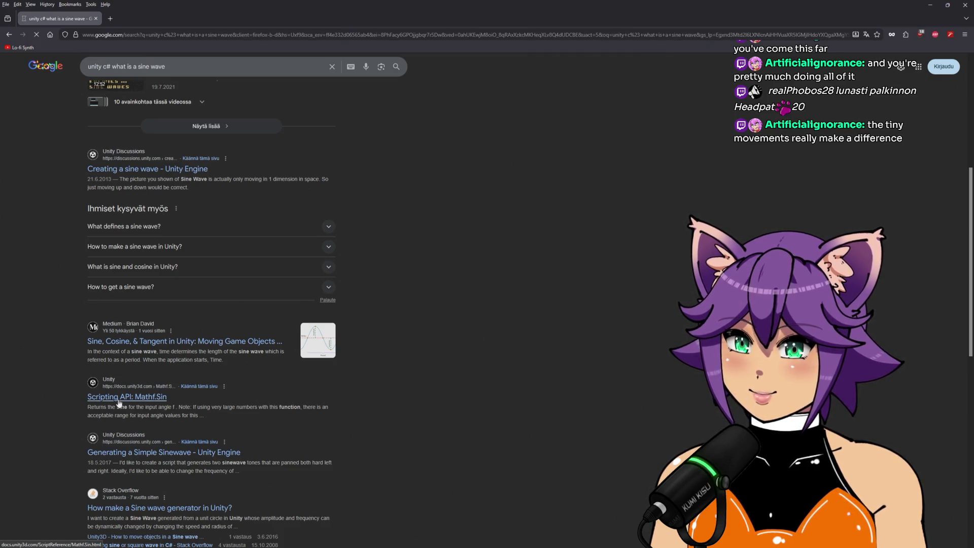
{"action": "scroll", "coordinate": [476, 337], "scroll_direction": "down", "scroll_amount": 1}
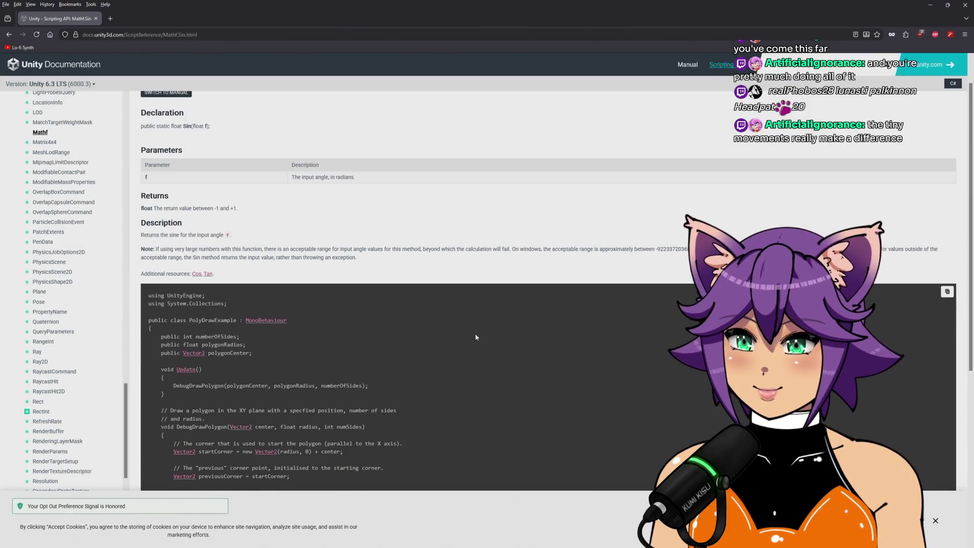
Step: Read the Mathf.Sin page and its polygon example, then go back to the search results
{"action": "scroll", "coordinate": [476, 337], "scroll_direction": "down", "scroll_amount": 2}
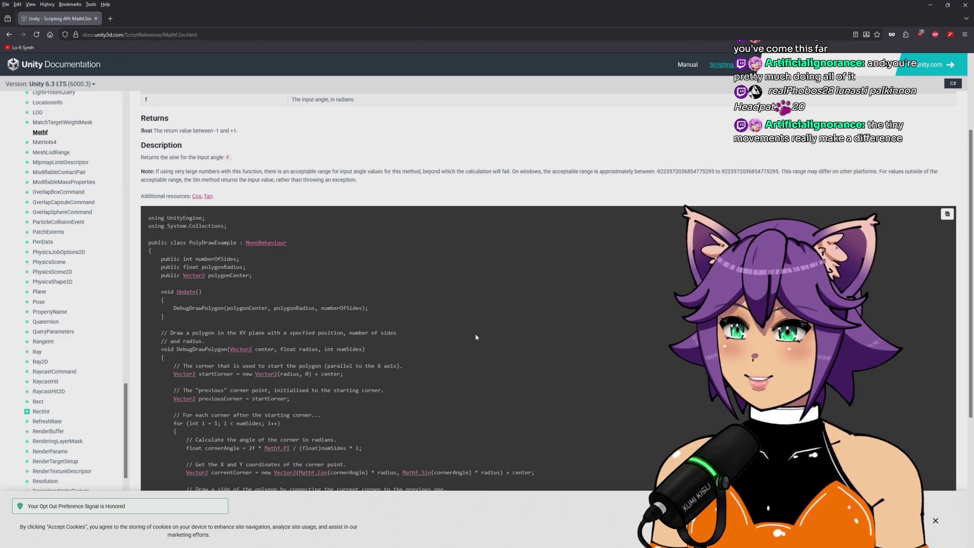
{"action": "scroll", "coordinate": [476, 337], "scroll_direction": "up", "scroll_amount": 3}
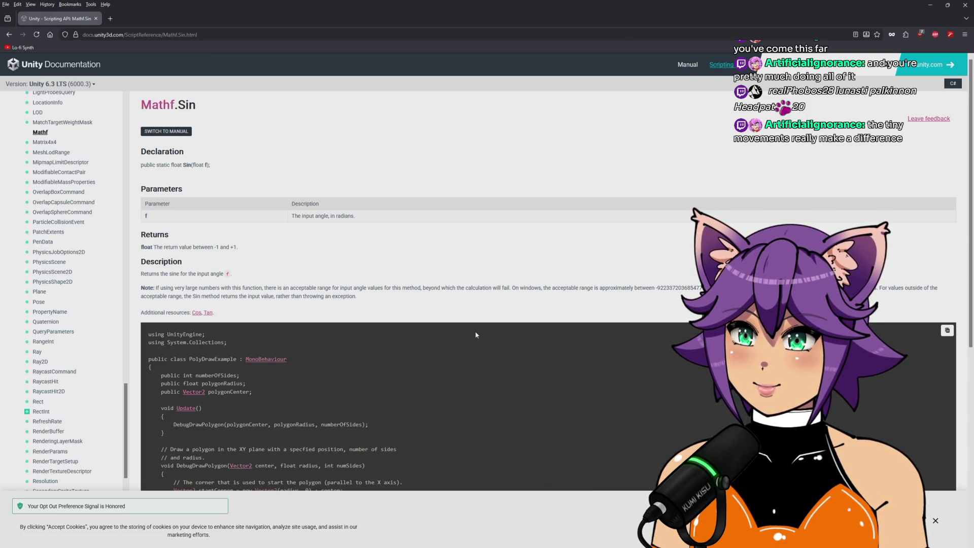
{"action": "scroll", "coordinate": [476, 335], "scroll_direction": "down", "scroll_amount": 2}
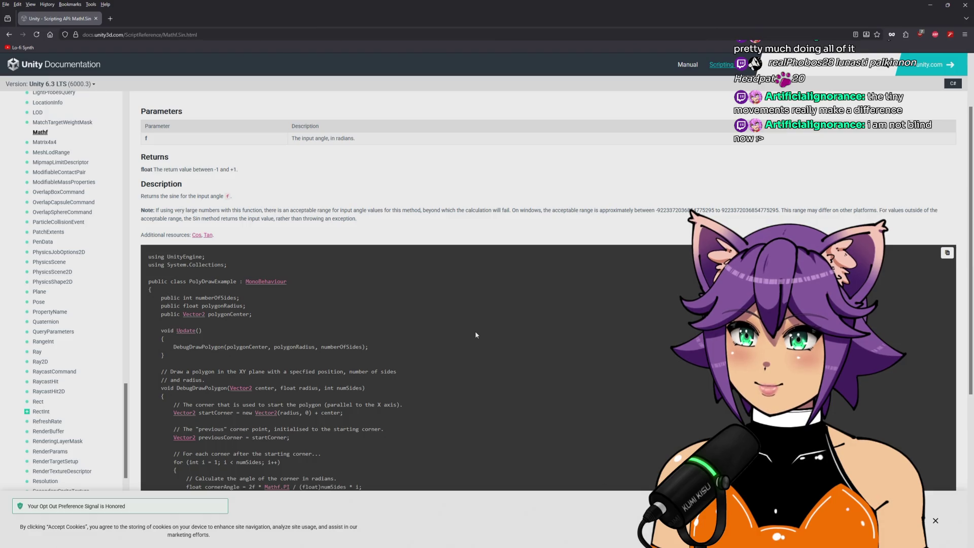
{"action": "scroll", "coordinate": [476, 335], "scroll_direction": "down", "scroll_amount": 4}
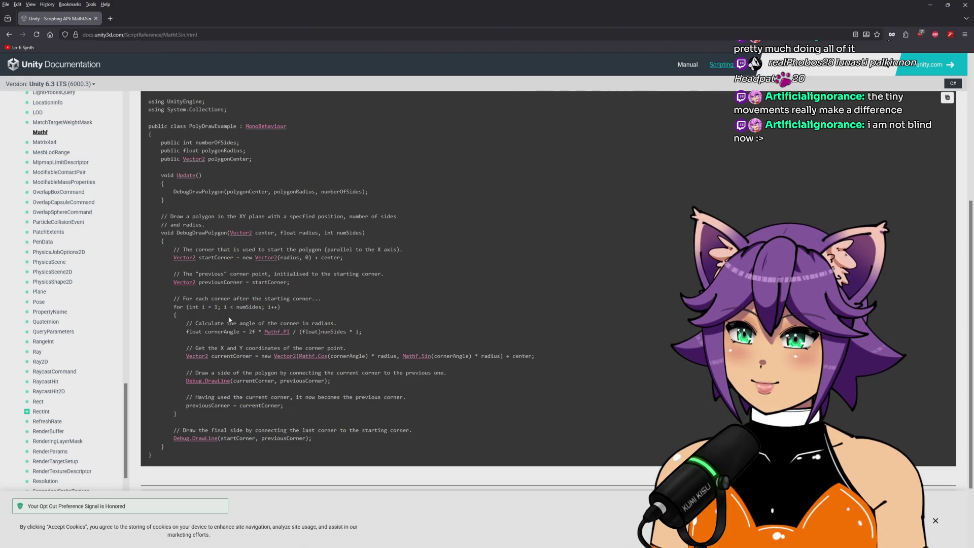
{"action": "scroll", "coordinate": [230, 319], "scroll_direction": "up", "scroll_amount": 5}
{"action": "left_click", "coordinate": [9, 35]}
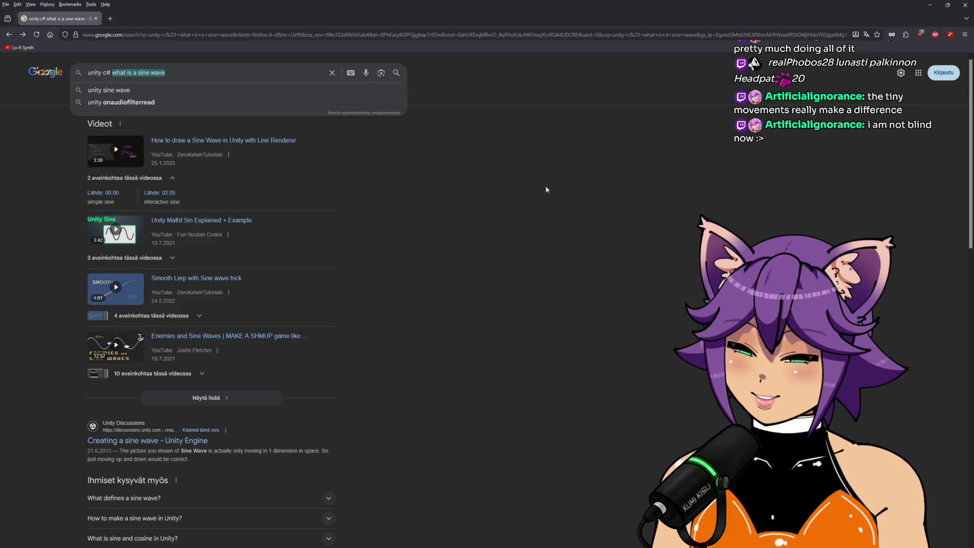
Step: Search 'unity c# pulsating float' and open 'How to make an object pulse continuously?' in a new tab
{"action": "type", "text": "p"}
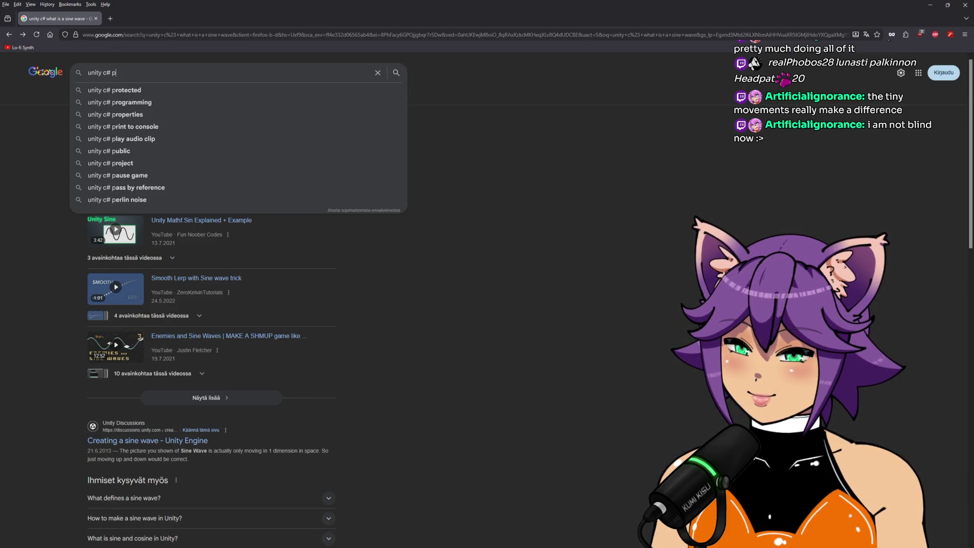
{"action": "type", "text": "ulsating nu"}
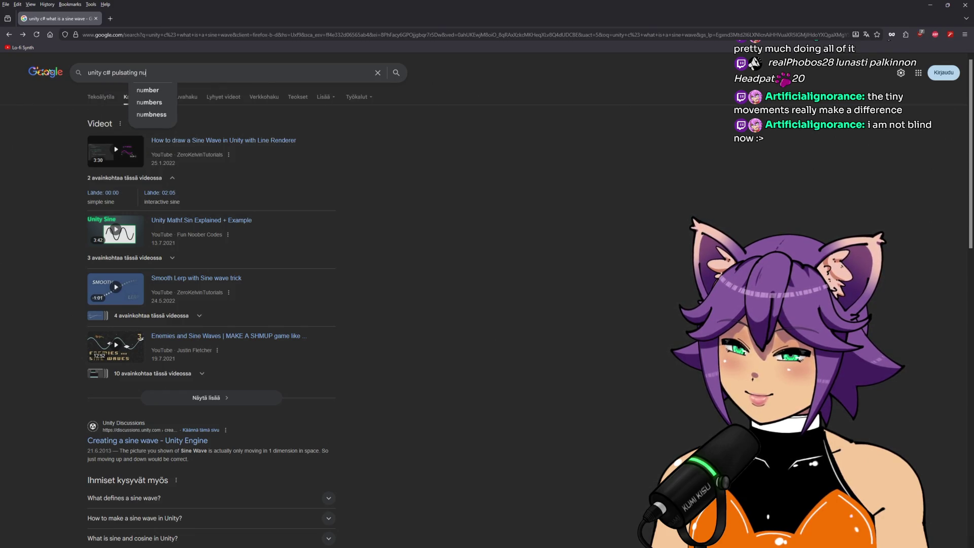
{"action": "key", "text": "BackSpace"}
{"action": "key", "text": "BackSpace"}
{"action": "type", "text": "float"}
{"action": "key", "text": "Return"}
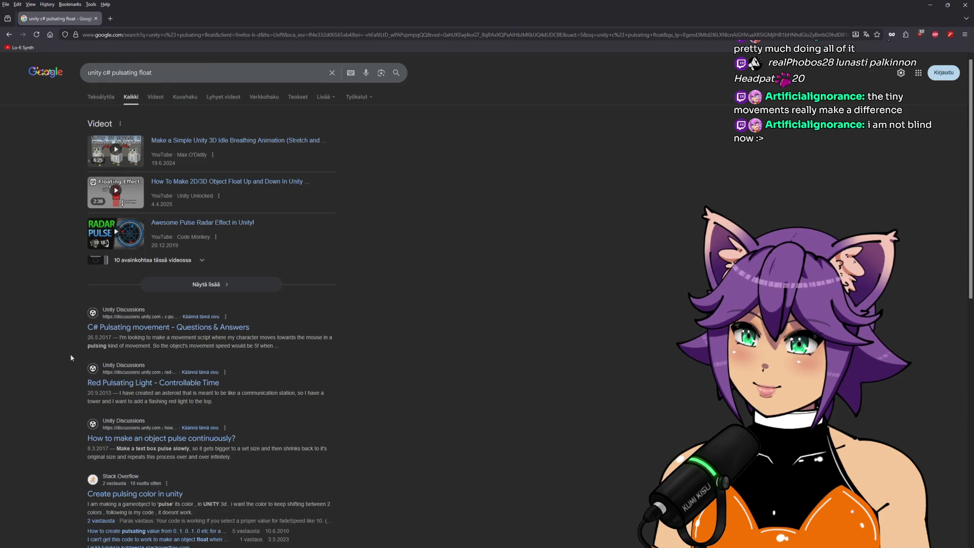
{"action": "scroll", "coordinate": [70, 358], "scroll_direction": "down", "scroll_amount": 3}
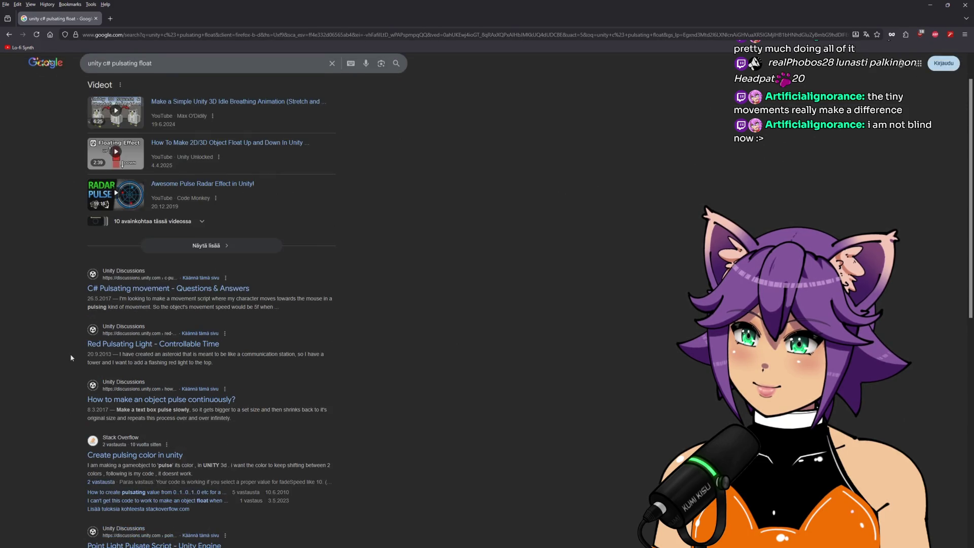
{"action": "middle_click", "coordinate": [105, 364]}
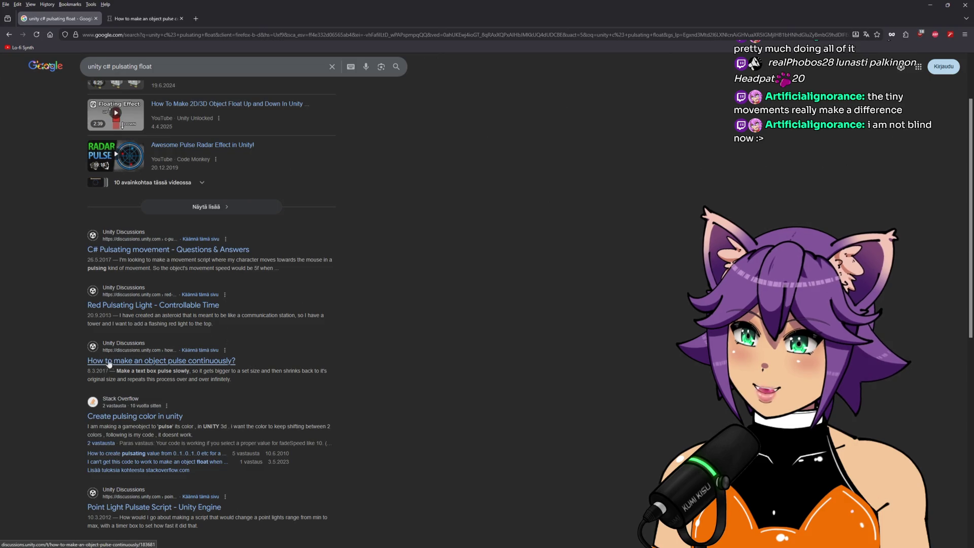
{"action": "scroll", "coordinate": [105, 365], "scroll_direction": "up", "scroll_amount": 3}
Step: Read the thread's GrowAndShrink coroutine and DOTween answers, then close its tab
{"action": "left_click", "coordinate": [157, 22]}
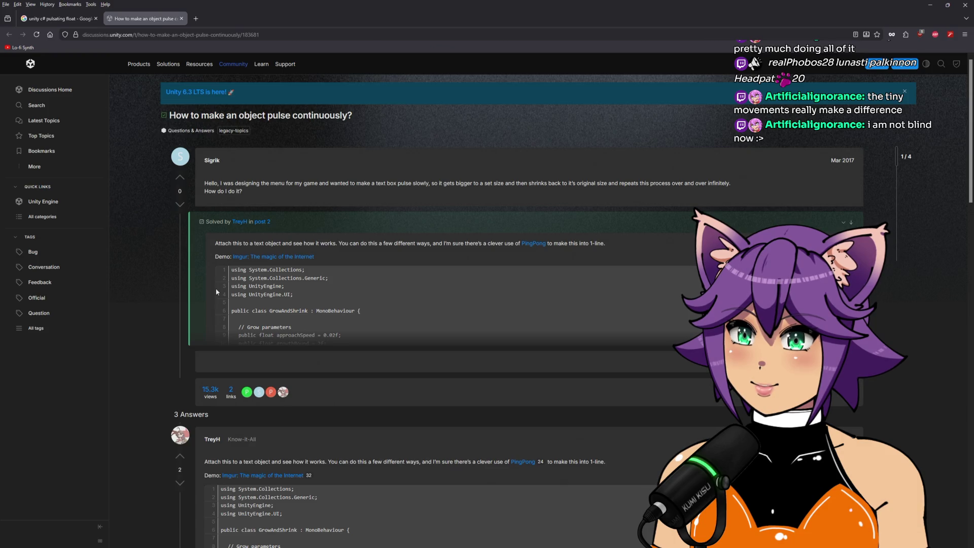
{"action": "scroll", "coordinate": [345, 298], "scroll_direction": "down", "scroll_amount": 2}
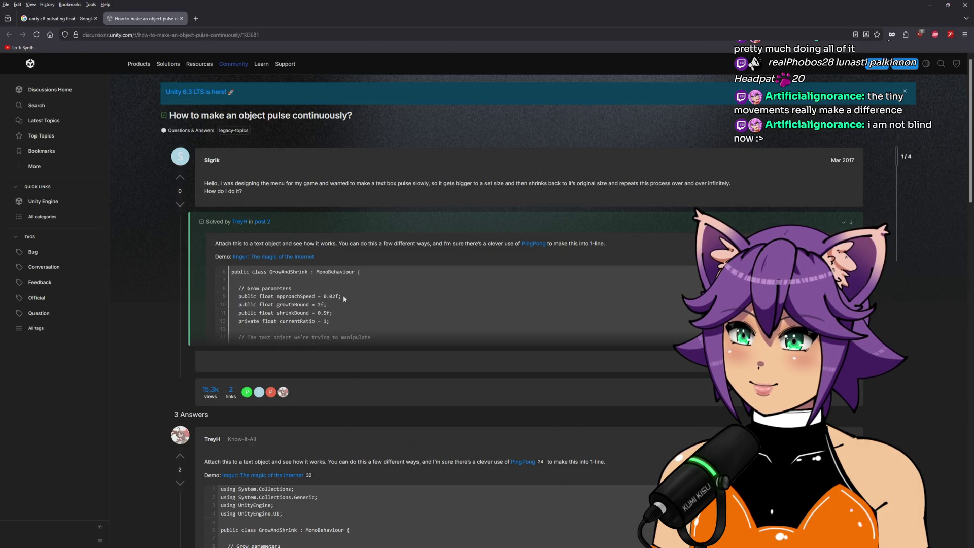
{"action": "scroll", "coordinate": [343, 297], "scroll_direction": "down", "scroll_amount": 2}
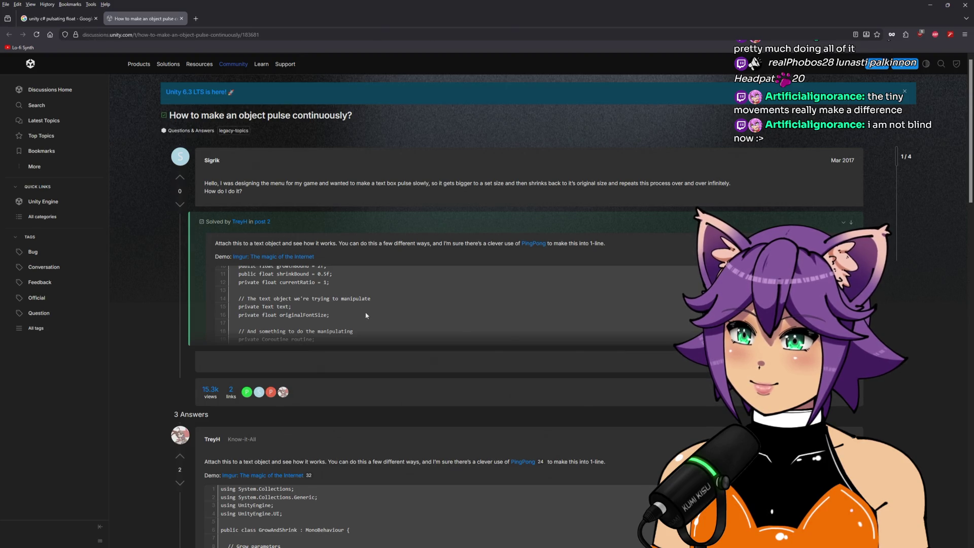
{"action": "scroll", "coordinate": [366, 316], "scroll_direction": "down", "scroll_amount": 2}
{"action": "scroll", "coordinate": [366, 316], "scroll_direction": "down", "scroll_amount": 2}
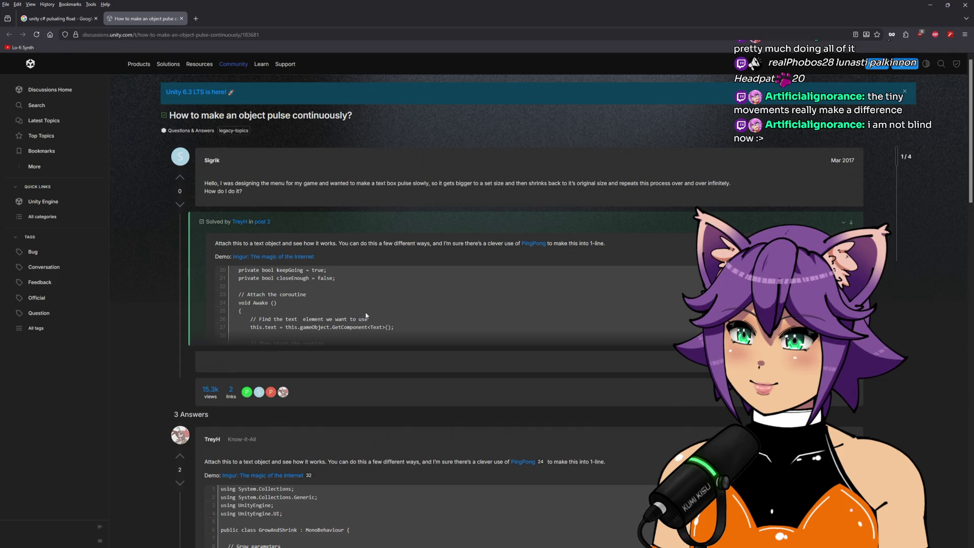
{"action": "scroll", "coordinate": [366, 320], "scroll_direction": "down", "scroll_amount": 2}
{"action": "scroll", "coordinate": [355, 402], "scroll_direction": "down", "scroll_amount": 3}
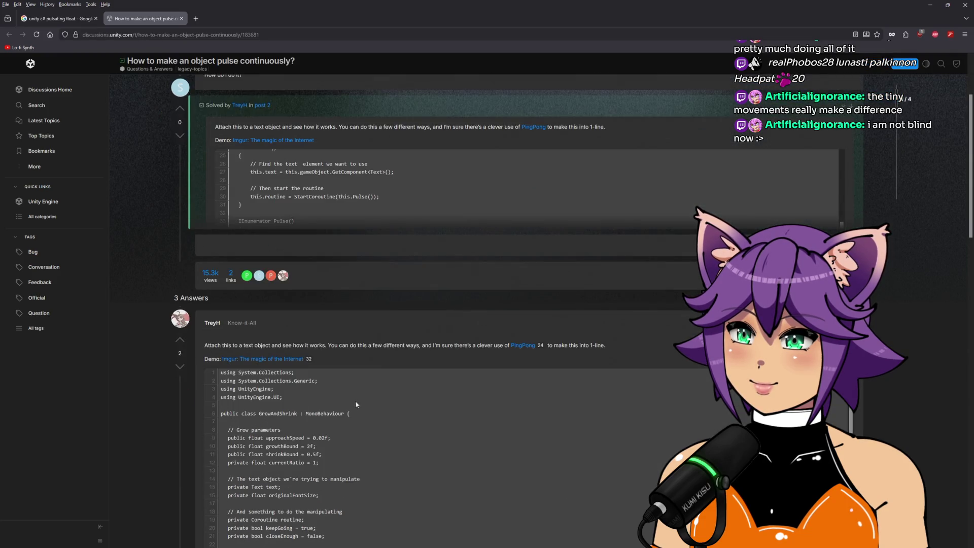
{"action": "scroll", "coordinate": [378, 334], "scroll_direction": "down", "scroll_amount": 5}
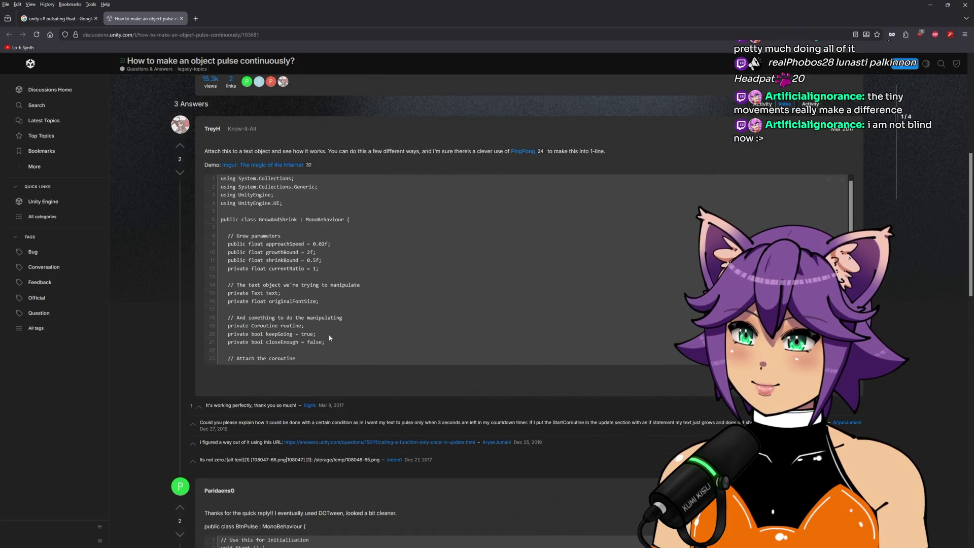
{"action": "scroll", "coordinate": [304, 346], "scroll_direction": "down", "scroll_amount": 5}
{"action": "scroll", "coordinate": [491, 297], "scroll_direction": "down", "scroll_amount": 2}
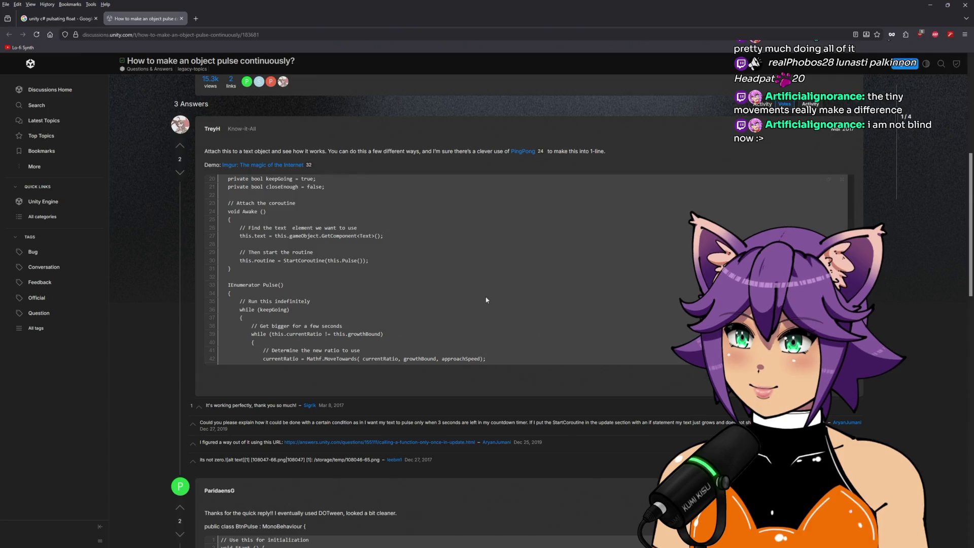
{"action": "scroll", "coordinate": [486, 300], "scroll_direction": "down", "scroll_amount": 3}
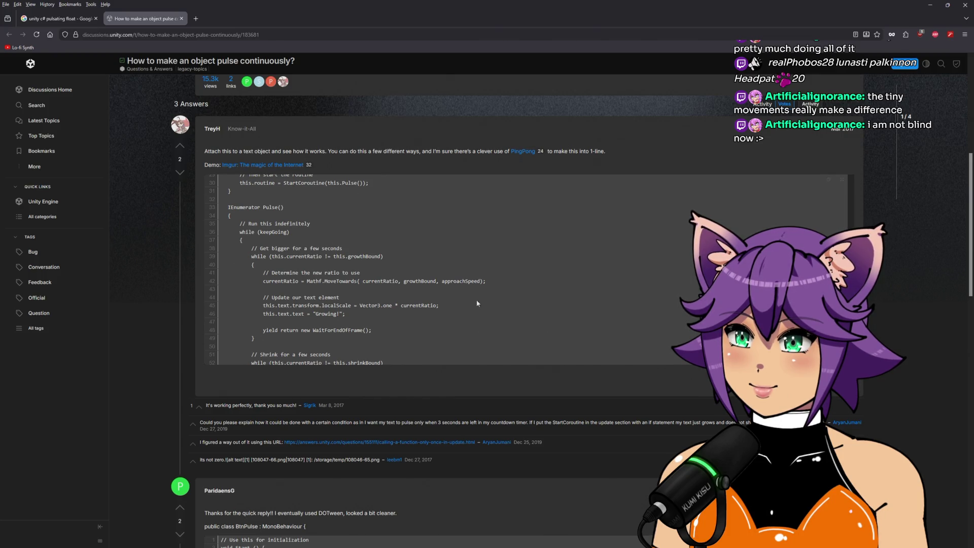
{"action": "scroll", "coordinate": [479, 302], "scroll_direction": "down", "scroll_amount": 2}
{"action": "scroll", "coordinate": [193, 355], "scroll_direction": "down", "scroll_amount": 10}
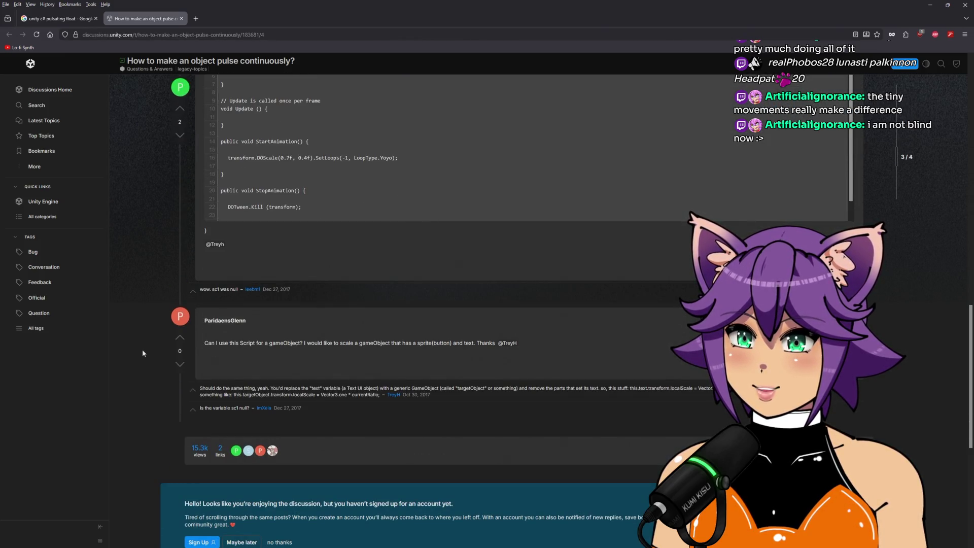
{"action": "scroll", "coordinate": [142, 352], "scroll_direction": "up", "scroll_amount": 3}
{"action": "left_click", "coordinate": [180, 19]}
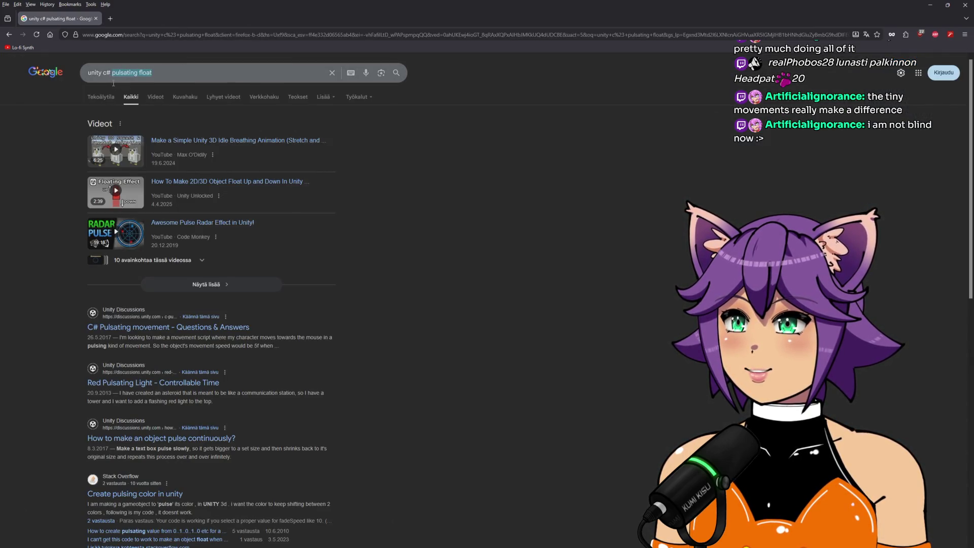
Step: Search 'unity c# how to create a pulsating number' and view the AI Mode answer
{"action": "type", "text": "how to cr"}
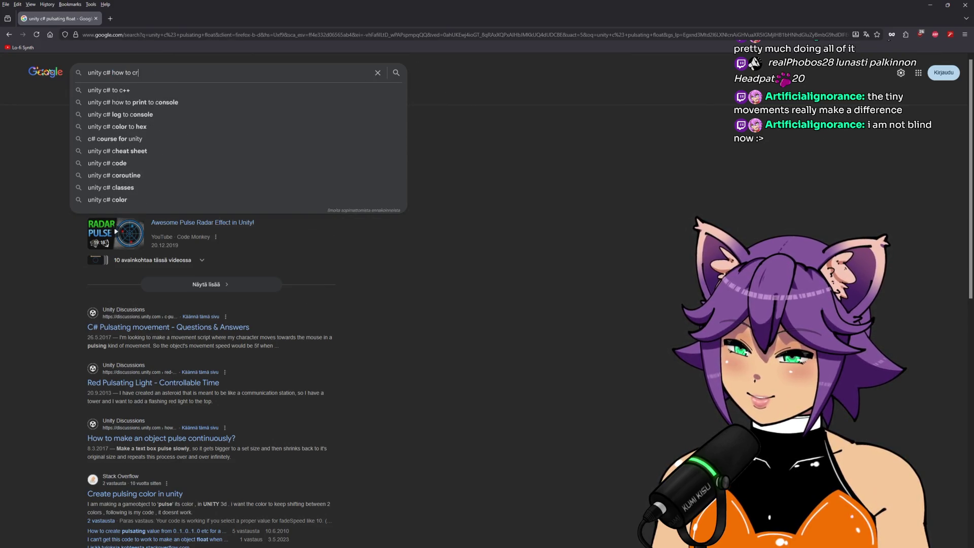
{"action": "type", "text": "eate a pulsating numb"}
{"action": "type", "text": "er"}
{"action": "key", "text": "Return"}
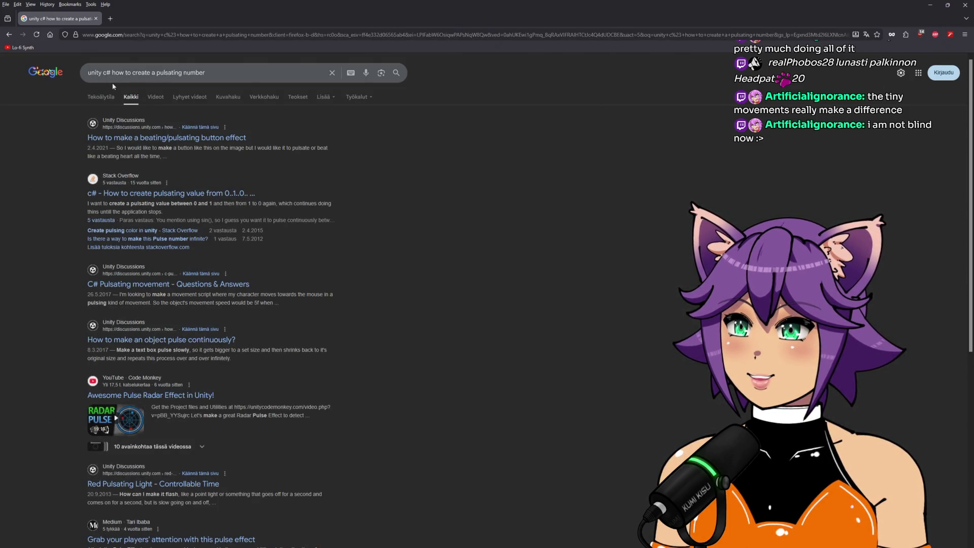
{"action": "left_click", "coordinate": [105, 97]}
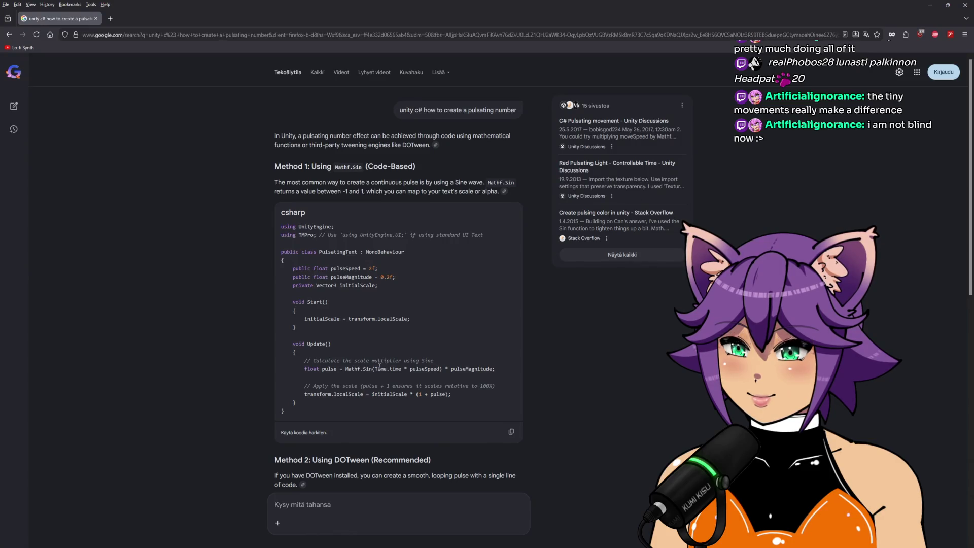
Step: Review the Method 1 Mathf.Sin and Method 2 DOTween code, then return to Visual Studio
{"action": "scroll", "coordinate": [380, 367], "scroll_direction": "down", "scroll_amount": 3}
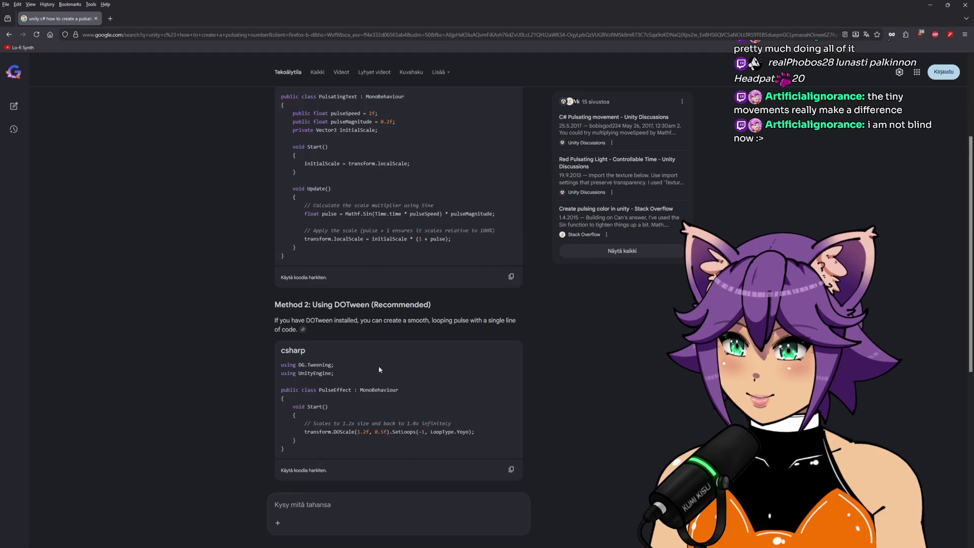
{"action": "scroll", "coordinate": [380, 369], "scroll_direction": "down", "scroll_amount": 1}
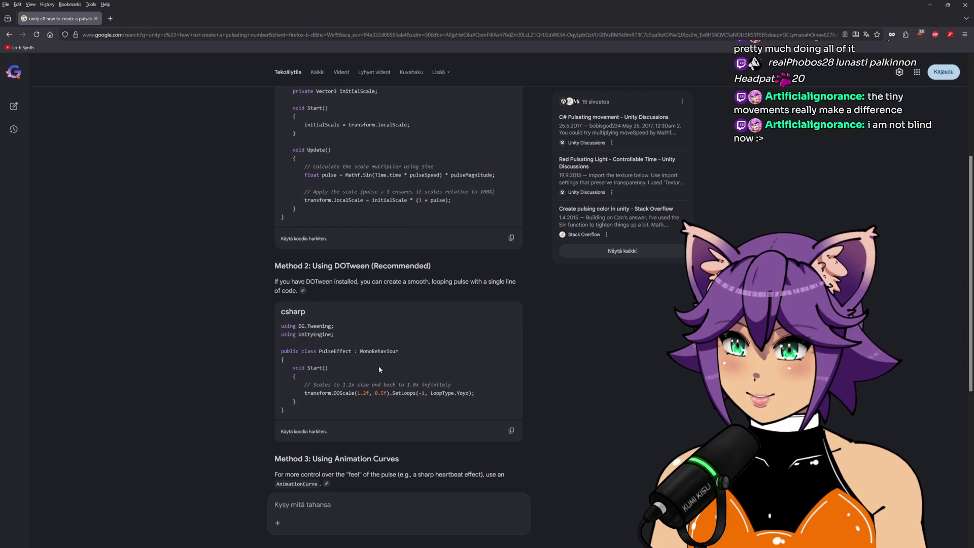
{"action": "scroll", "coordinate": [379, 369], "scroll_direction": "up", "scroll_amount": 4}
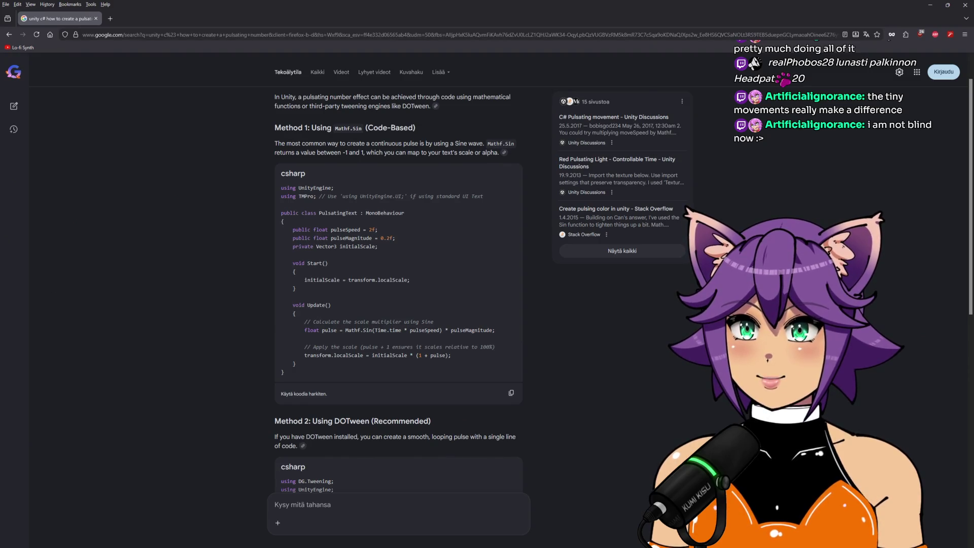
{"action": "key", "text": "alt+Tab"}
{"action": "mouse_move", "coordinate": [351, 285]}
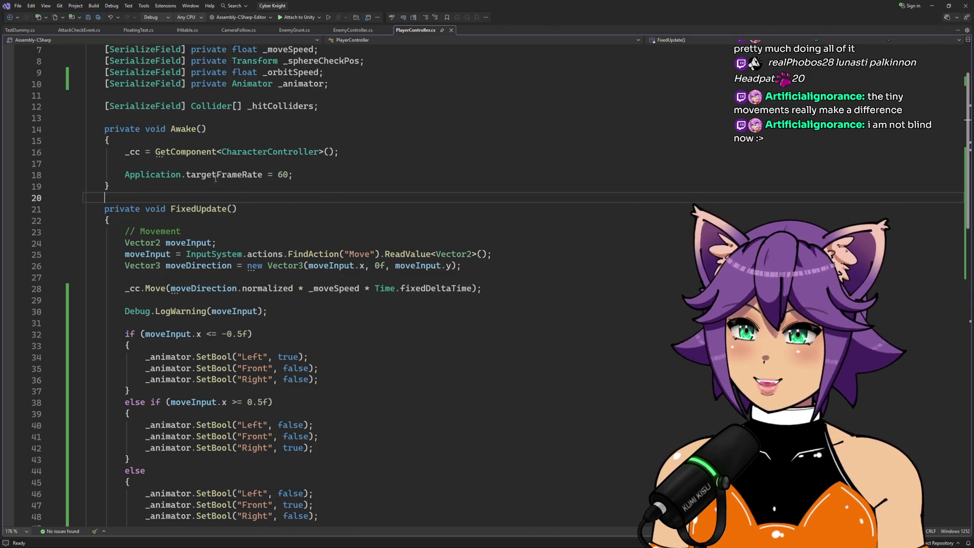
Step: Duplicate the _animator field declaration line and clear the copy's type and name
{"action": "key", "text": "Up"}
{"action": "scroll", "coordinate": [323, 151], "scroll_direction": "up", "scroll_amount": 2}
{"action": "left_click", "coordinate": [323, 151]}
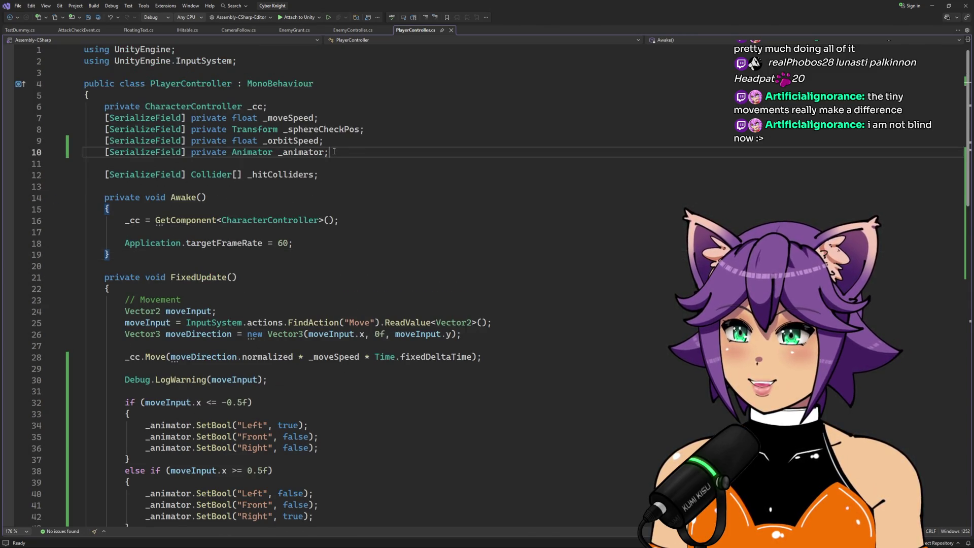
{"action": "key", "text": "ctrl+d"}
{"action": "type", "text": "2;"}
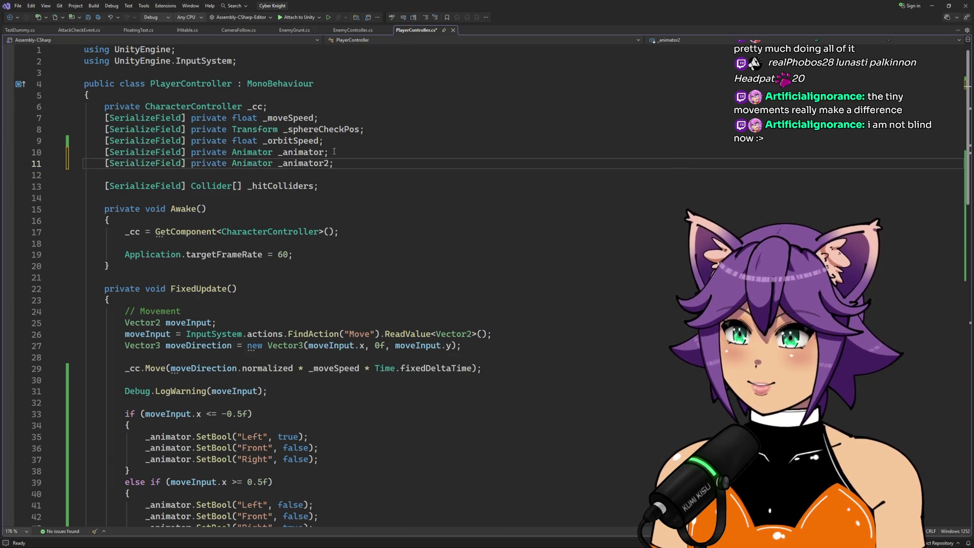
{"action": "key", "text": "BackSpace"}
{"action": "key", "text": "BackSpace"}
{"action": "key", "text": "BackSpace"}
{"action": "key", "text": "BackSpace"}
{"action": "key", "text": "BackSpace"}
{"action": "key", "text": "BackSpace"}
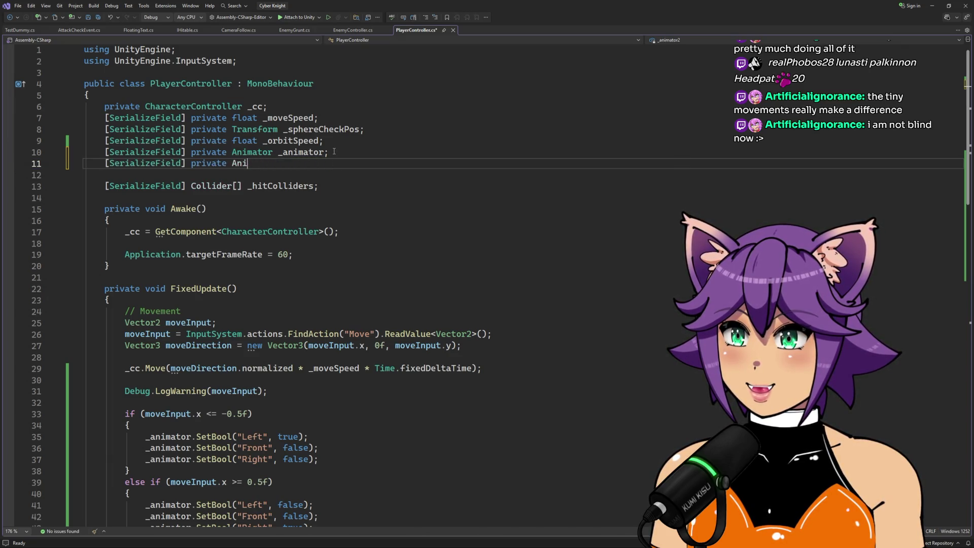
Step: Turn the copy into a Light _swordLight field and save PlayerController.cs
{"action": "type", "text": "Lightb"}
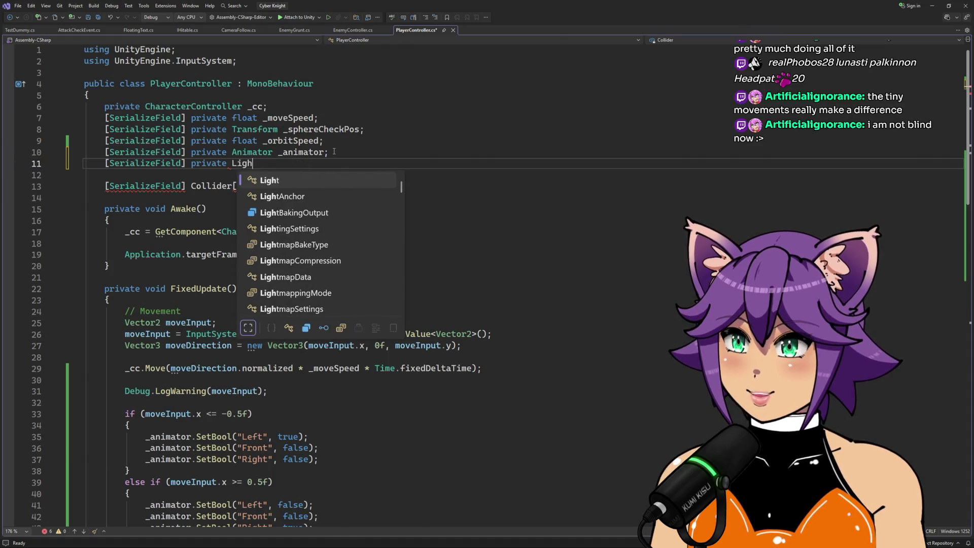
{"action": "key", "text": "BackSpace"}
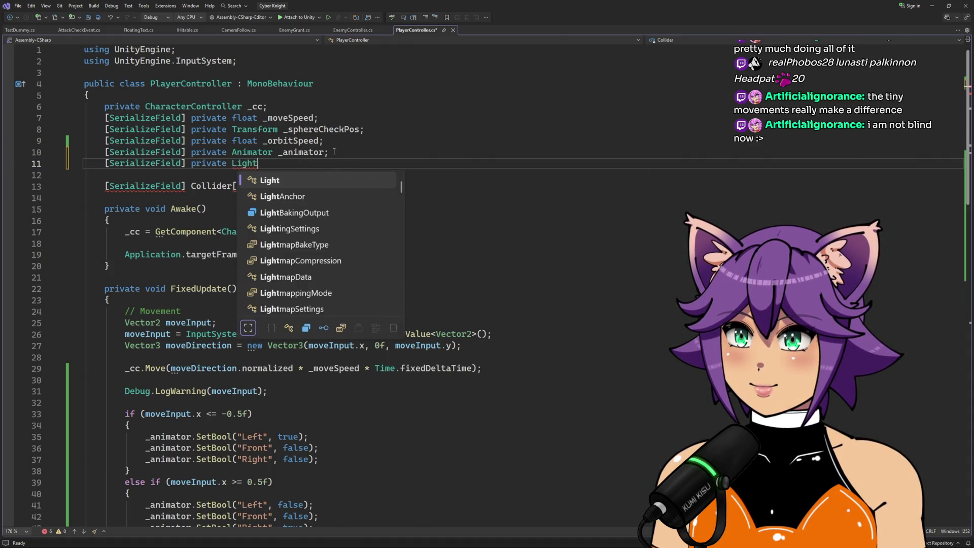
{"action": "type", "text": "p"}
{"action": "key", "text": "BackSpace"}
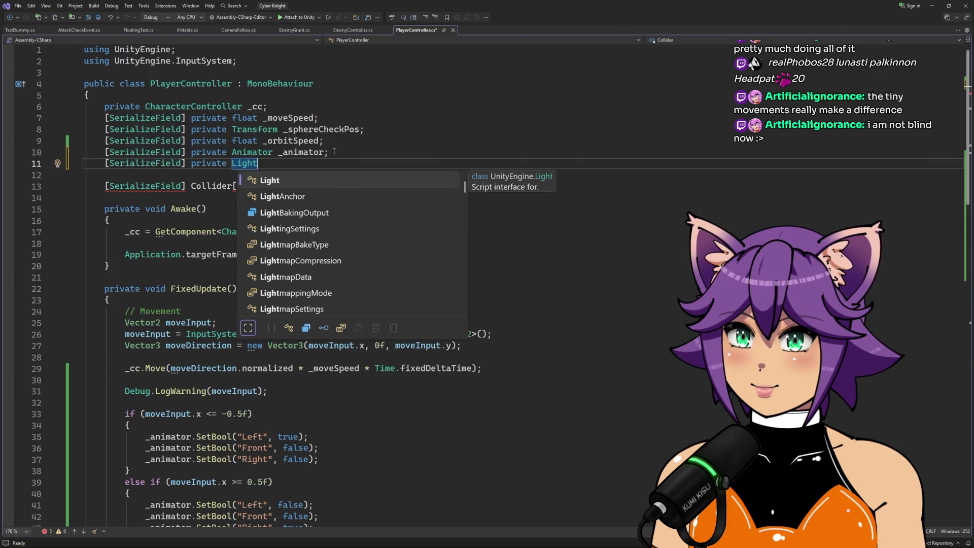
{"action": "key", "text": "Tab"}
{"action": "key", "text": "Left"}
{"action": "key", "text": "Left"}
{"action": "key", "text": "Left"}
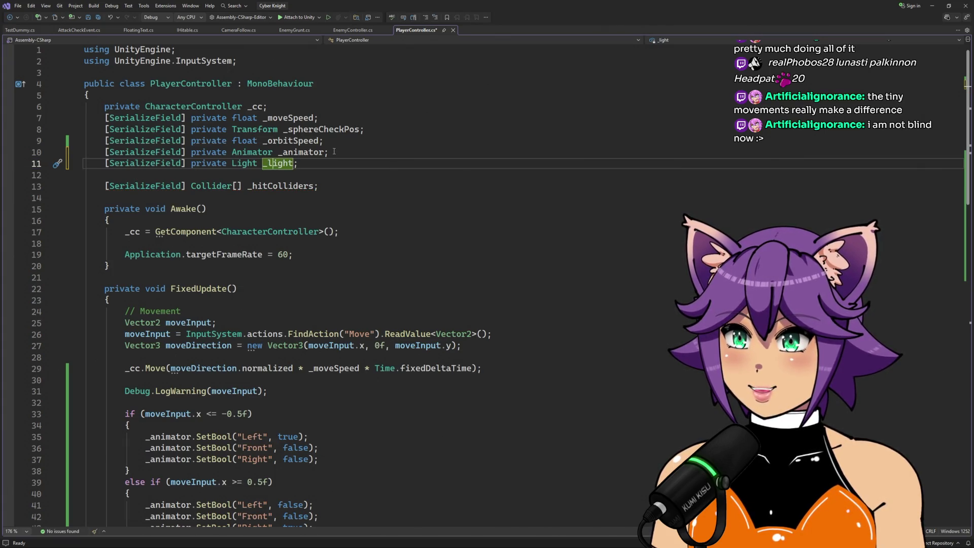
{"action": "type", "text": "sword"}
{"action": "key", "text": "Delete"}
{"action": "type", "text": "L"}
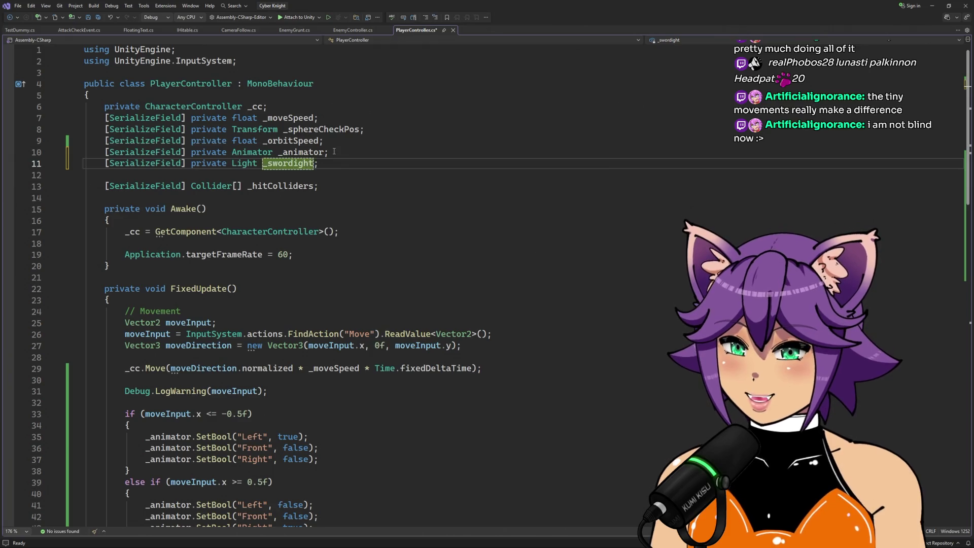
{"action": "key", "text": "ctrl+s"}
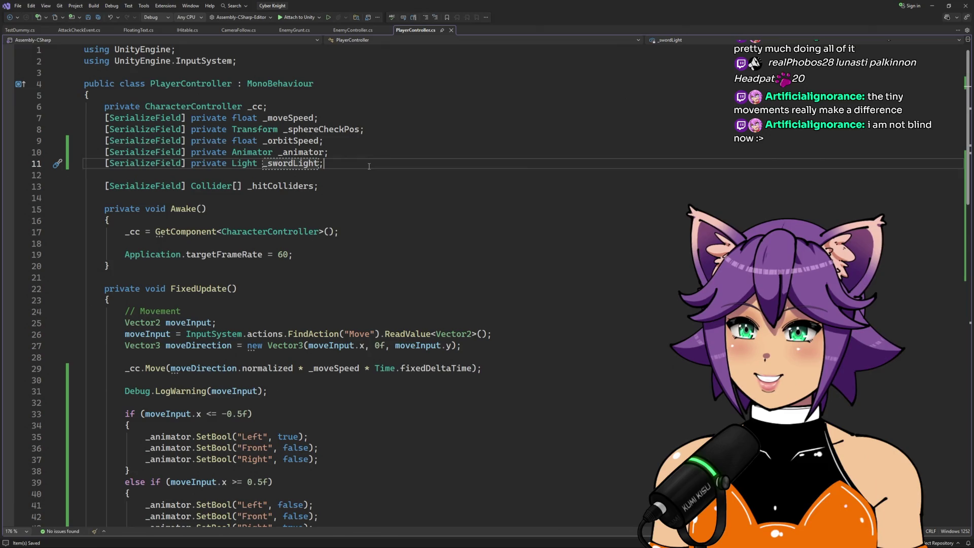
Step: Add blank lines after the idle/run animator block in FixedUpdate, then switch to Firefox
{"action": "scroll", "coordinate": [370, 198], "scroll_direction": "down", "scroll_amount": 2}
{"action": "scroll", "coordinate": [370, 198], "scroll_direction": "down", "scroll_amount": 2}
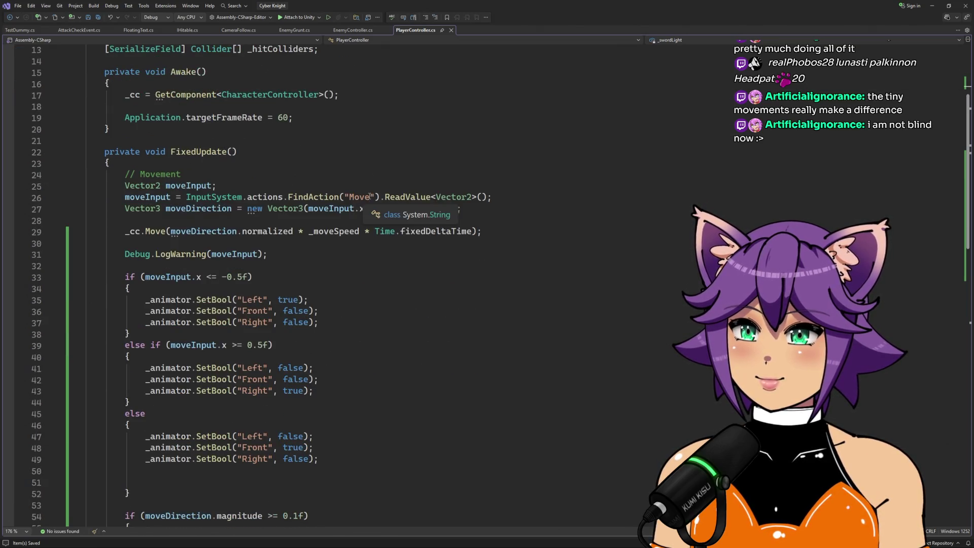
{"action": "scroll", "coordinate": [368, 203], "scroll_direction": "down", "scroll_amount": 3}
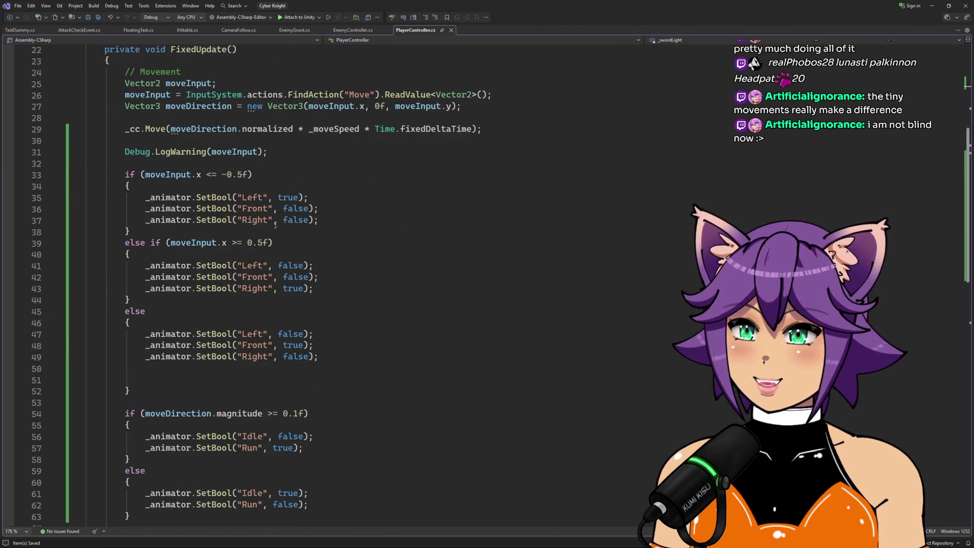
{"action": "scroll", "coordinate": [290, 323], "scroll_direction": "down", "scroll_amount": 5}
{"action": "left_click", "coordinate": [182, 348]}
{"action": "key", "text": "Return"}
{"action": "key", "text": "Return"}
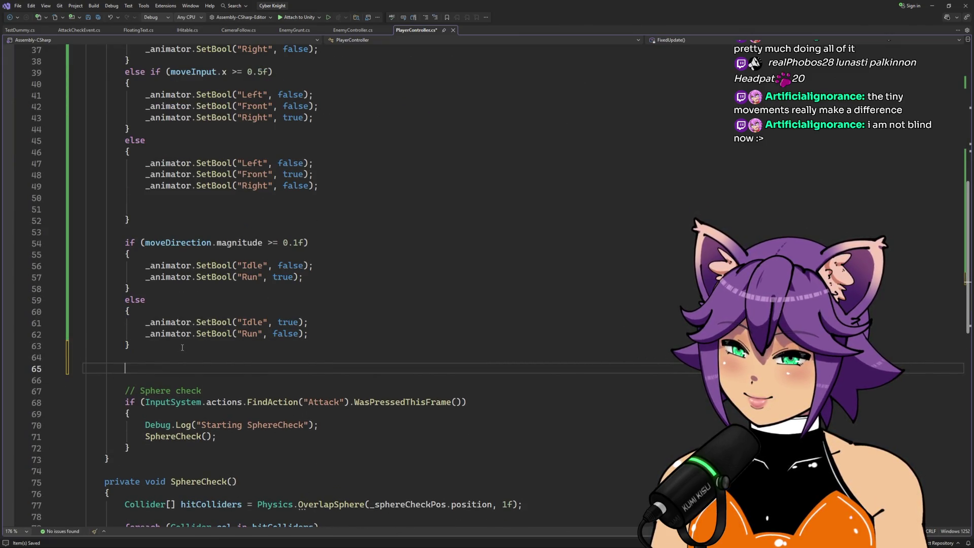
{"action": "key", "text": "alt+Tab"}
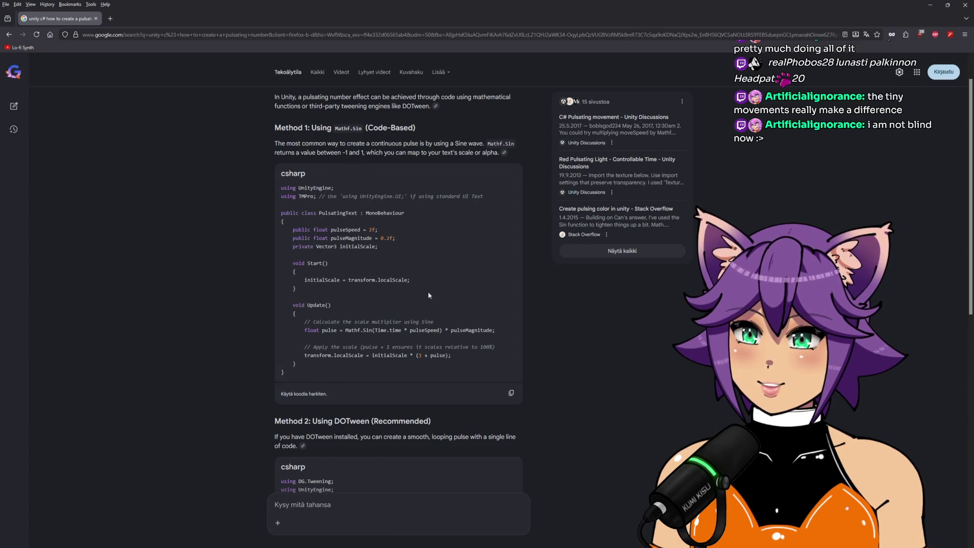
Step: Leave the Google Mathf.Sin example and return to PlayerController.cs in Visual Studio
{"action": "key", "text": "alt+Tab"}
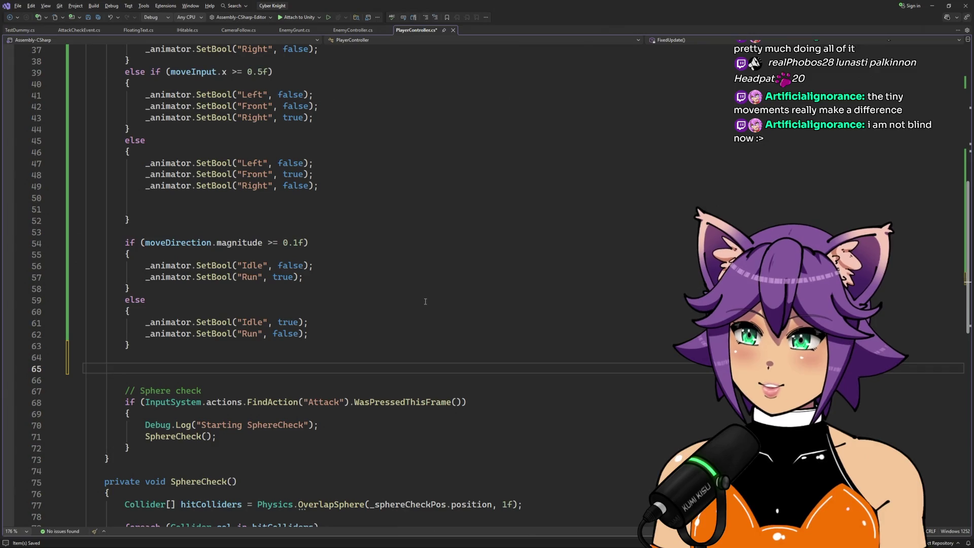
Step: Start the FixedUpdate line 'float pulse = Mathf.Sin(' using IntelliSense for Sin
{"action": "type", "text": "float "}
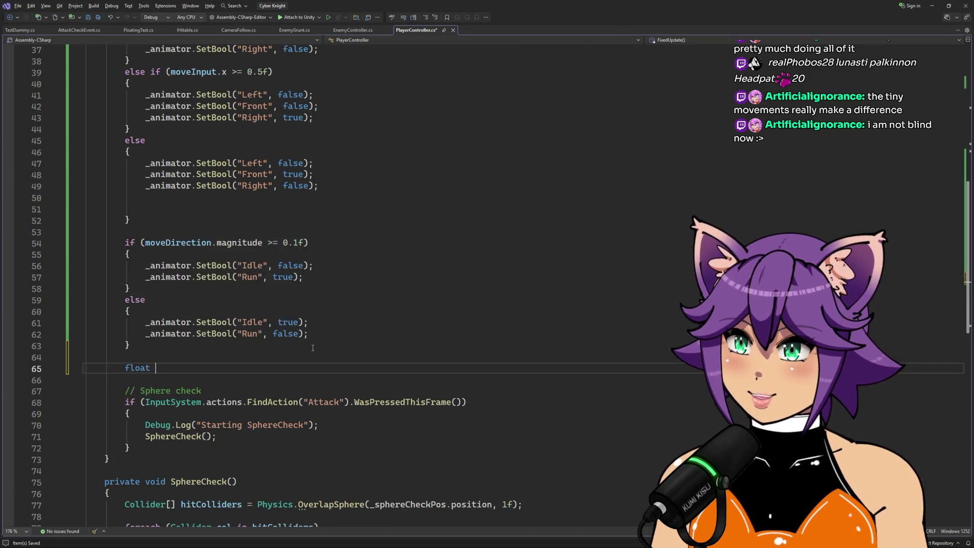
{"action": "type", "text": "pulse"}
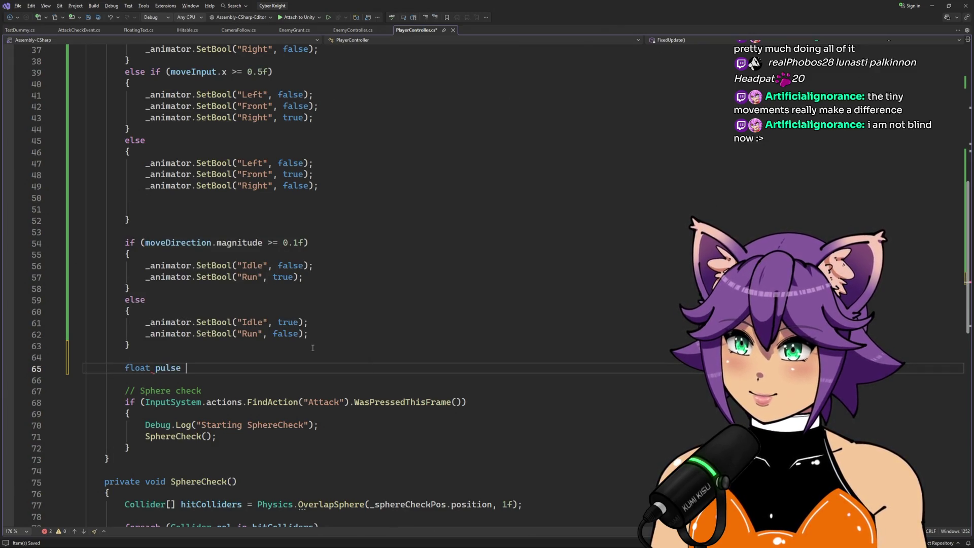
{"action": "type", "text": " = Math"}
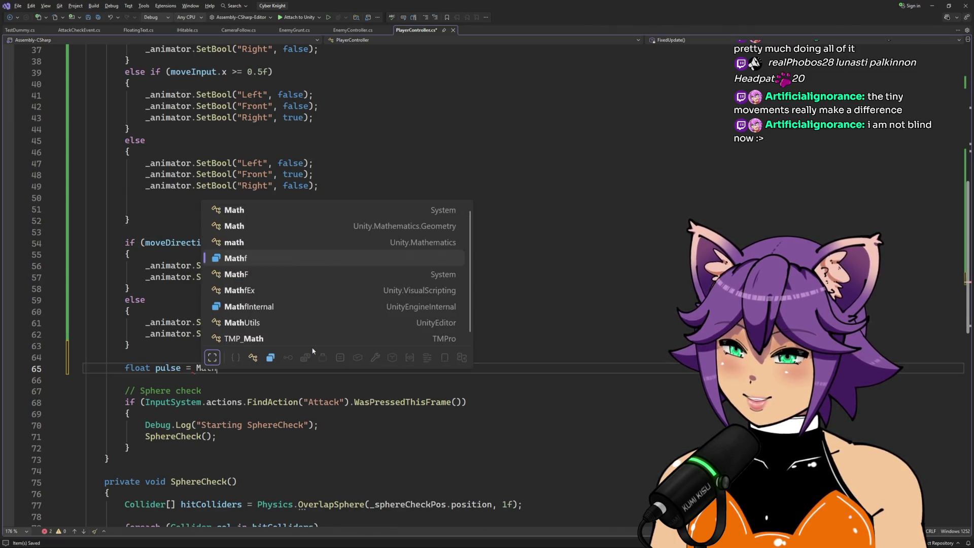
{"action": "type", "text": "f.sin"}
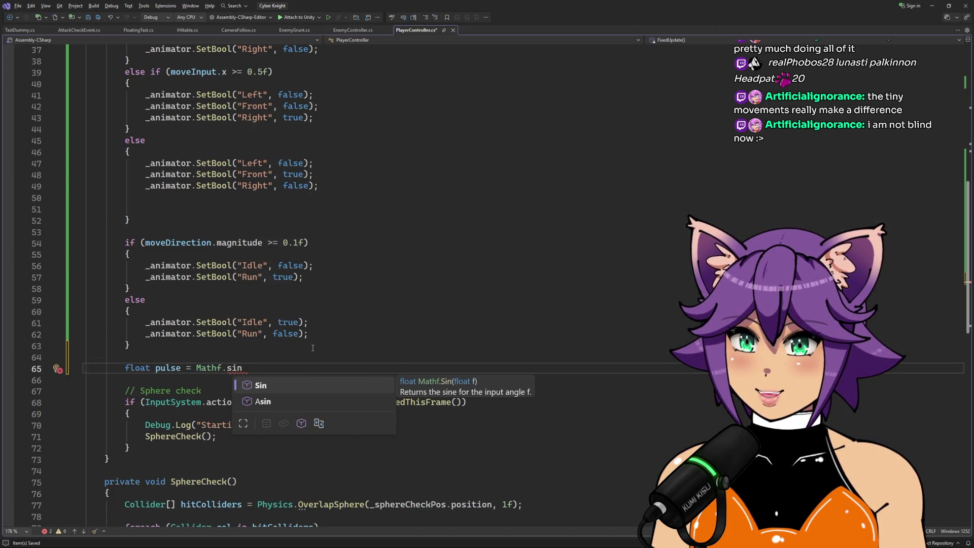
{"action": "key", "text": "Tab"}
{"action": "type", "text": "("}
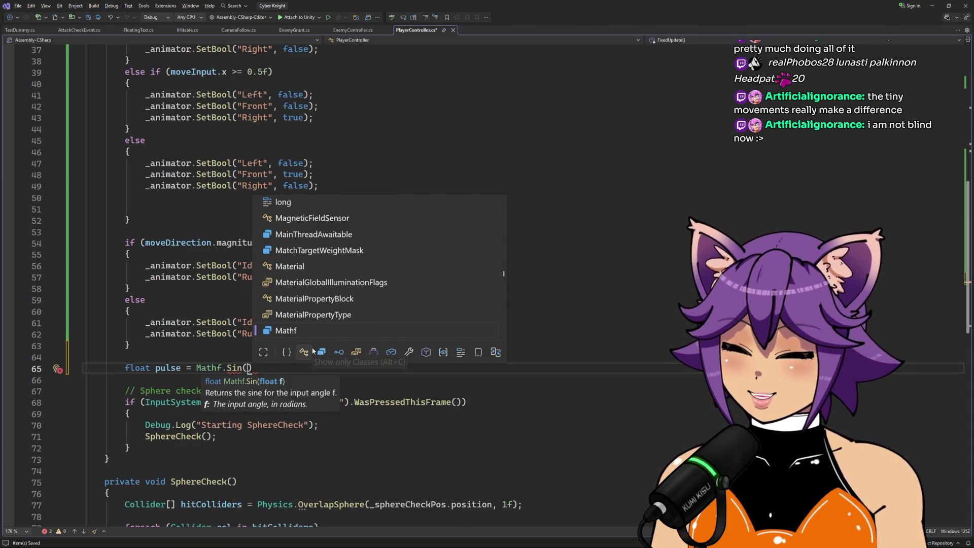
{"action": "type", "text": "Fixed"}
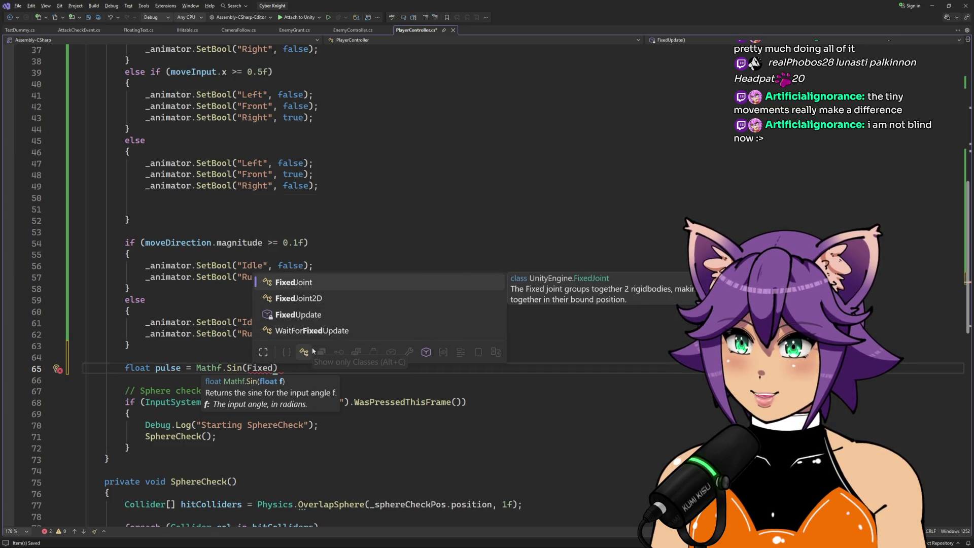
{"action": "key", "text": "BackSpace"}
{"action": "key", "text": "BackSpace"}
{"action": "key", "text": "BackSpace"}
Step: Fill in the Sin argument as Time.deltaTime using IntelliSense completion
{"action": "type", "text": "Time"}
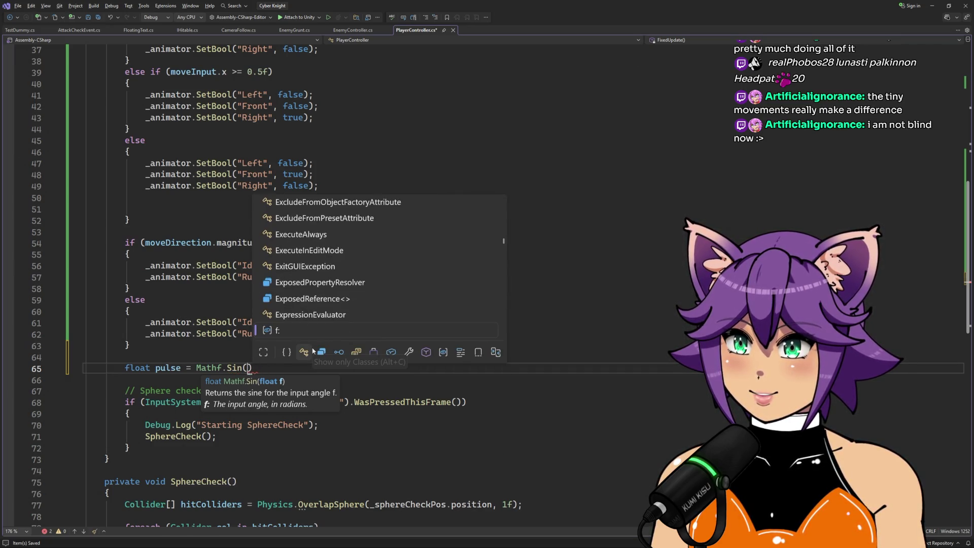
{"action": "type", "text": ".ti"}
{"action": "key", "text": "Down"}
{"action": "key", "text": "Down"}
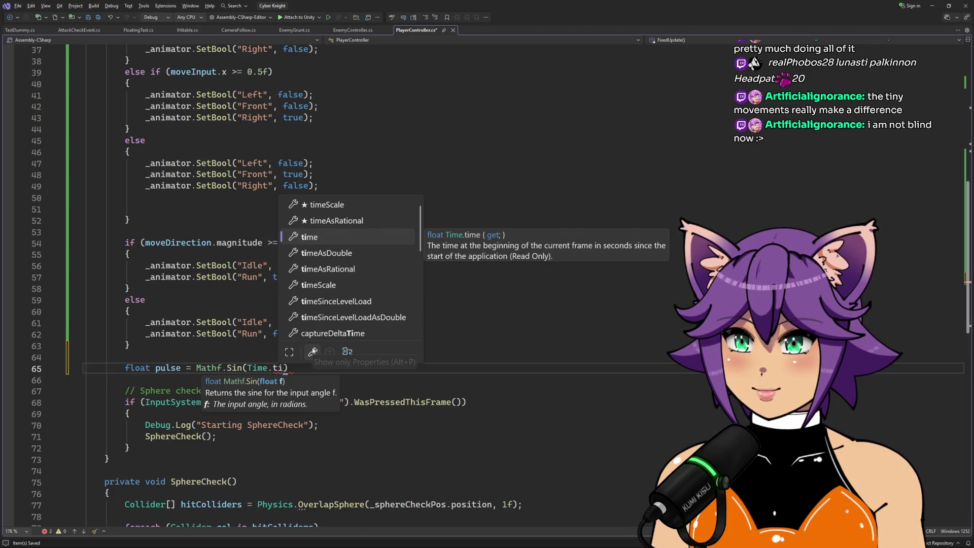
{"action": "key", "text": "BackSpace"}
{"action": "key", "text": "BackSpace"}
{"action": "type", "text": "delta"}
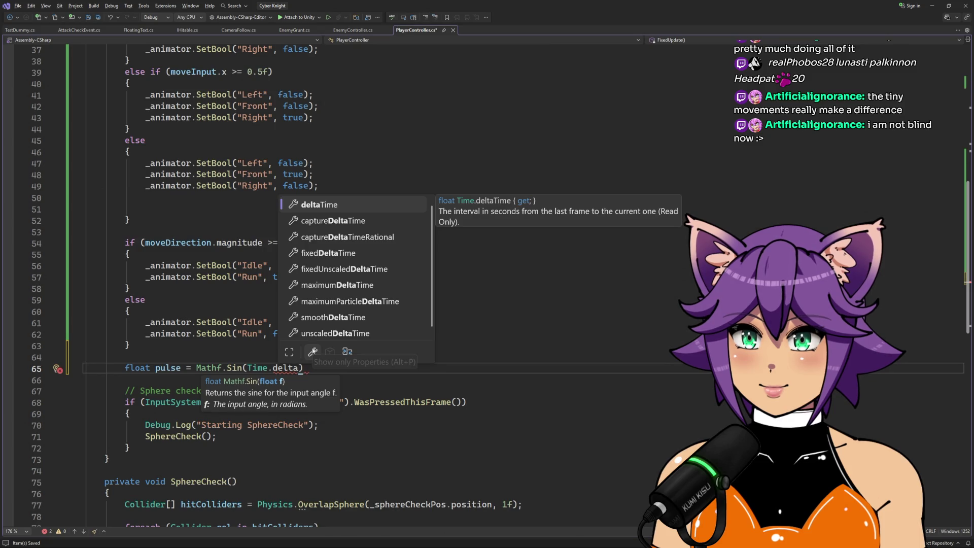
{"action": "key", "text": "BackSpace"}
{"action": "key", "text": "BackSpace"}
{"action": "key", "text": "BackSpace"}
{"action": "type", "text": "time"}
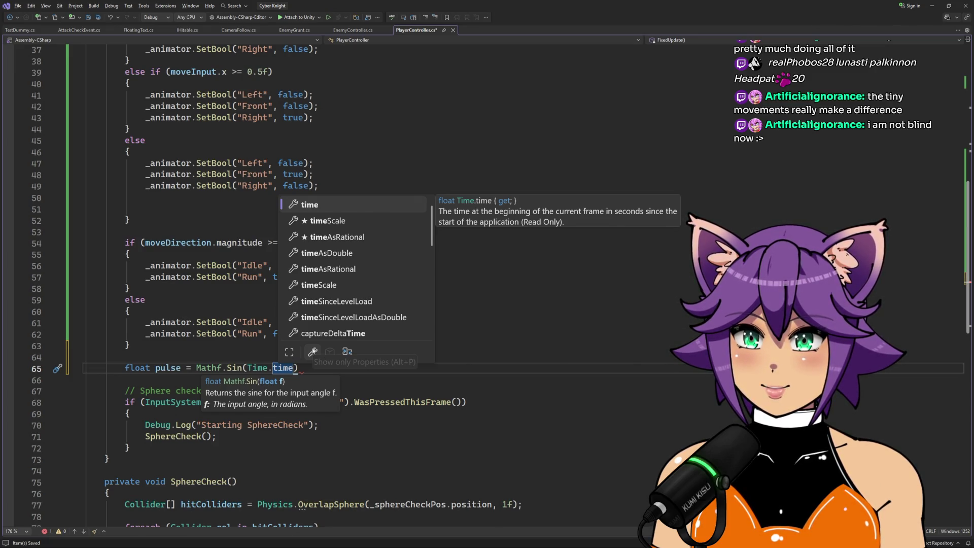
{"action": "key", "text": "BackSpace"}
{"action": "key", "text": "BackSpace"}
{"action": "key", "text": "BackSpace"}
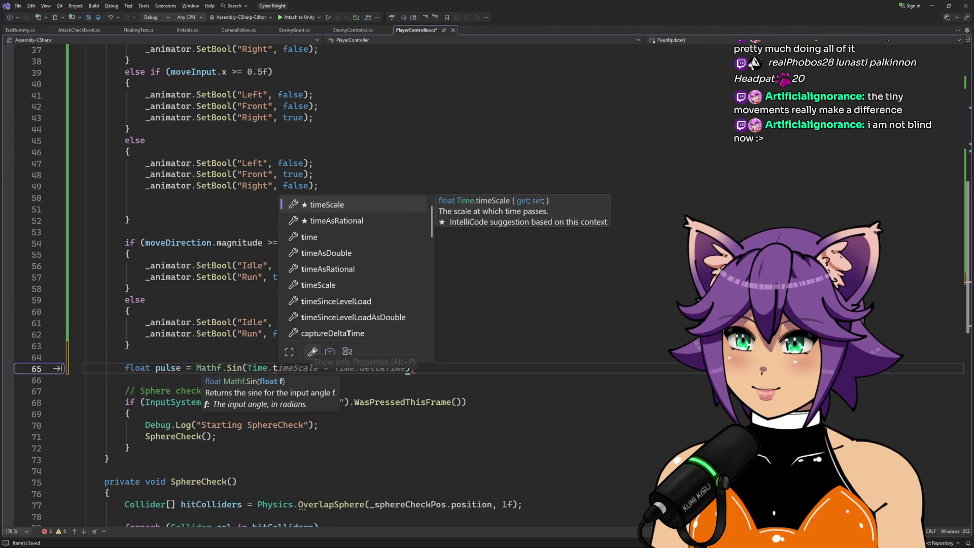
{"action": "key", "text": "BackSpace"}
{"action": "type", "text": "del"}
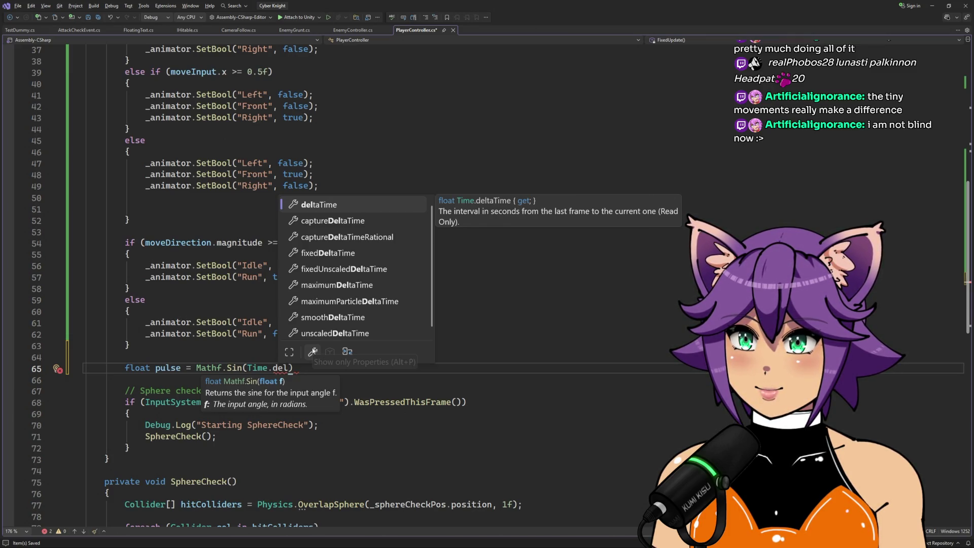
{"action": "key", "text": "Tab"}
{"action": "key", "text": "ctrl+shift+Left"}
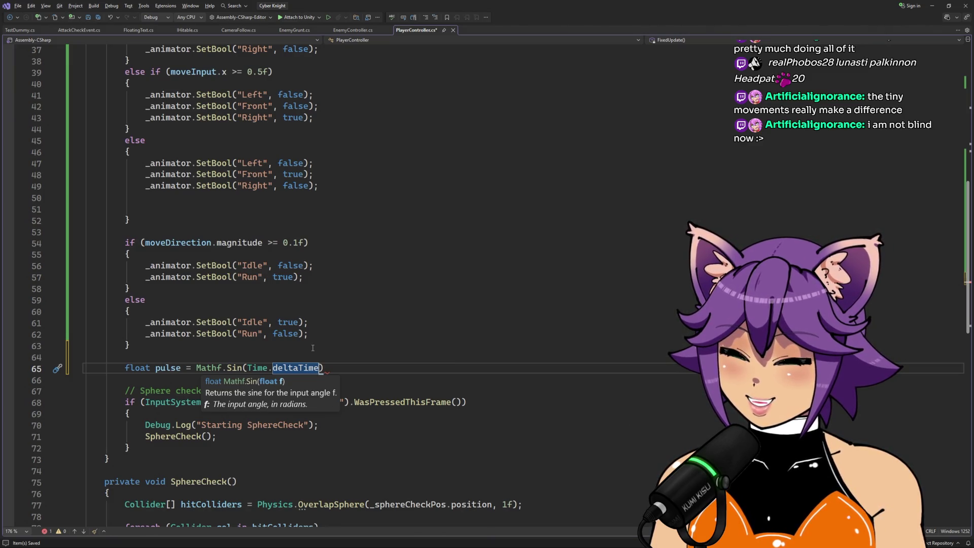
{"action": "key", "text": "Right"}
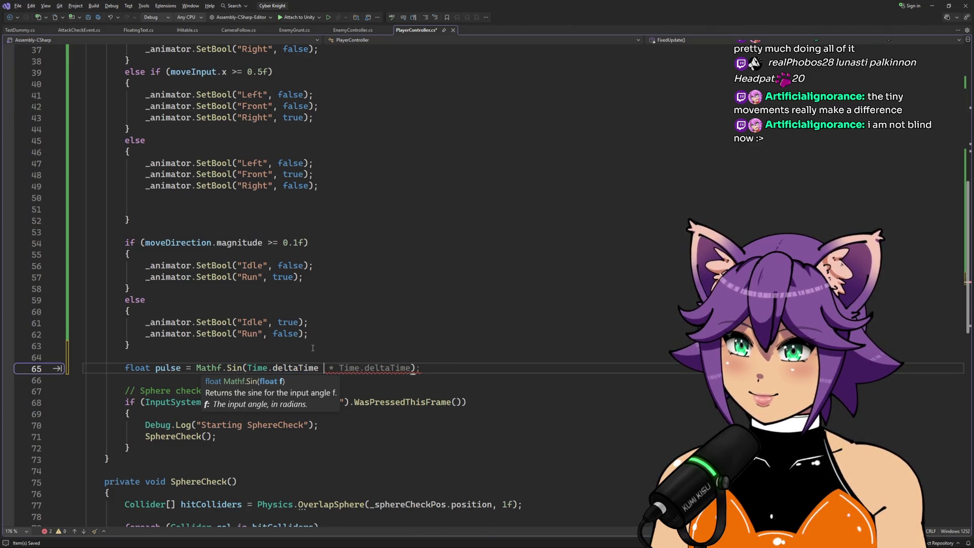
Step: Edit the pulse line to Mathf.Sin((Time.deltaTime * 1f)) * 0.2f, checking the Google example
{"action": "key", "text": "Tab"}
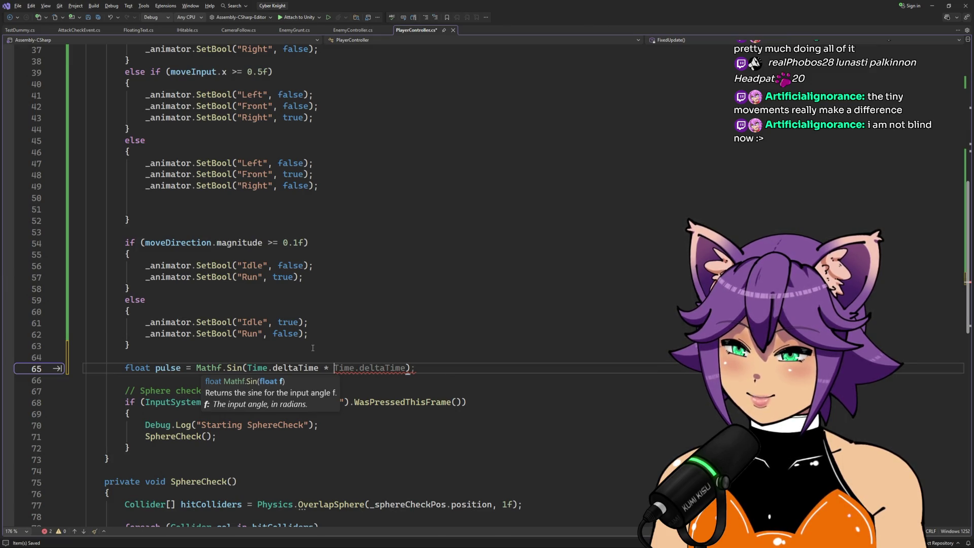
{"action": "key", "text": "alt+Tab"}
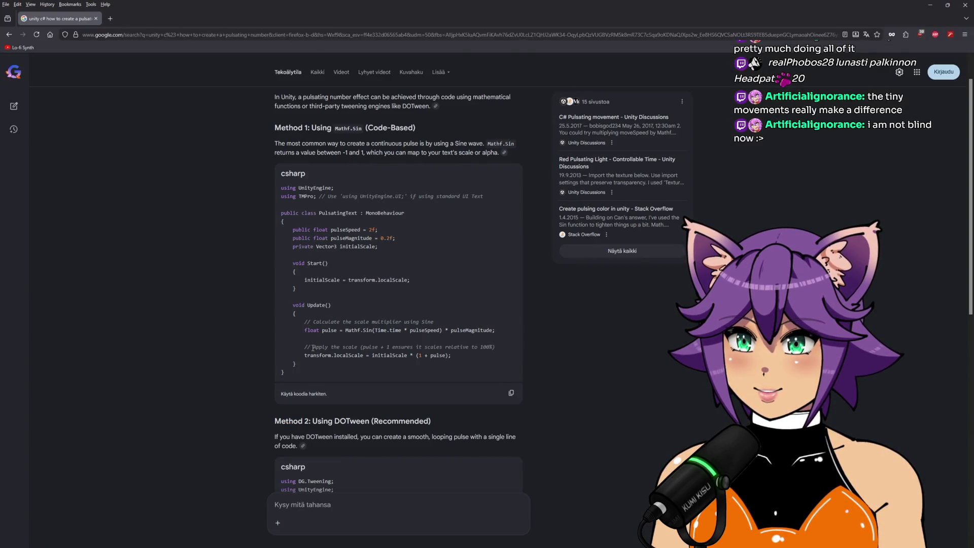
{"action": "key", "text": "alt+Tab"}
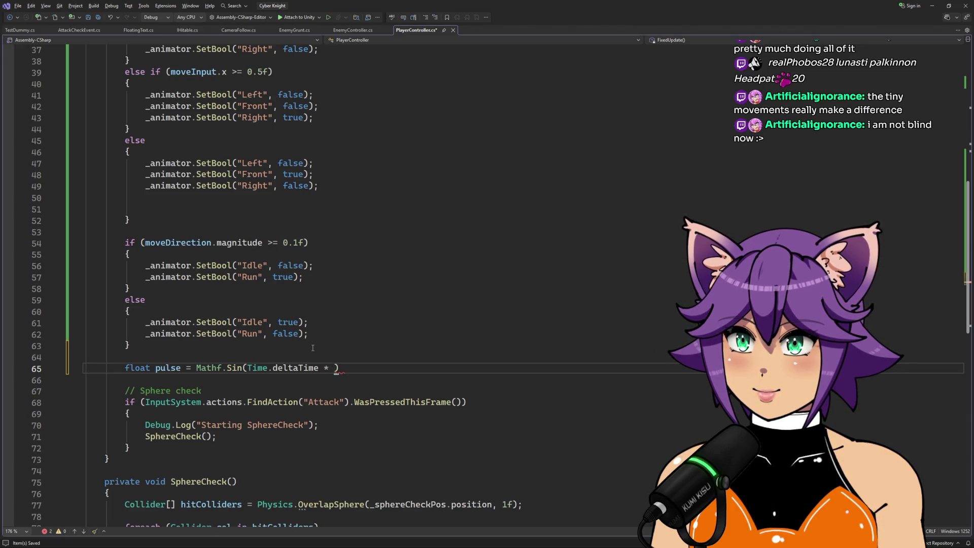
{"action": "type", "text": "1f"}
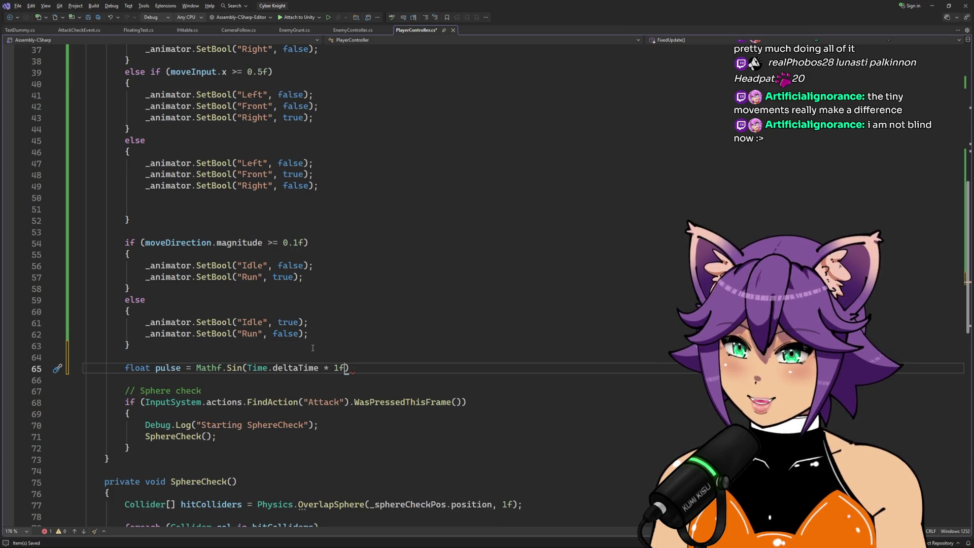
{"action": "key", "text": "Left"}
{"action": "key", "text": "Left"}
{"action": "key", "text": "Left"}
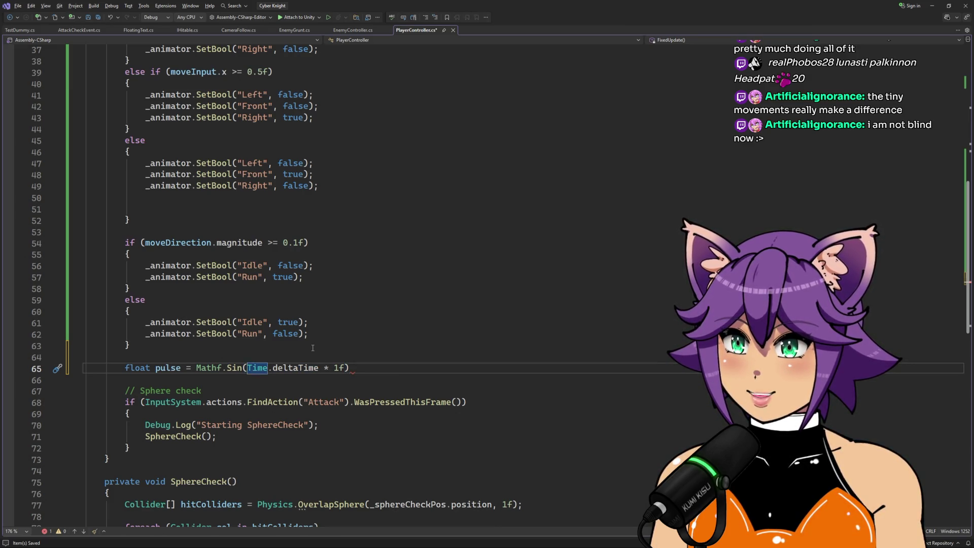
{"action": "type", "text": "("}
{"action": "key", "text": "ctrl+Right"}
{"action": "key", "text": "ctrl+Right"}
{"action": "key", "text": "ctrl+Right"}
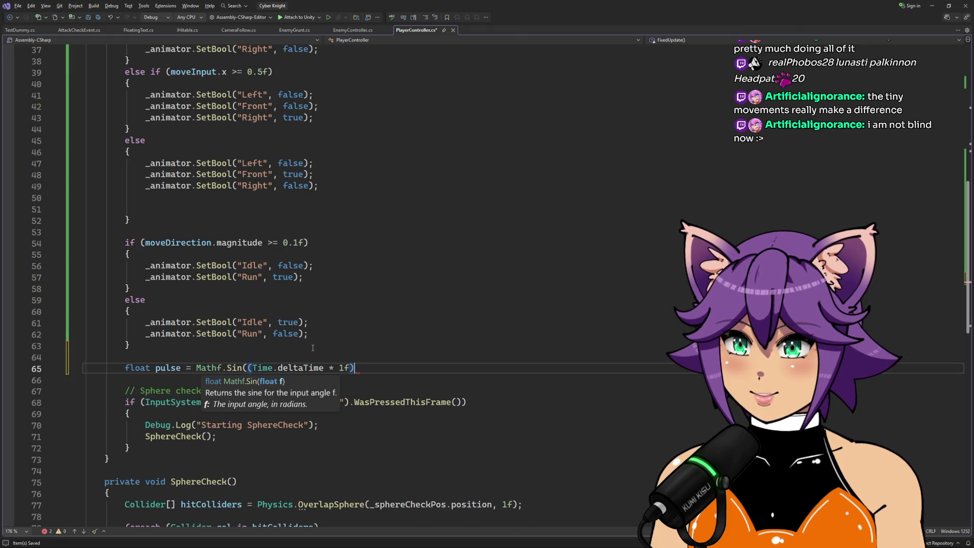
{"action": "type", "text": ") *"}
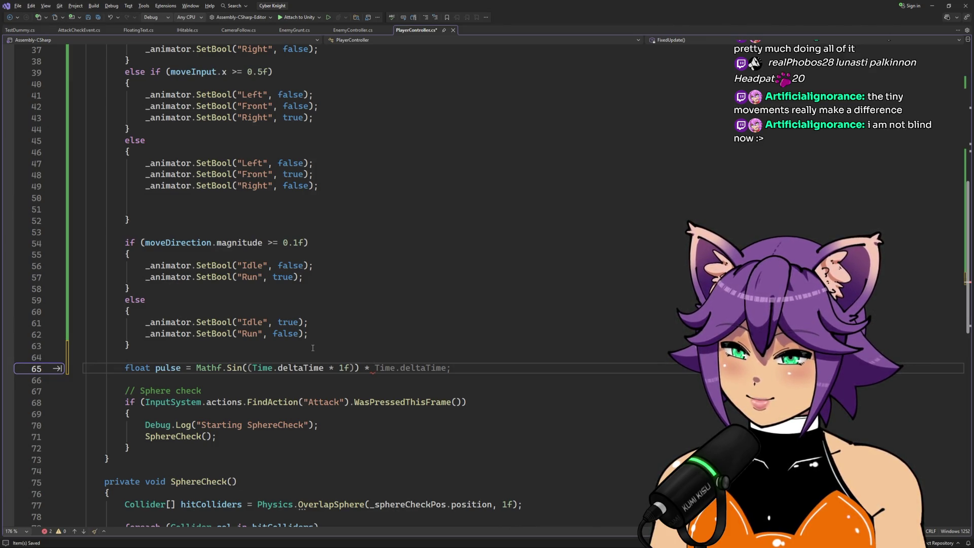
{"action": "type", "text": "0.2f;"}
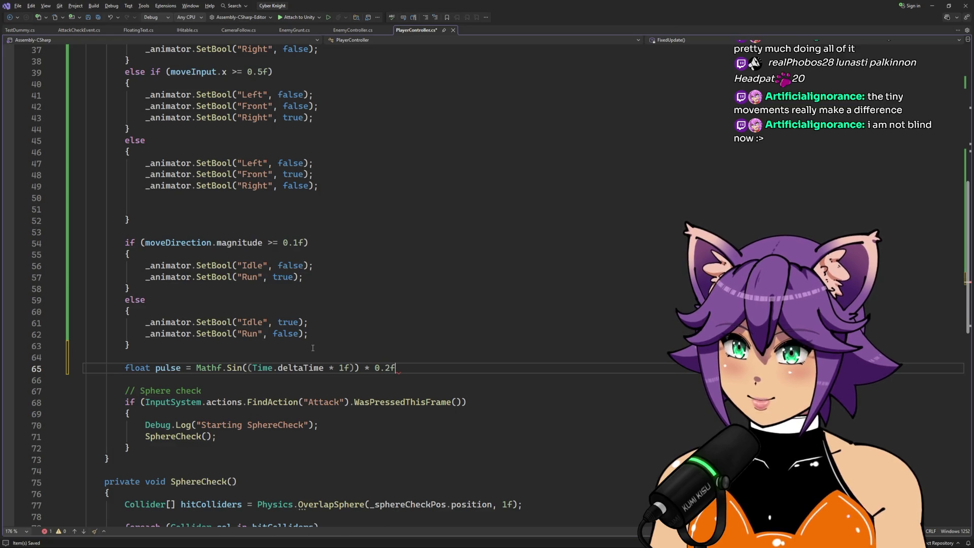
Step: Save the script, start a '_swordLight.' line below pulse, and switch to Unity
{"action": "key", "text": "ctrl+s"}
{"action": "key", "text": "Return"}
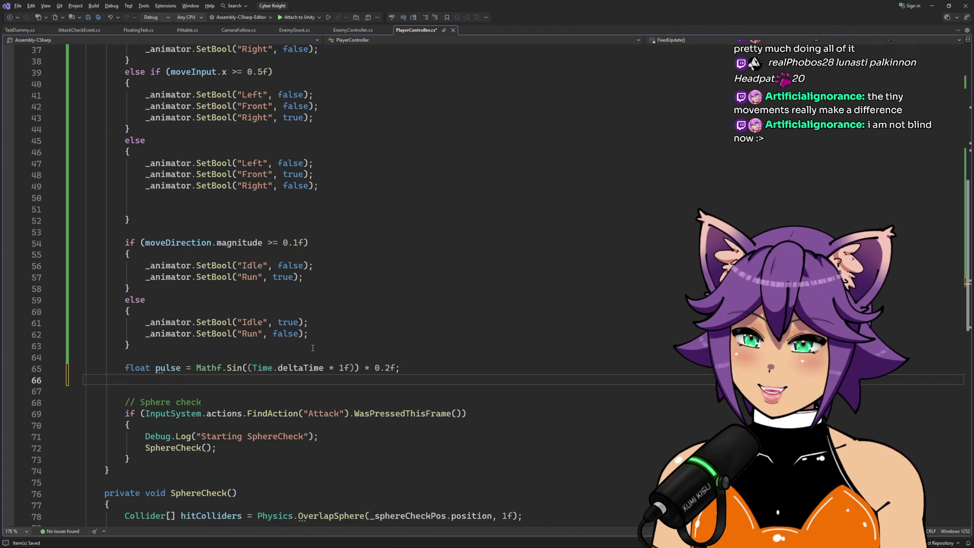
{"action": "type", "text": "_sw"}
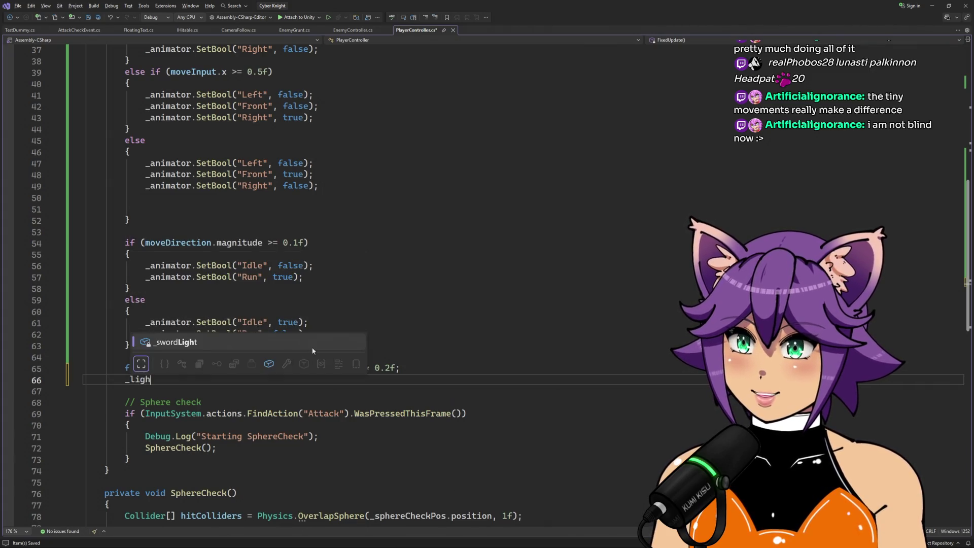
{"action": "key", "text": "Tab"}
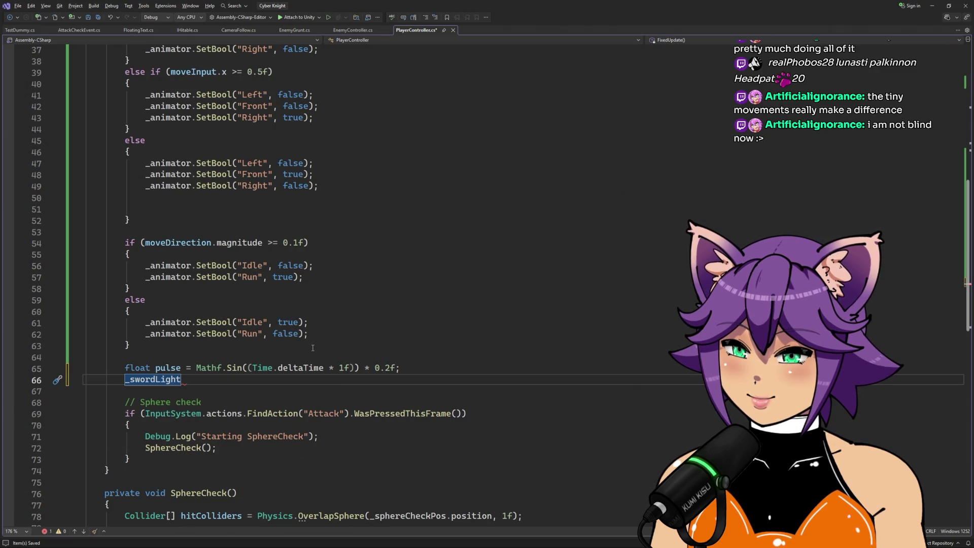
{"action": "type", "text": "."}
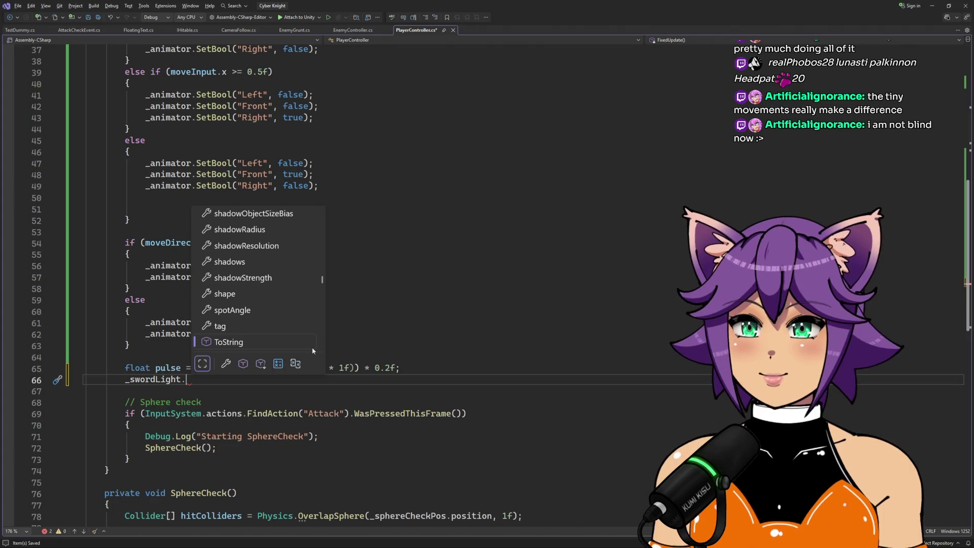
{"action": "key", "text": "alt+Tab"}
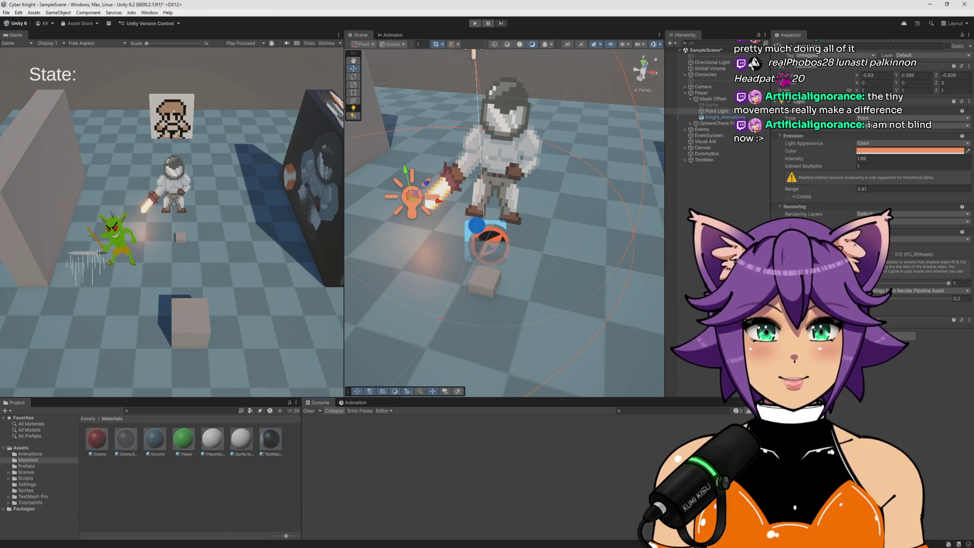
Step: Try the point light's Indirect Multiplier, set it back to 1, and return to Visual Studio
{"action": "mouse_move", "coordinate": [855, 168]}
{"action": "left_mouse_down"}
{"action": "mouse_move", "coordinate": [843, 166]}
{"action": "mouse_move", "coordinate": [854, 172]}
{"action": "left_mouse_up"}
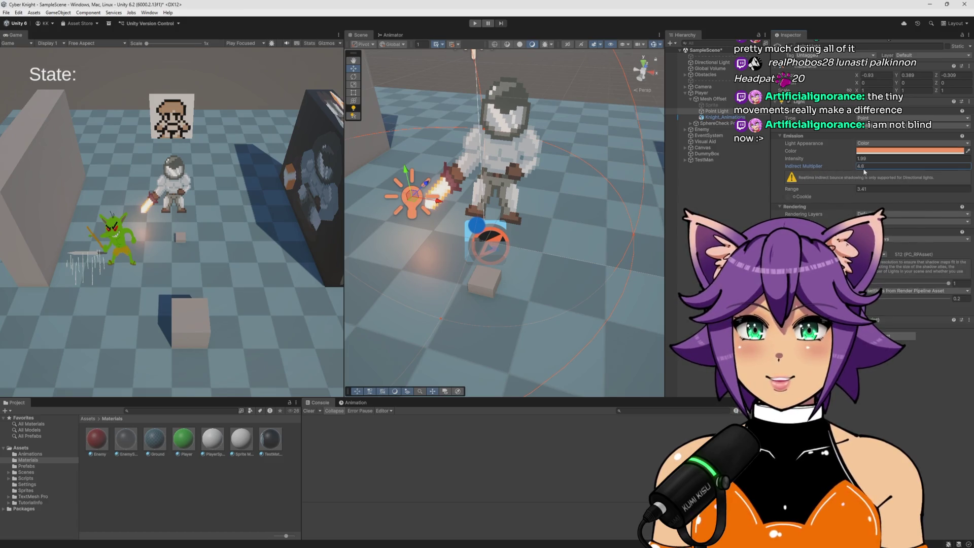
{"action": "type", "text": "1"}
{"action": "key", "text": "Return"}
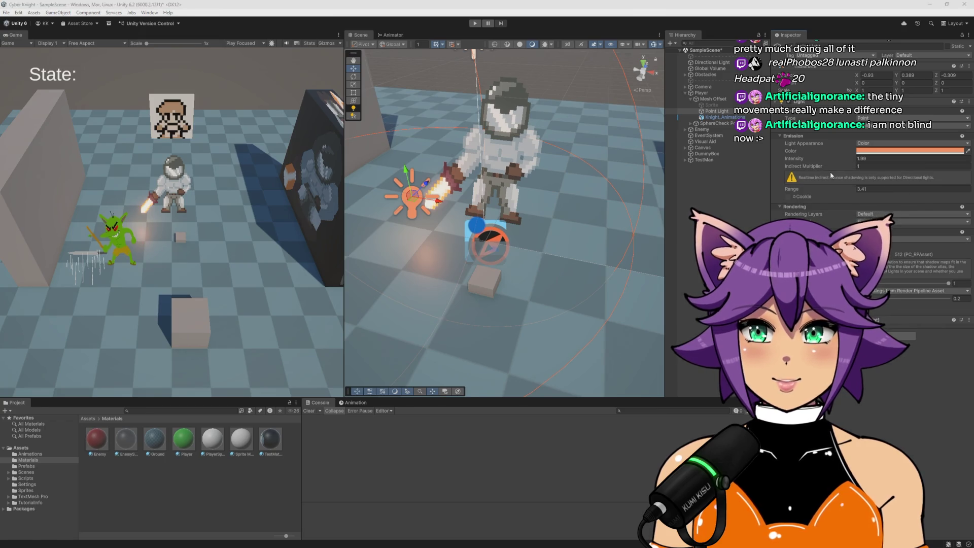
{"action": "key", "text": "alt+Tab"}
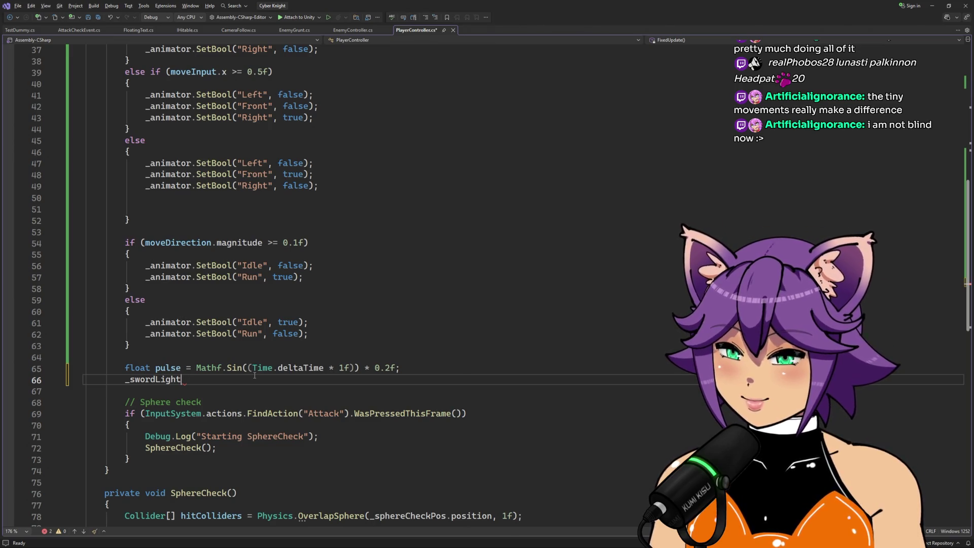
Step: Complete line 66 as _swordLight.intensity = pulse;, save, and view the pulsating-number search results
{"action": "type", "text": ".inte"}
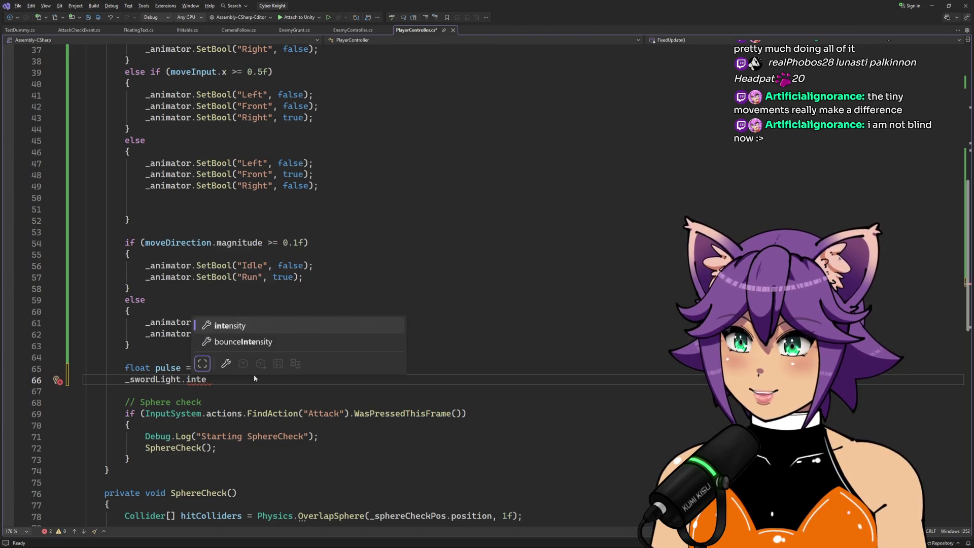
{"action": "key", "text": "Tab"}
{"action": "key", "text": "Tab"}
{"action": "key", "text": "ctrl+s"}
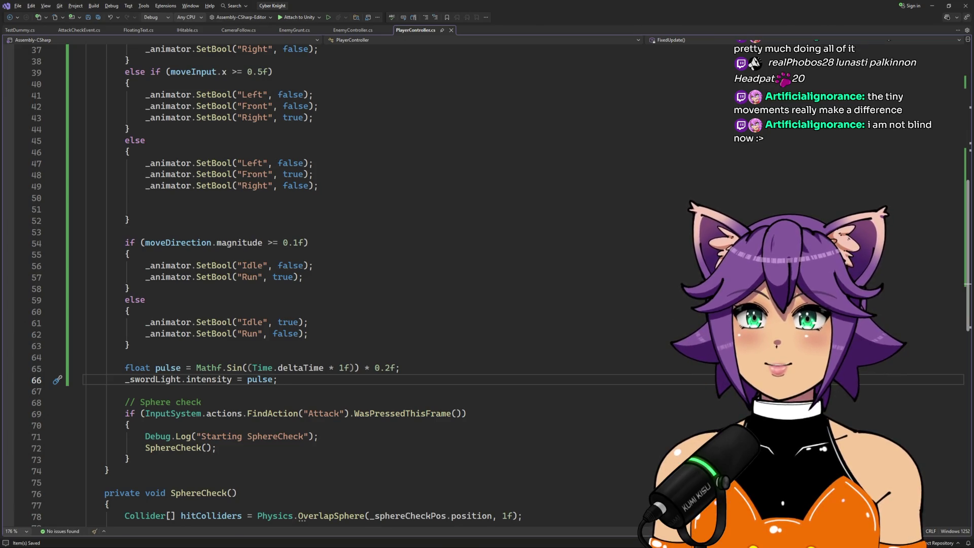
{"action": "key", "text": "alt+Tab"}
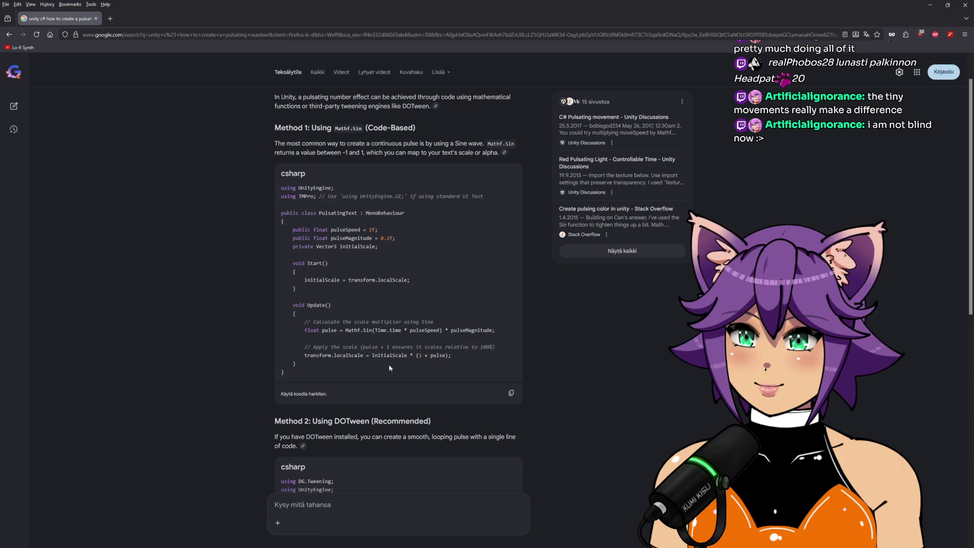
{"action": "left_click_drag", "start_coordinate": [348, 280], "coordinate": [412, 280]}
{"action": "left_click", "coordinate": [436, 280]}
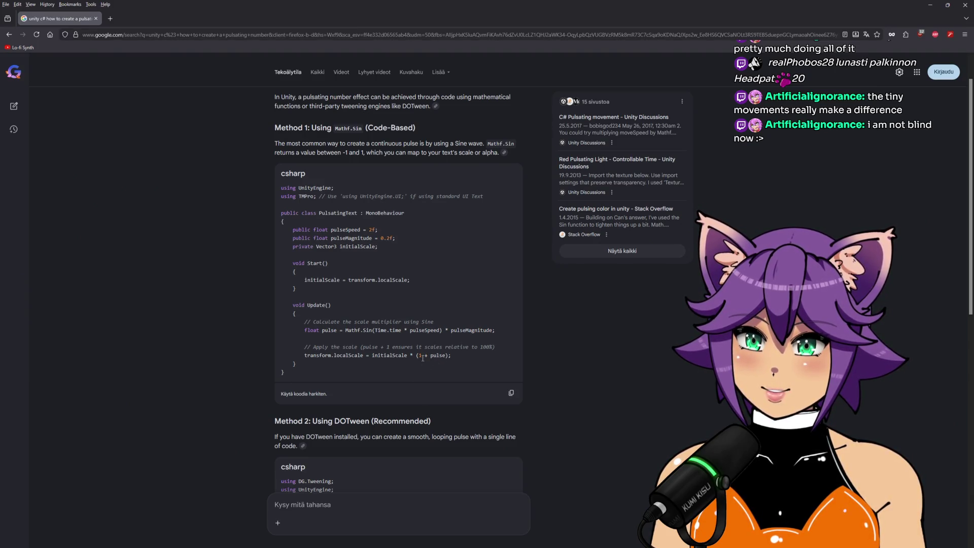
{"action": "left_click_drag", "start_coordinate": [415, 347], "coordinate": [476, 348]}
{"action": "left_click", "coordinate": [460, 350]}
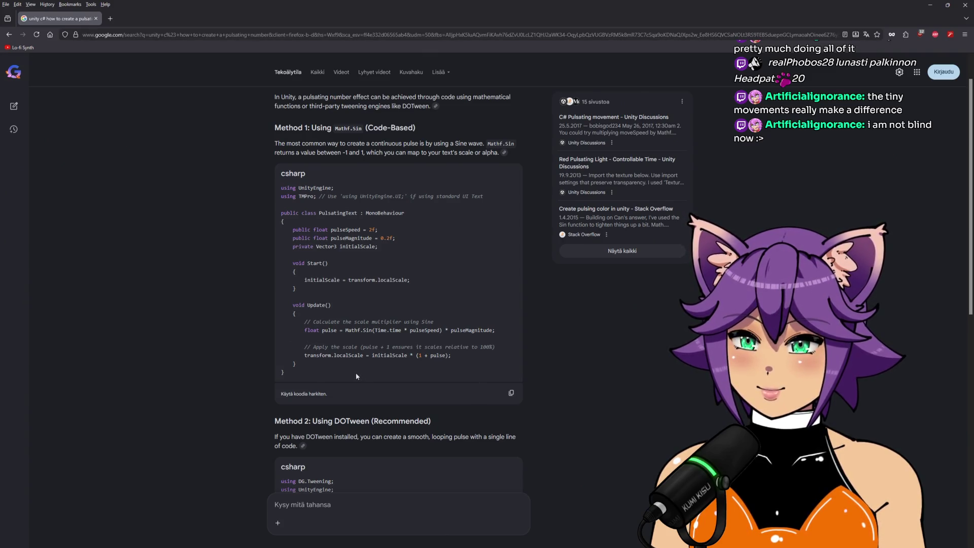
{"action": "key", "text": "alt+Tab"}
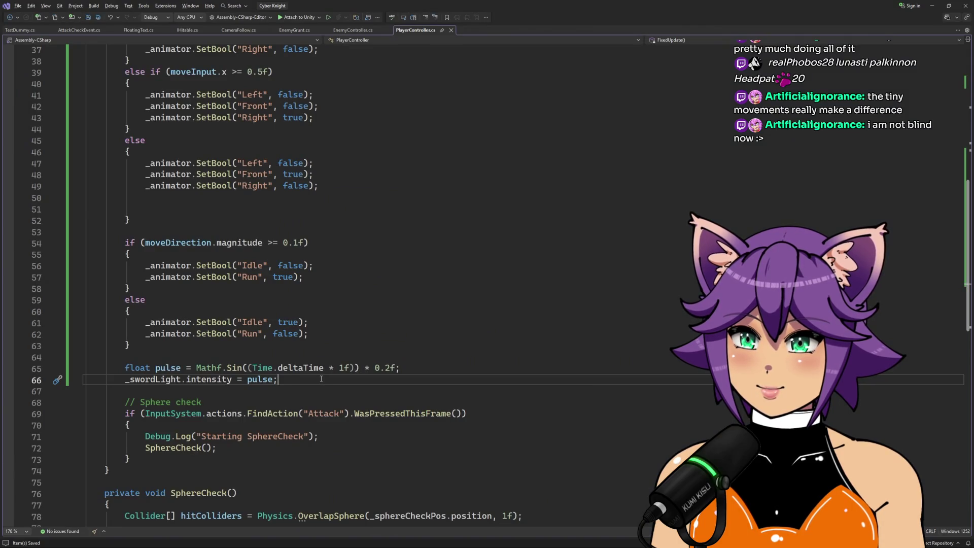
Step: Rewrite the sword light intensity as 1f * (1 + pulse), fix spacing, save, and return to Unity
{"action": "key", "text": "BackSpace"}
{"action": "key", "text": "BackSpace"}
{"action": "key", "text": "BackSpace"}
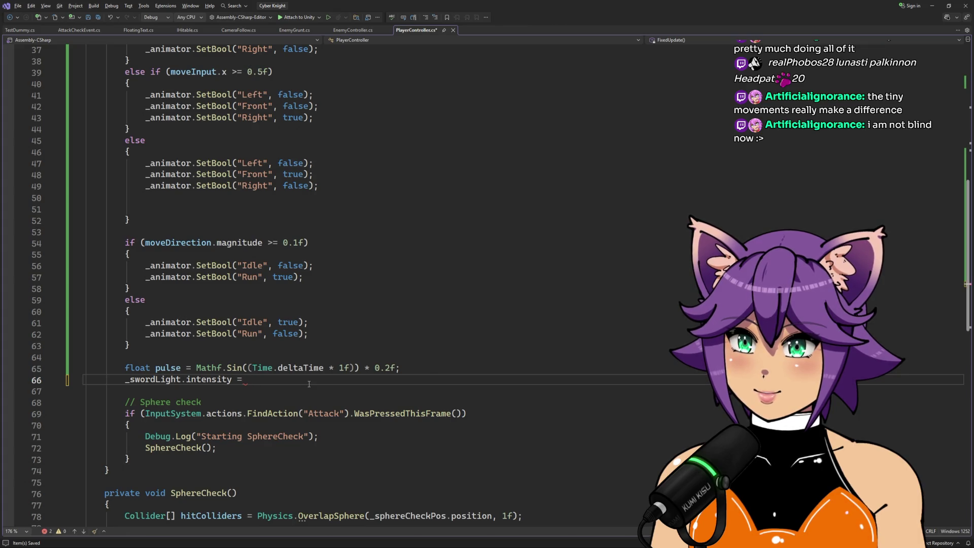
{"action": "type", "text": "1f"}
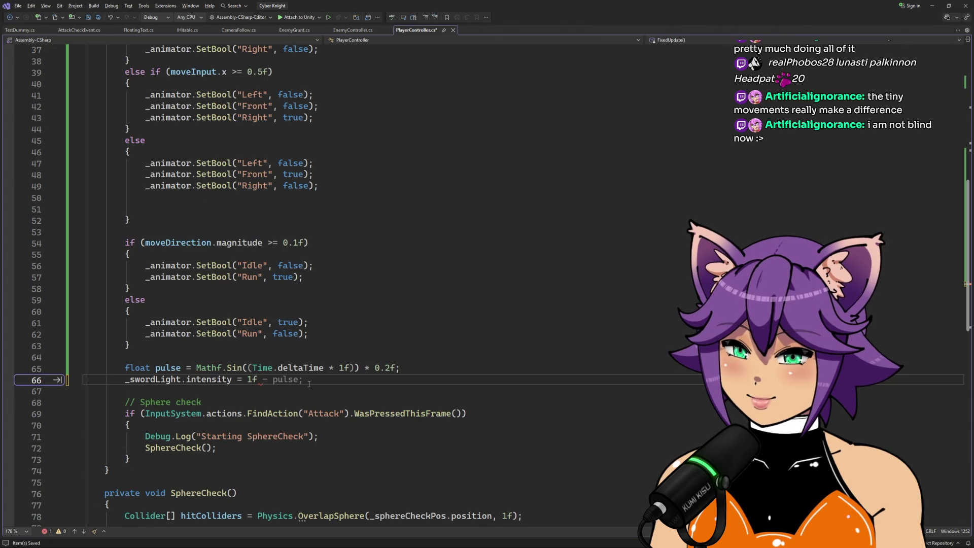
{"action": "type", "text": "* (pulse /"}
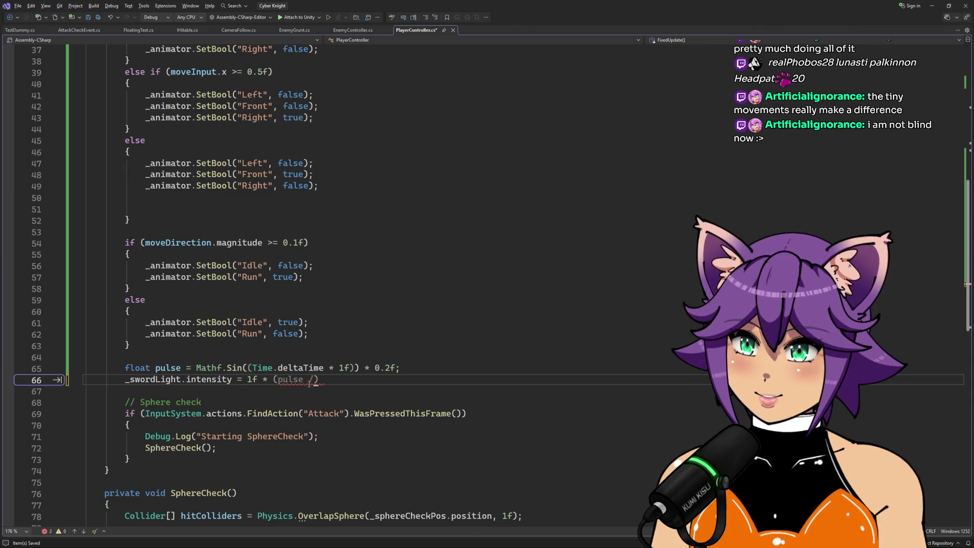
{"action": "type", "text": "1 +  pulse);"}
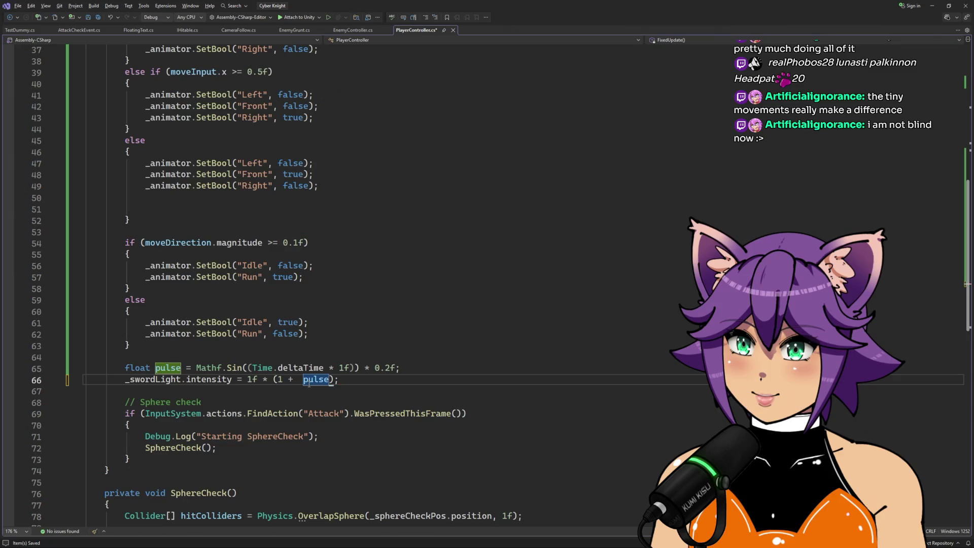
{"action": "key", "text": "ctrl+s"}
{"action": "key", "text": "alt+Tab"}
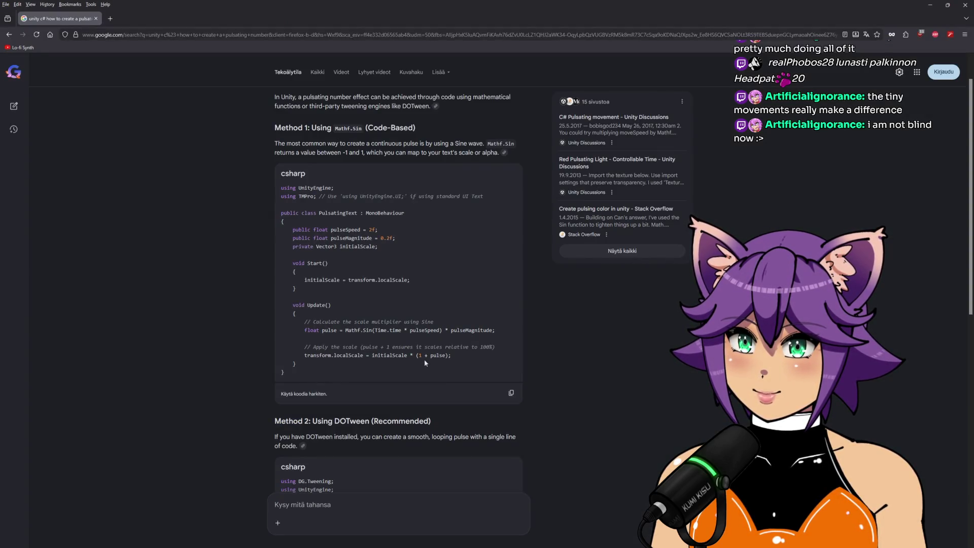
{"action": "key", "text": "alt+Tab"}
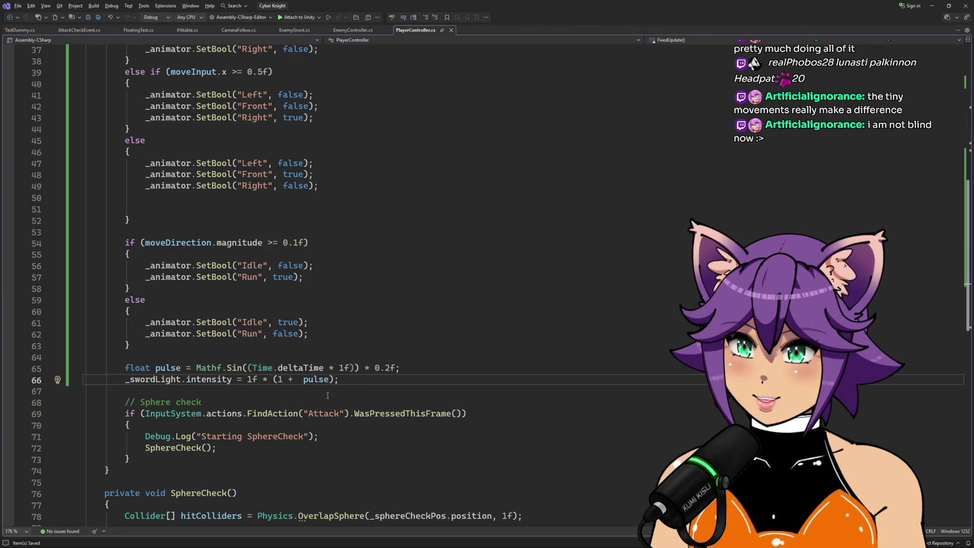
{"action": "key", "text": "BackSpace"}
{"action": "key", "text": "ctrl+s"}
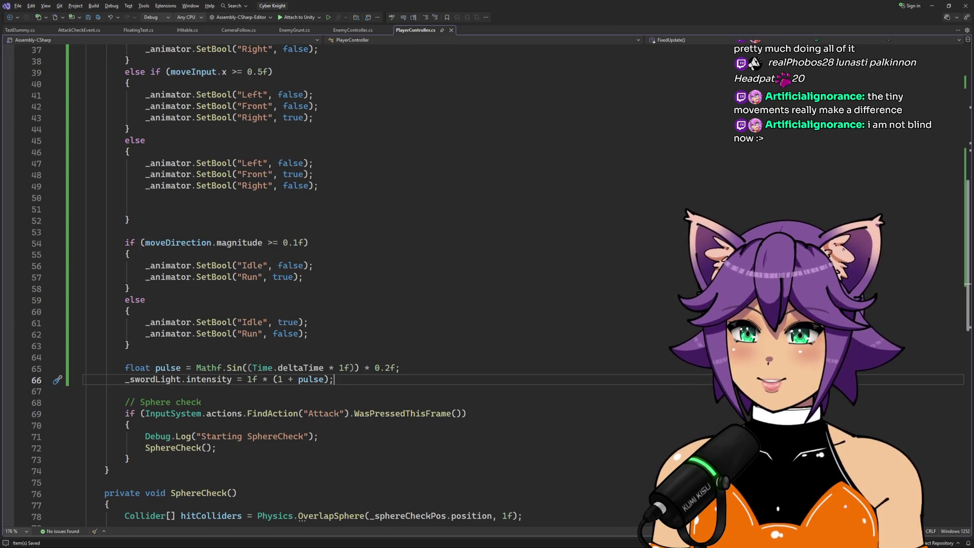
{"action": "key", "text": "alt+Tab"}
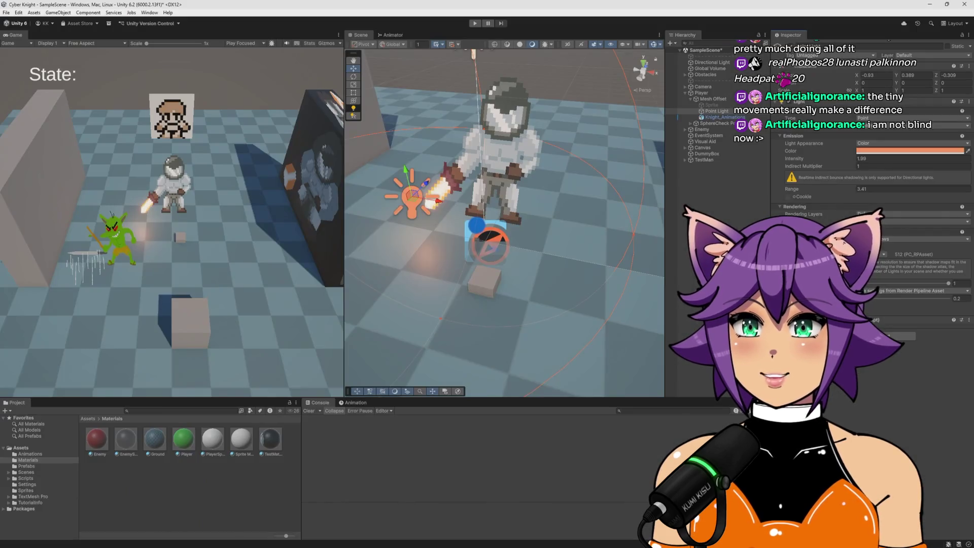
Step: Set the point light's Intensity to 1 and select Player's sword Point Light
{"action": "left_click", "coordinate": [874, 159]}
{"action": "type", "text": "1"}
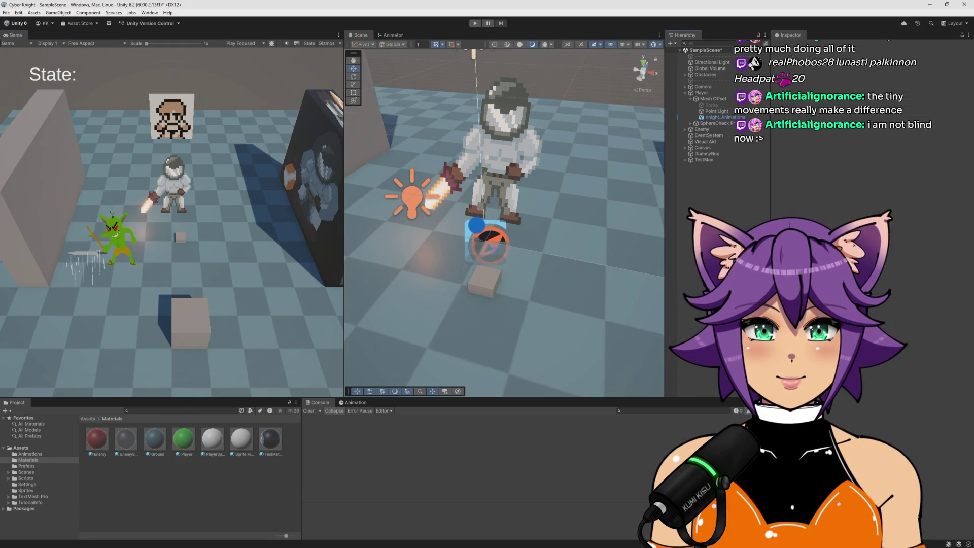
{"action": "left_click", "coordinate": [702, 93]}
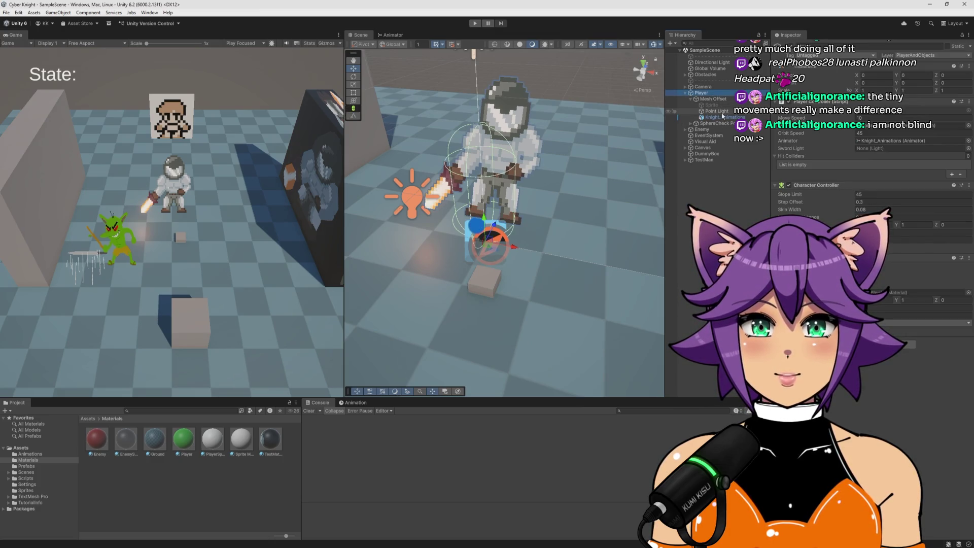
{"action": "left_click", "coordinate": [723, 112]}
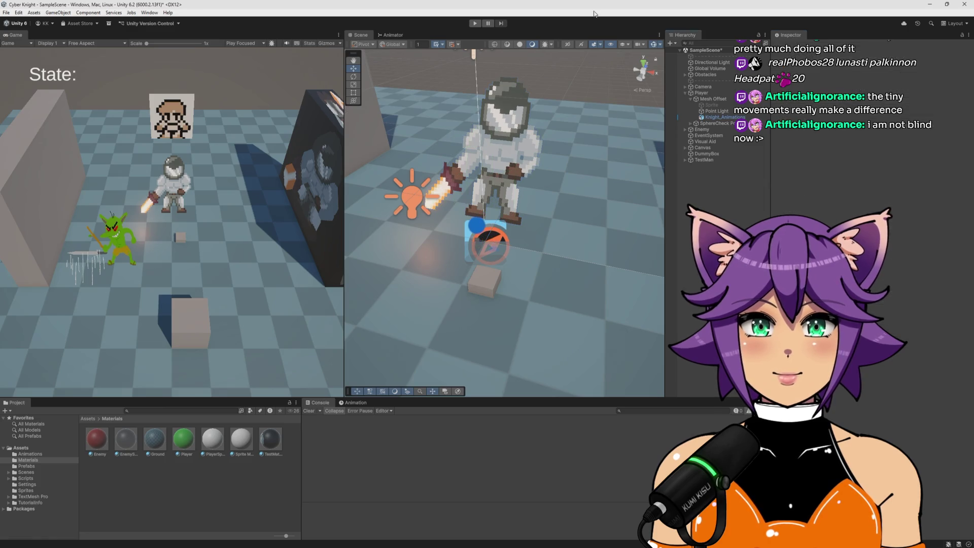
Step: Play-test the scene to watch the sword light, then stop and return to the script
{"action": "key", "text": "ctrl+p"}
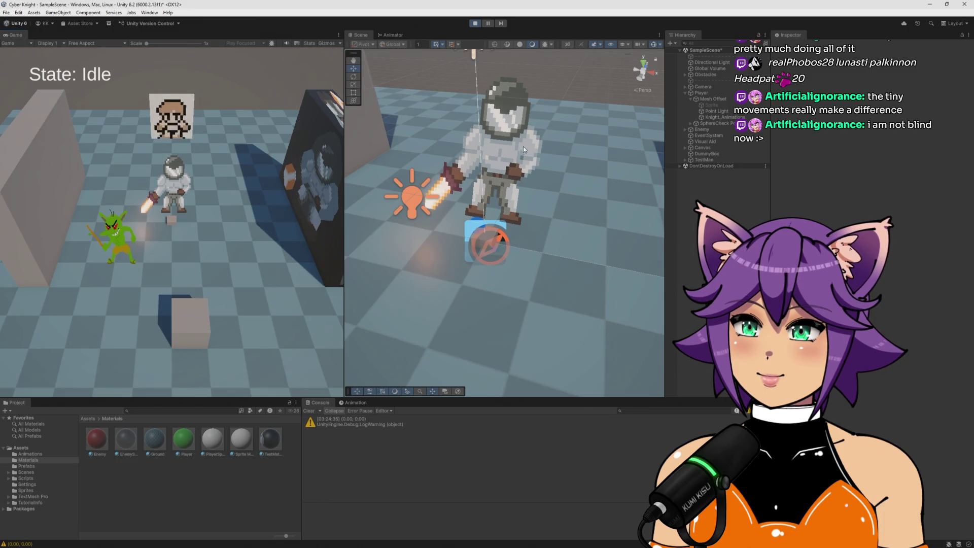
{"action": "left_click_drag", "start_coordinate": [569, 245], "coordinate": [534, 247]}
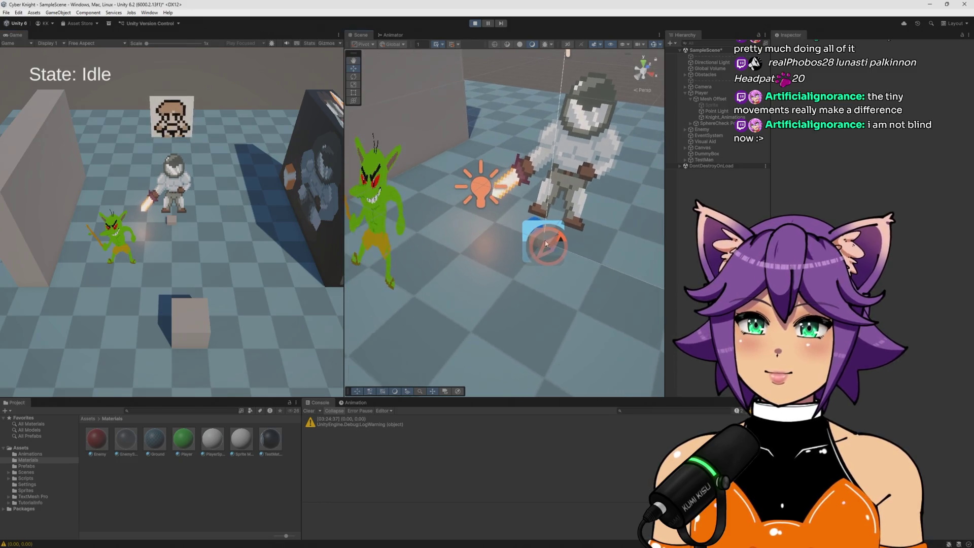
{"action": "left_click", "coordinate": [727, 112]}
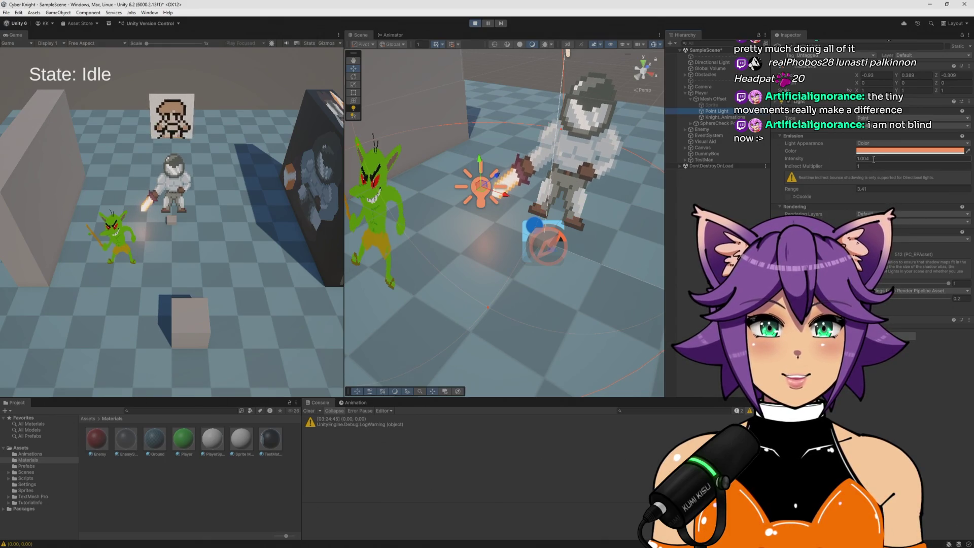
{"action": "left_click", "coordinate": [475, 24]}
{"action": "key", "text": "alt+Tab"}
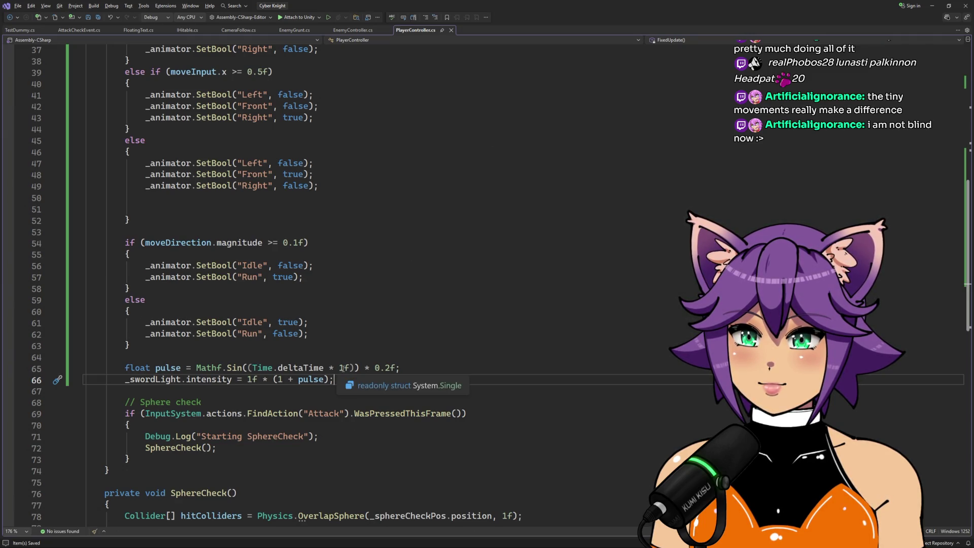
Step: Inspect Mathf.Sin, Time.deltaTime and the 0.2f amplitude on the pulse line (line 65)
{"action": "left_click", "coordinate": [340, 368]}
{"action": "mouse_move", "coordinate": [292, 371]}
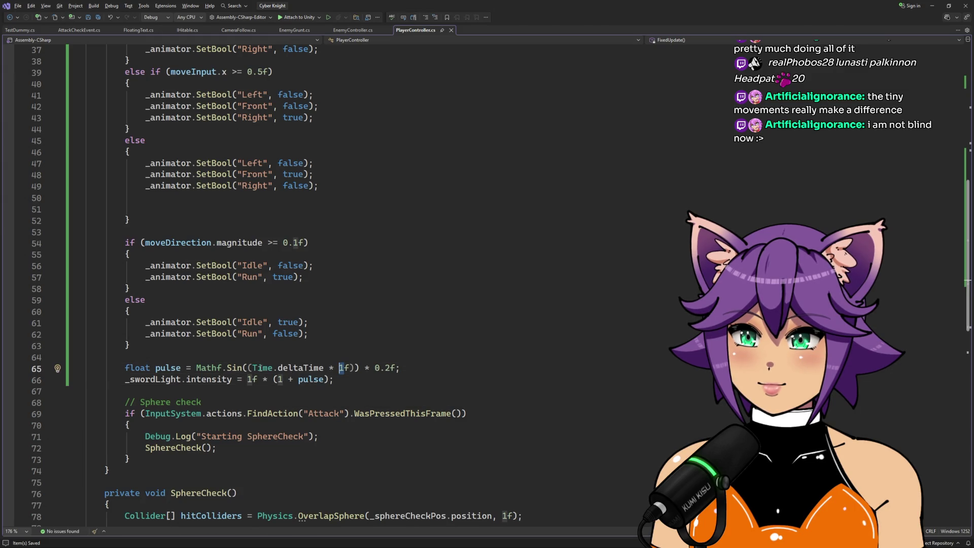
{"action": "mouse_move", "coordinate": [245, 369]}
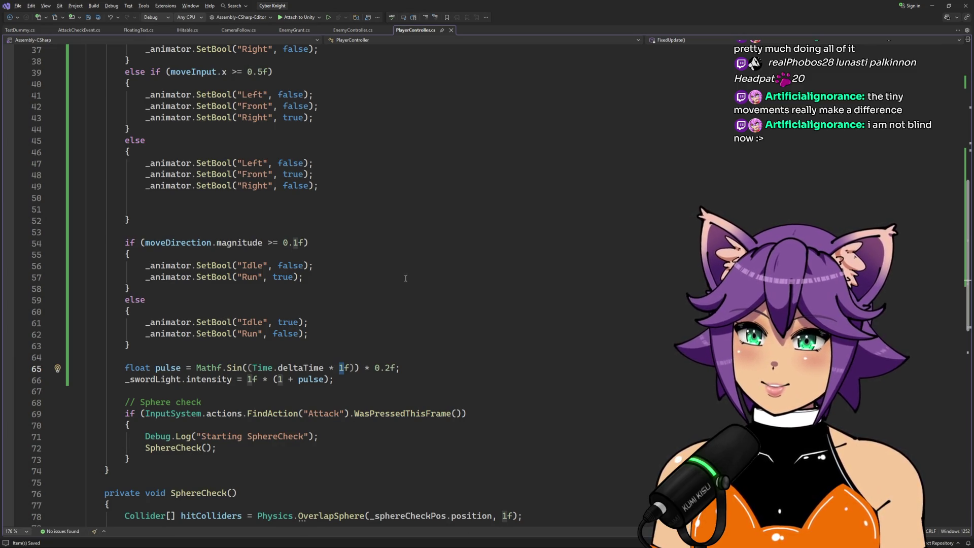
{"action": "left_click", "coordinate": [389, 368]}
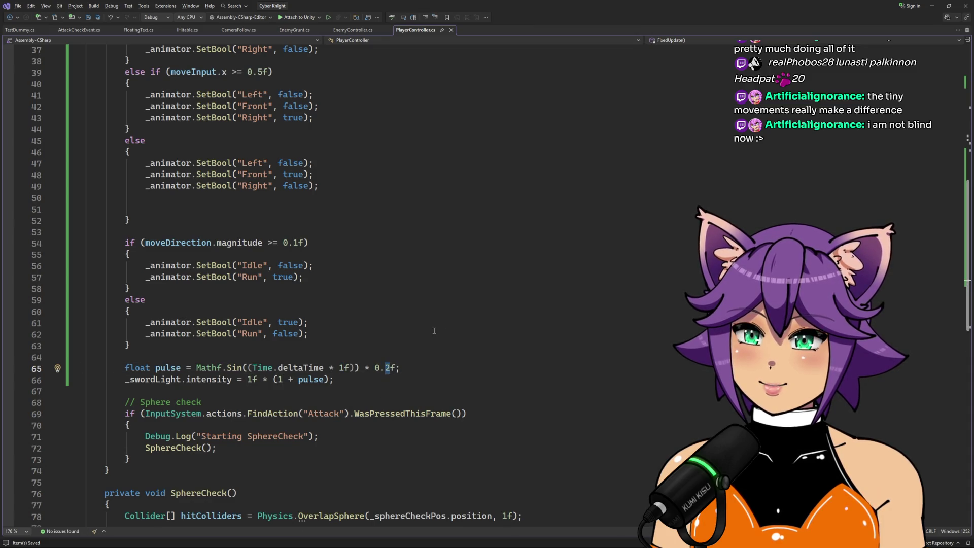
{"action": "key", "text": "Left"}
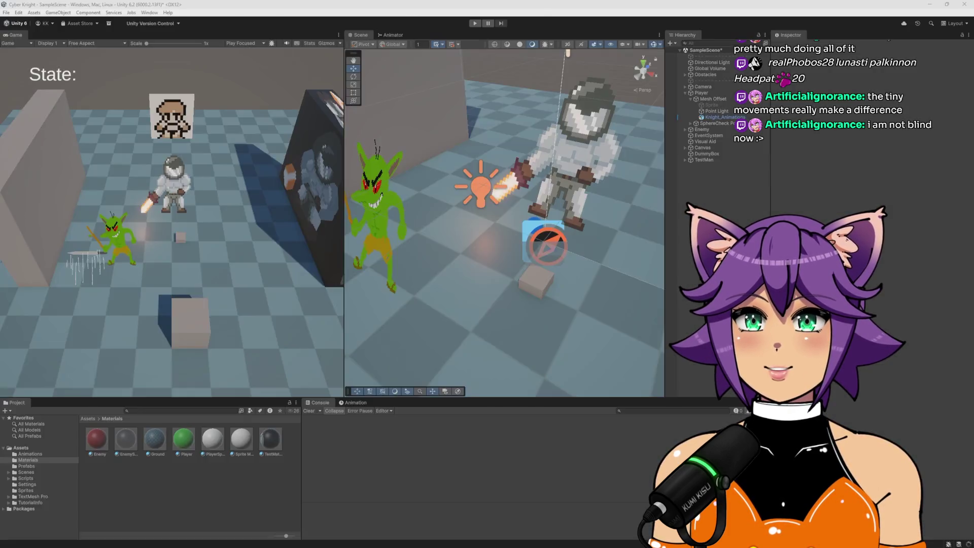
Step: Run the game, watch the sword Point Light pulse near 1.04 intensity, stop, and return to the code
{"action": "key", "text": "alt+Tab"}
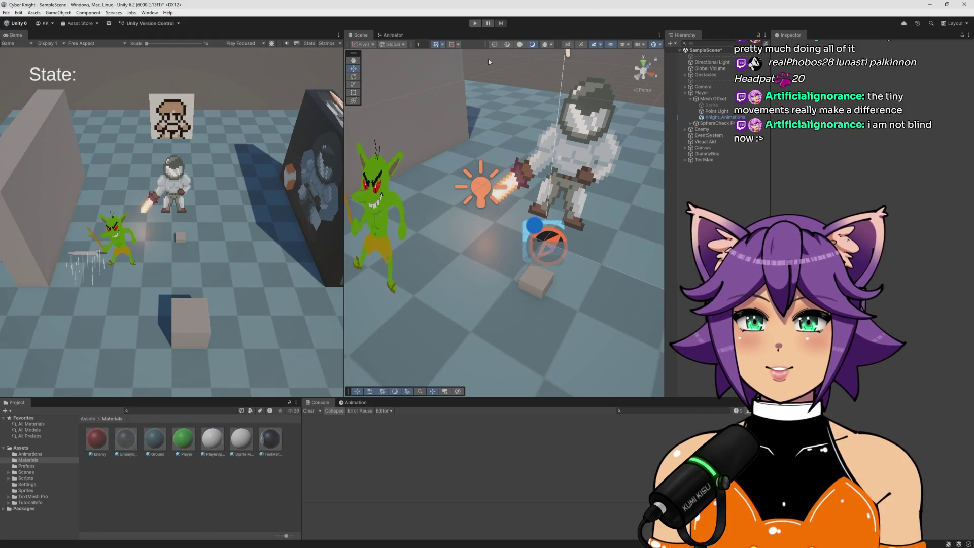
{"action": "left_click", "coordinate": [474, 24]}
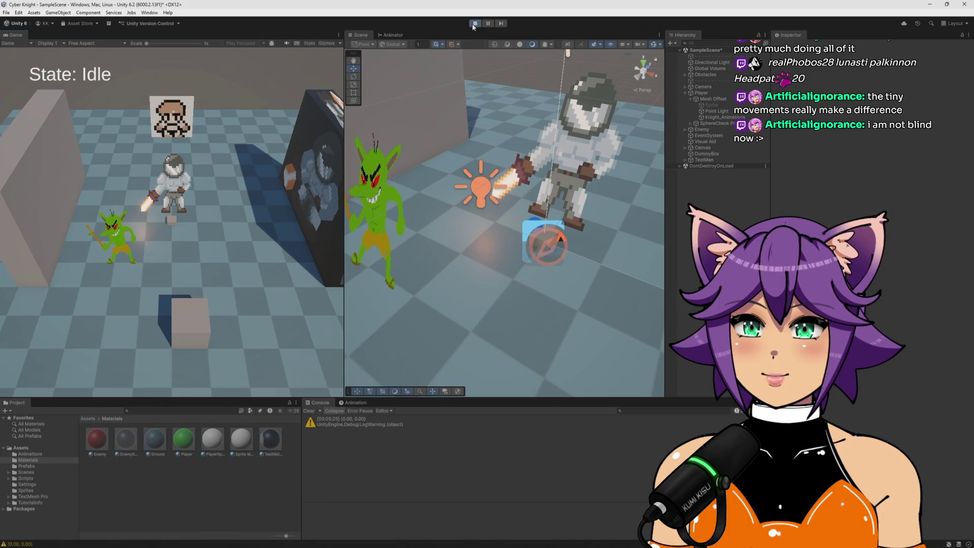
{"action": "left_click", "coordinate": [727, 112]}
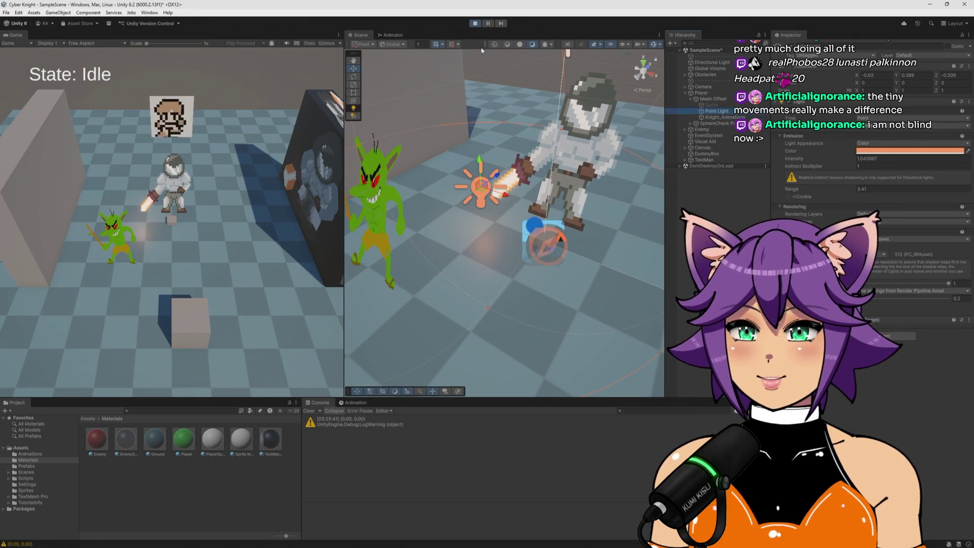
{"action": "left_click", "coordinate": [475, 24]}
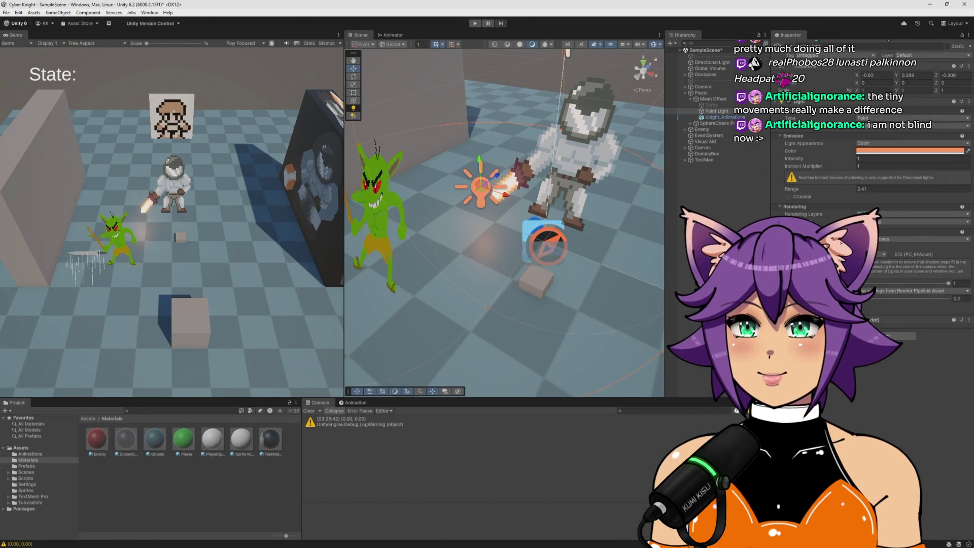
{"action": "key", "text": "alt+Tab"}
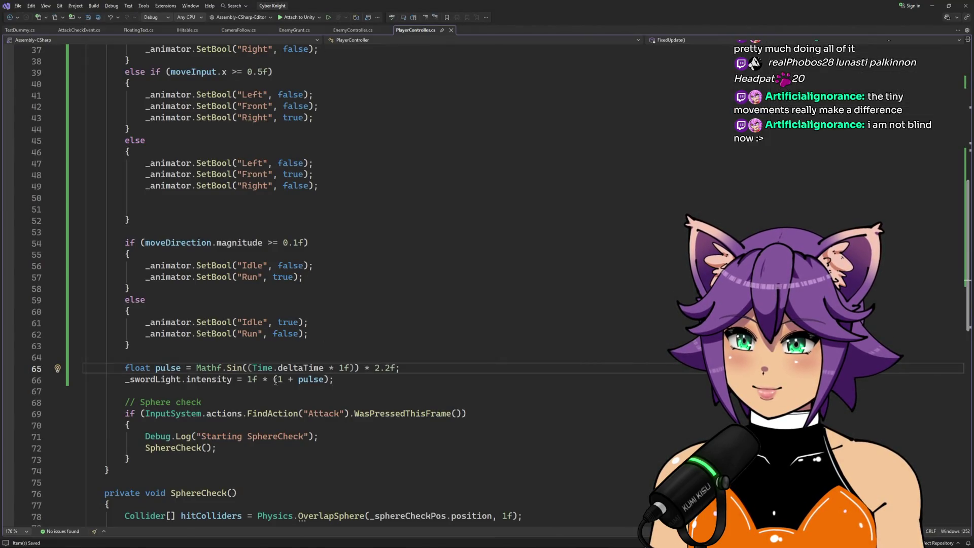
Step: Replace Time.deltaTime with Time.time in the sword light pulse on line 65
{"action": "left_click_drag", "start_coordinate": [302, 367], "coordinate": [277, 369]}
{"action": "double_click", "coordinate": [277, 367]}
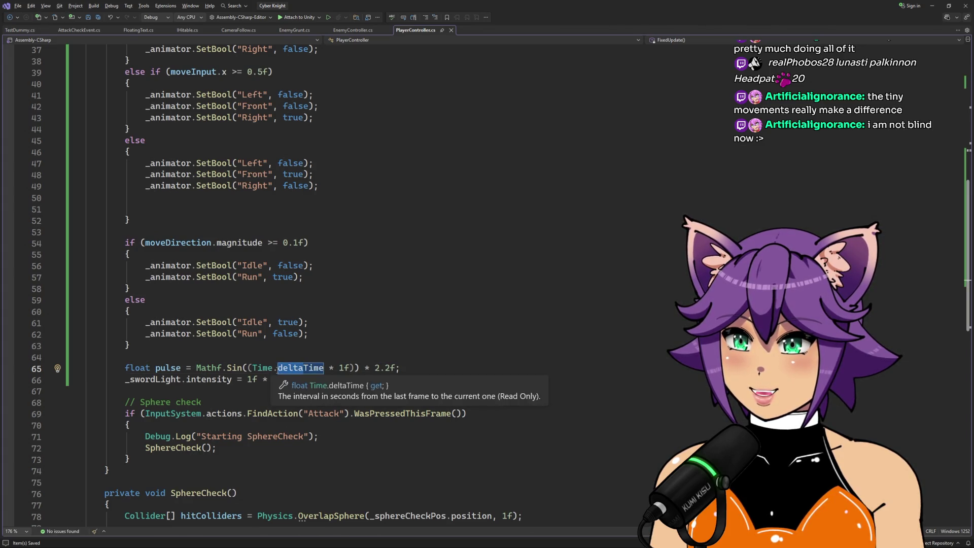
{"action": "type", "text": "Time"}
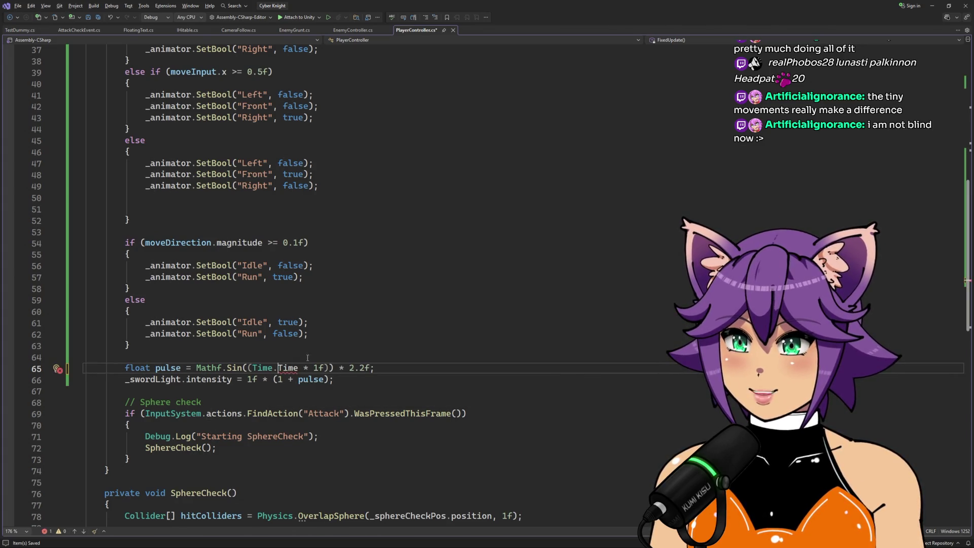
{"action": "key", "text": "BackSpace"}
{"action": "key", "text": "BackSpace"}
{"action": "key", "text": "BackSpace"}
{"action": "type", "text": "time"}
{"action": "left_click", "coordinate": [316, 346]}
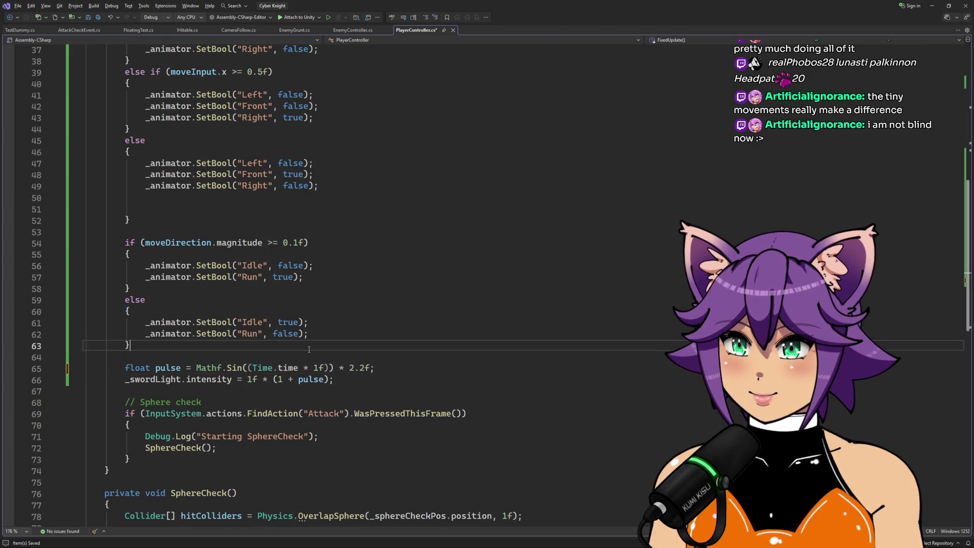
Step: Play-test the game in Unity to watch the sword light pulse
{"action": "mouse_move", "coordinate": [288, 366]}
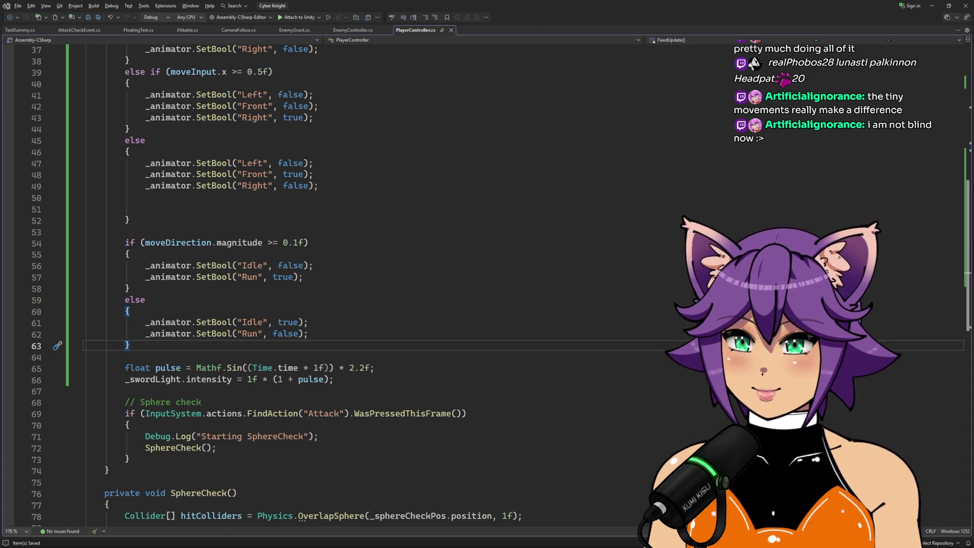
{"action": "key", "text": "alt+Tab"}
{"action": "left_click", "coordinate": [475, 24]}
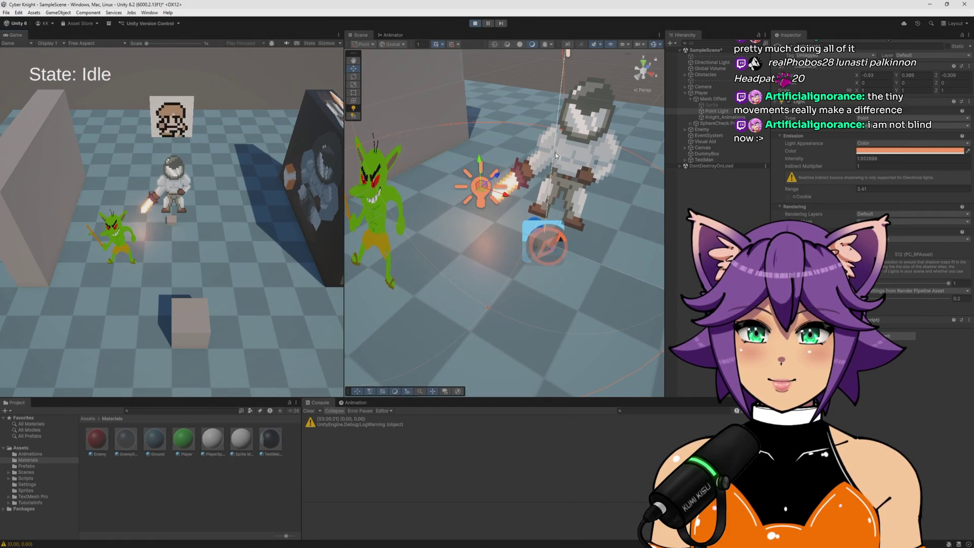
Step: Stop the game and lower the line 65 pulse multiplier from 2.2f to 0.2f
{"action": "left_click", "coordinate": [476, 28]}
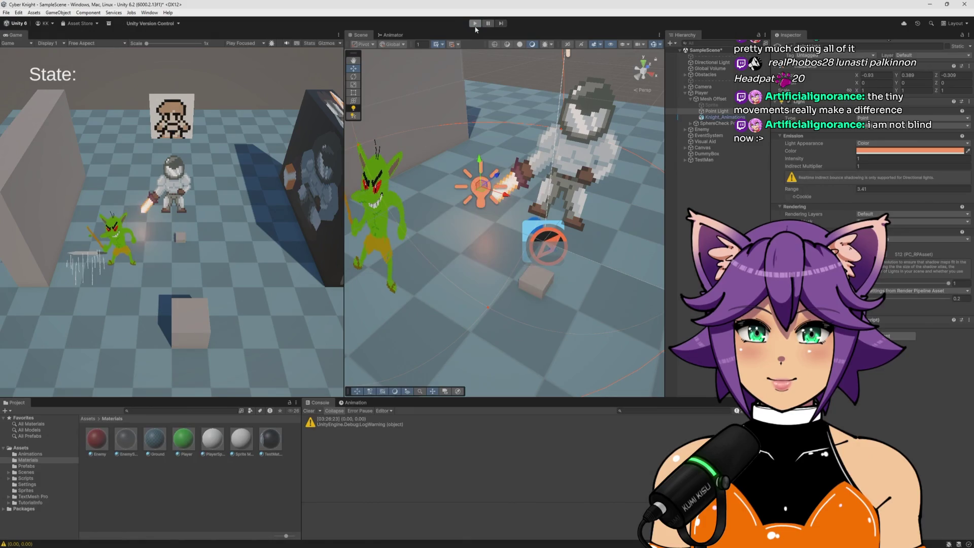
{"action": "key", "text": "alt+Tab"}
{"action": "left_click", "coordinate": [350, 368]}
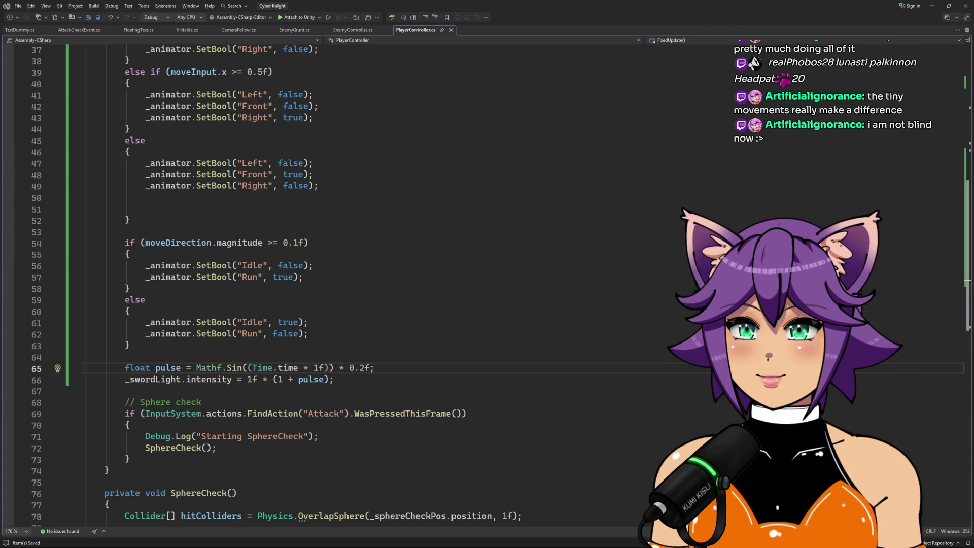
Step: Zoom and orbit the Scene view around the sword light, then play-test and stop
{"action": "key", "text": "alt+Tab"}
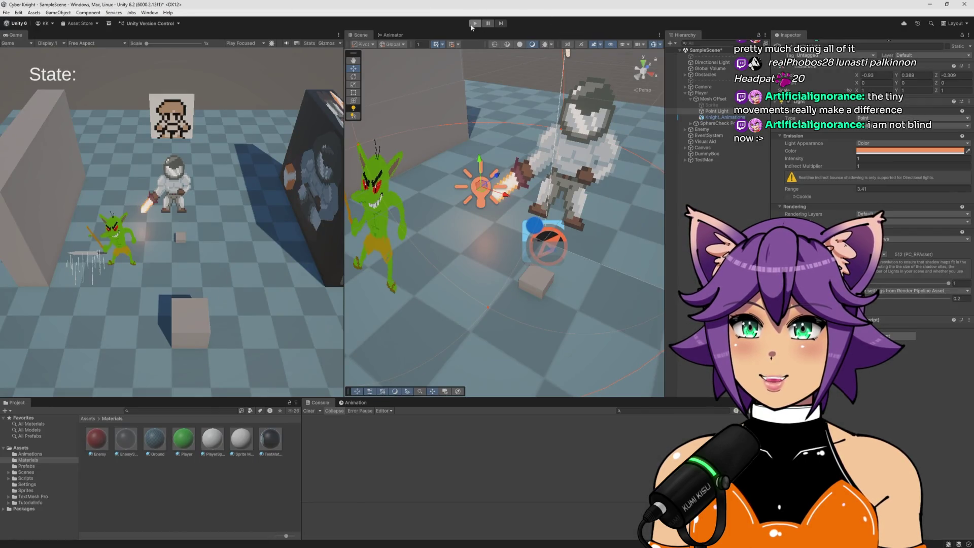
{"action": "scroll", "coordinate": [479, 160], "scroll_direction": "up", "scroll_amount": 6}
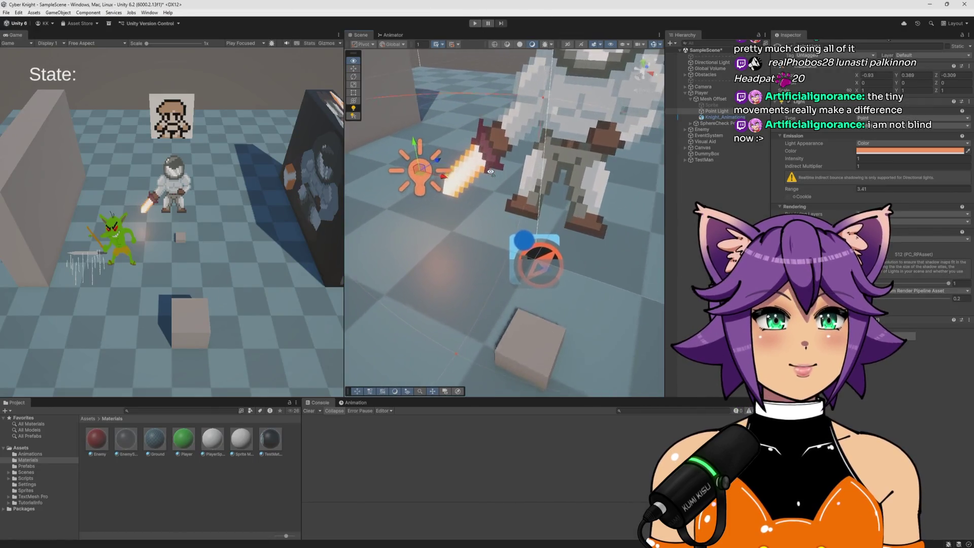
{"action": "left_click_drag", "start_coordinate": [479, 160], "coordinate": [453, 33]}
{"action": "left_click", "coordinate": [475, 24]}
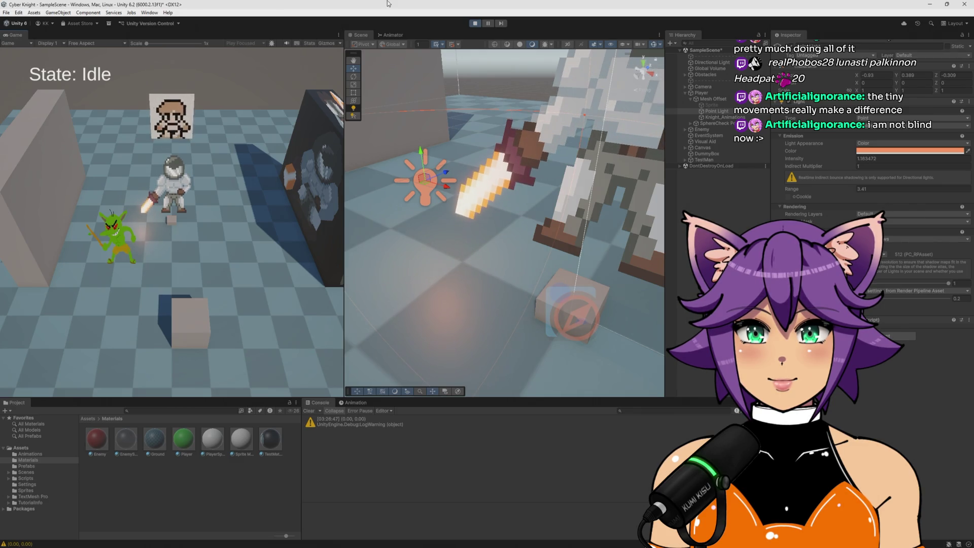
{"action": "key", "text": "ctrl+p"}
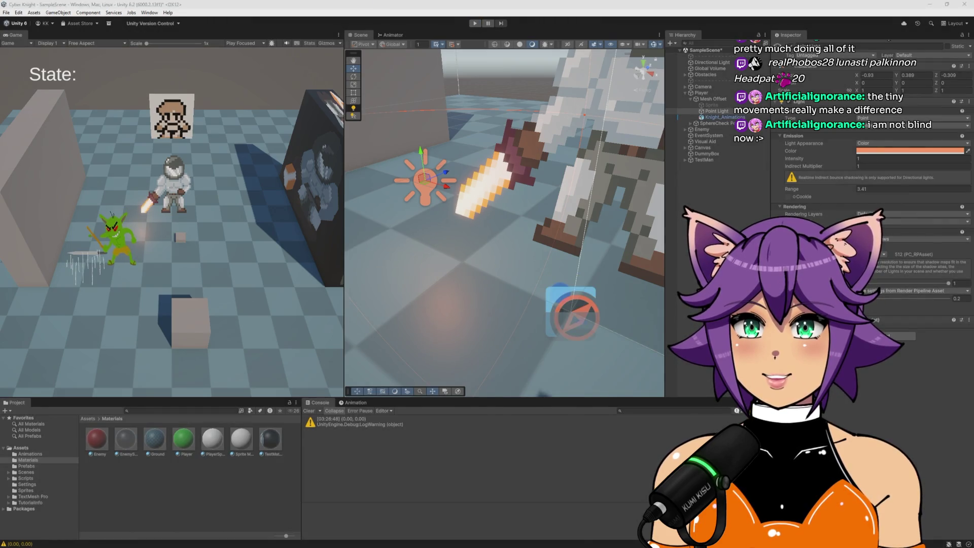
{"action": "key", "text": "alt+Tab"}
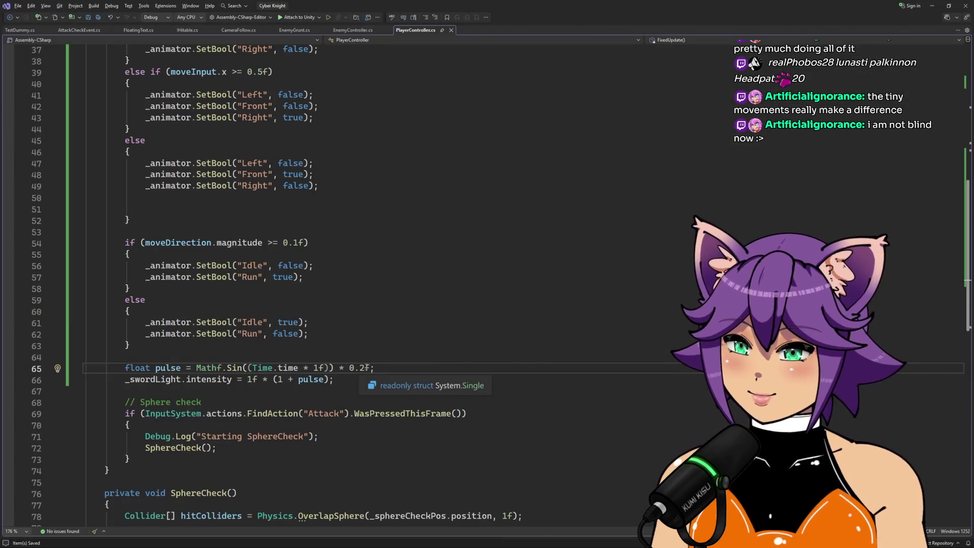
Step: Raise the pulse strength from 0.2f to 0.5f and play-test it in Unity
{"action": "left_click", "coordinate": [365, 367]}
{"action": "key", "text": "BackSpace"}
{"action": "type", "text": "5"}
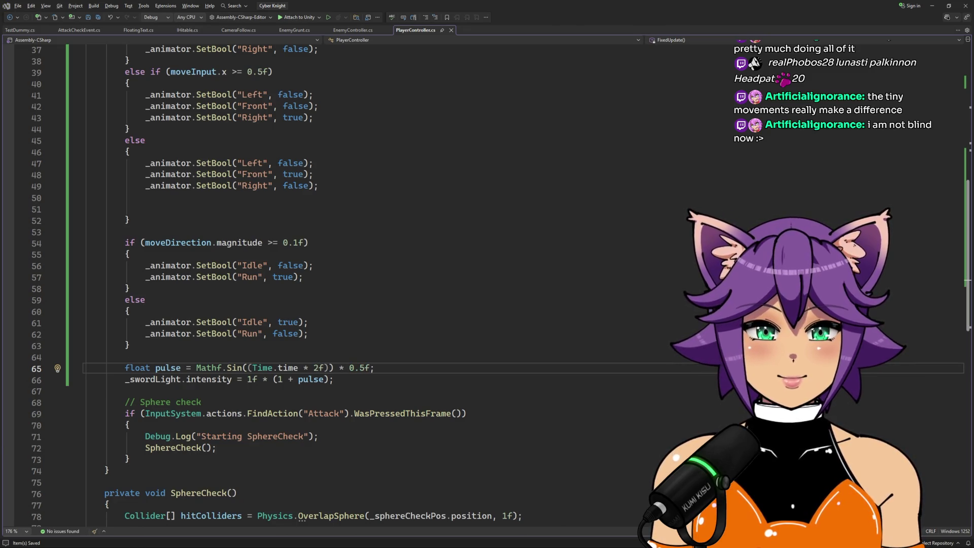
{"action": "key", "text": "alt+Tab"}
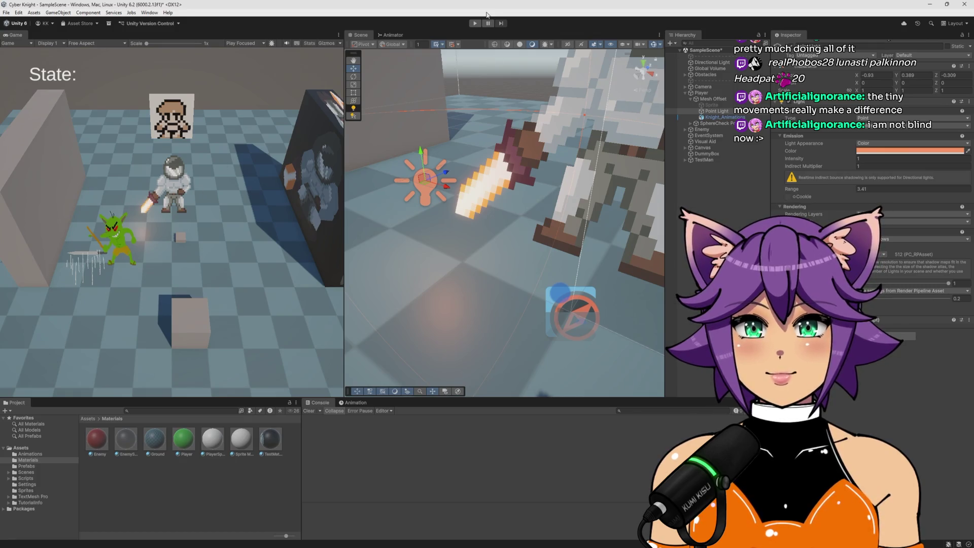
{"action": "left_click", "coordinate": [475, 23]}
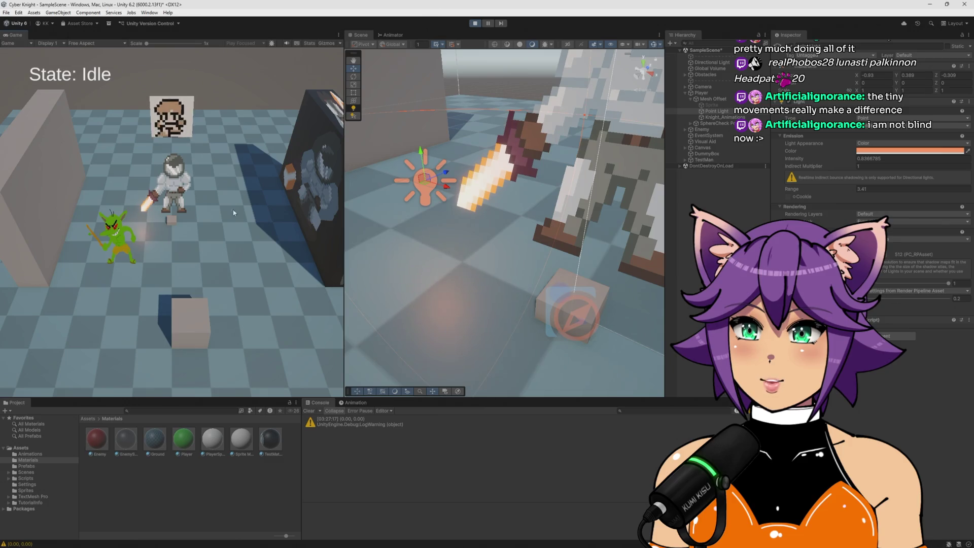
{"action": "left_click", "coordinate": [475, 23]}
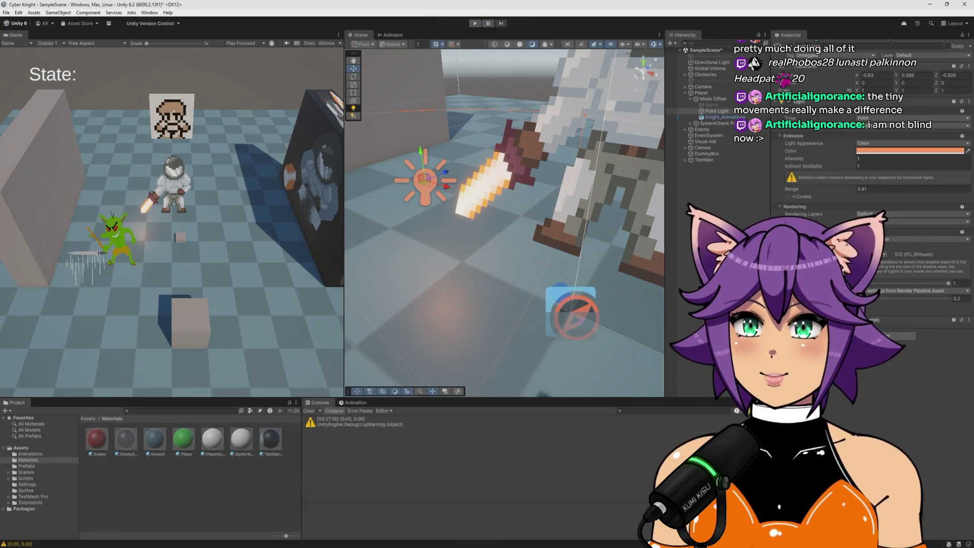
Step: Set line 65 to Mathf.Sin(Time.time * 5f) * 0.4f for a 0.4f pulse strength
{"action": "key", "text": "alt+Tab"}
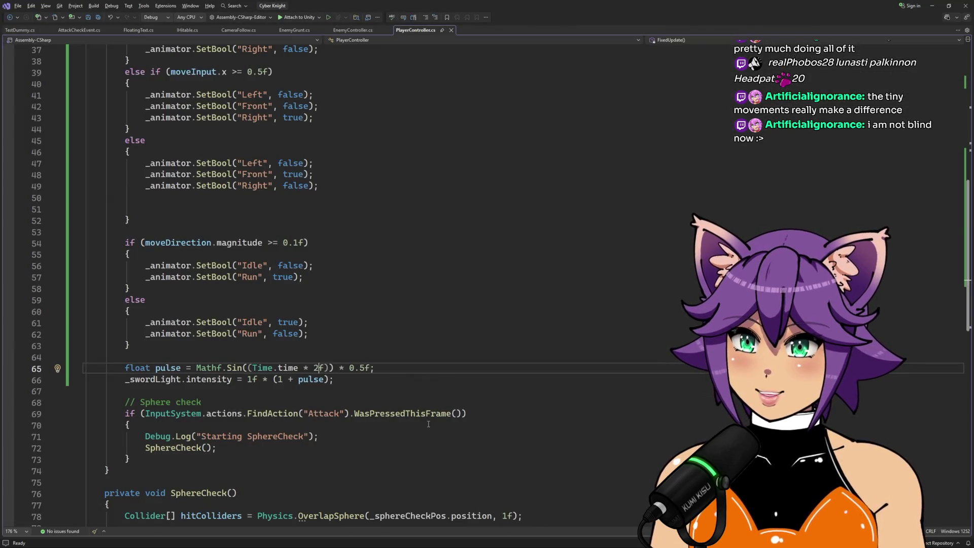
{"action": "double_click", "coordinate": [362, 368]}
{"action": "type", "text": "6"}
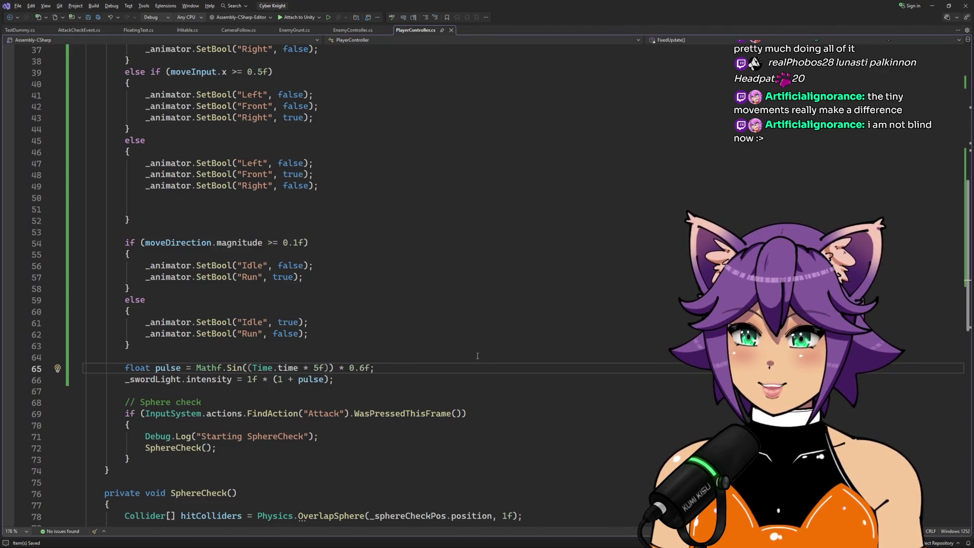
{"action": "key", "text": "shift+Left"}
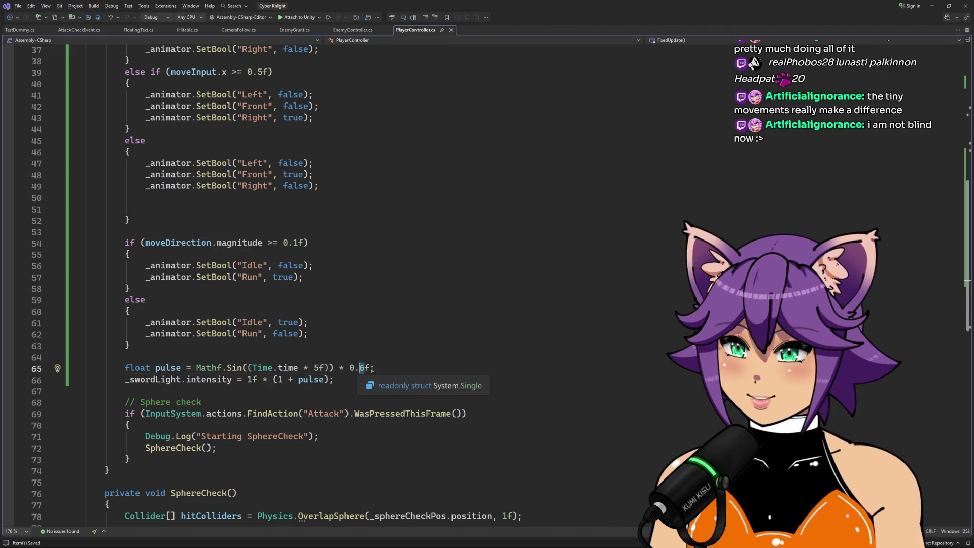
{"action": "type", "text": "4"}
{"action": "left_click", "coordinate": [409, 366]}
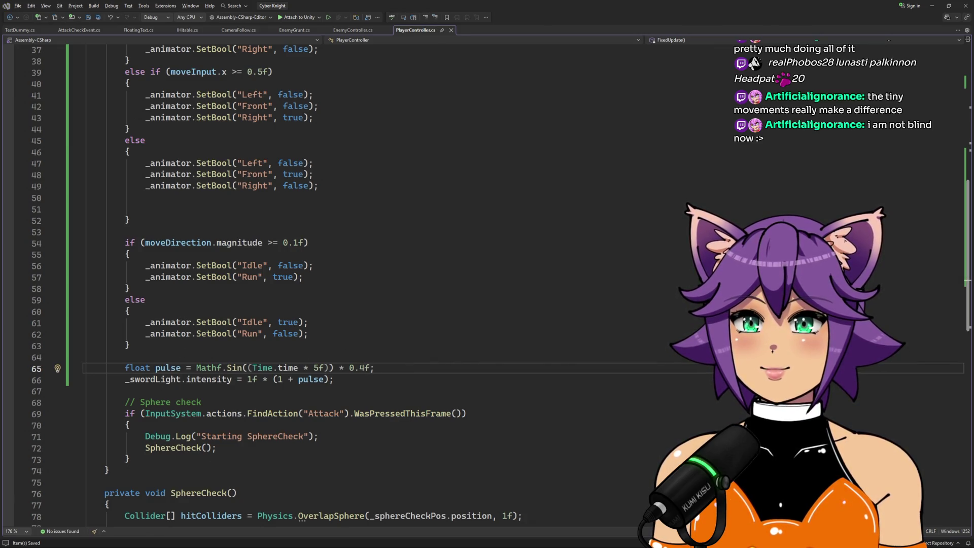
{"action": "key", "text": "alt+Tab"}
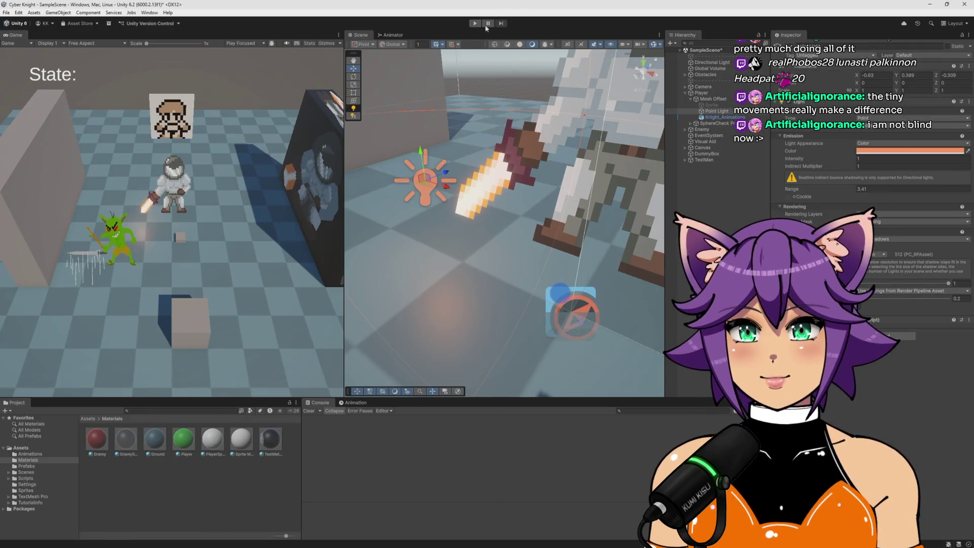
Step: Start Play, widen the Game view, and walk the knight back and forth with A and D
{"action": "left_click", "coordinate": [475, 23]}
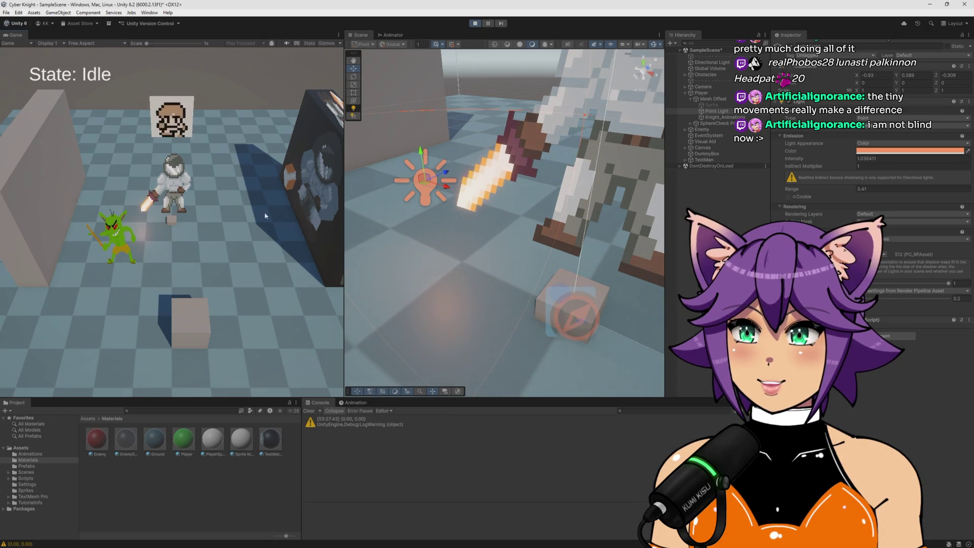
{"action": "left_click_drag", "start_coordinate": [344, 230], "coordinate": [490, 230]}
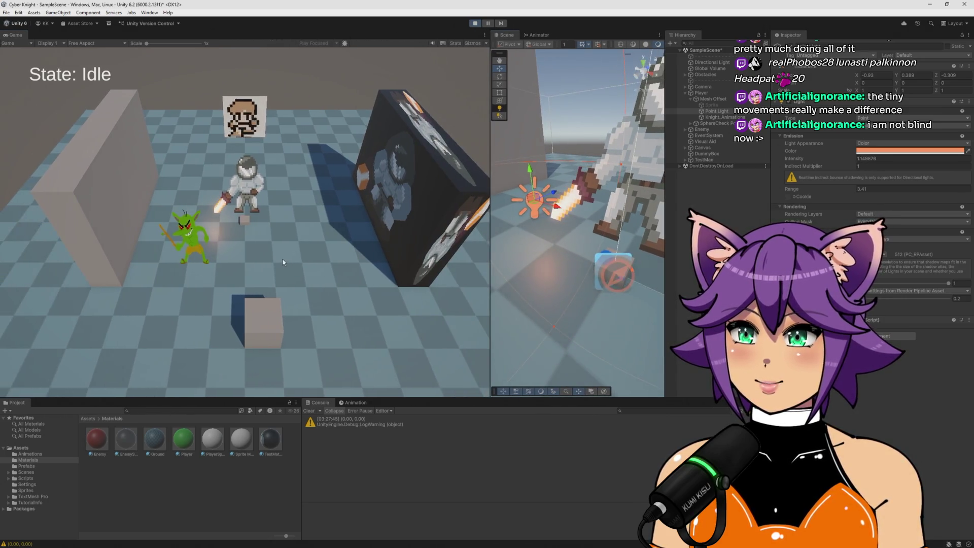
{"action": "key", "text": "s"}
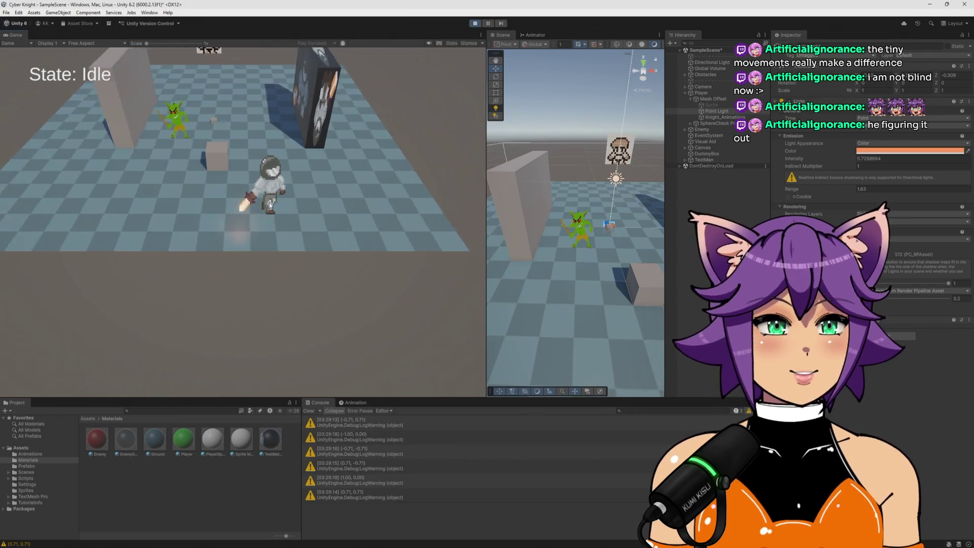
{"action": "key", "text": "a"}
{"action": "key", "text": "d"}
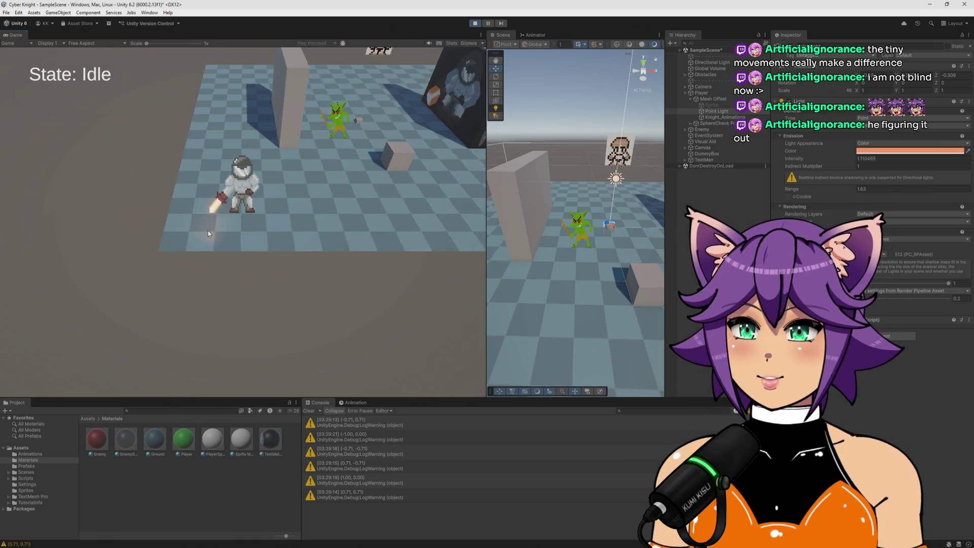
{"action": "key", "text": "a"}
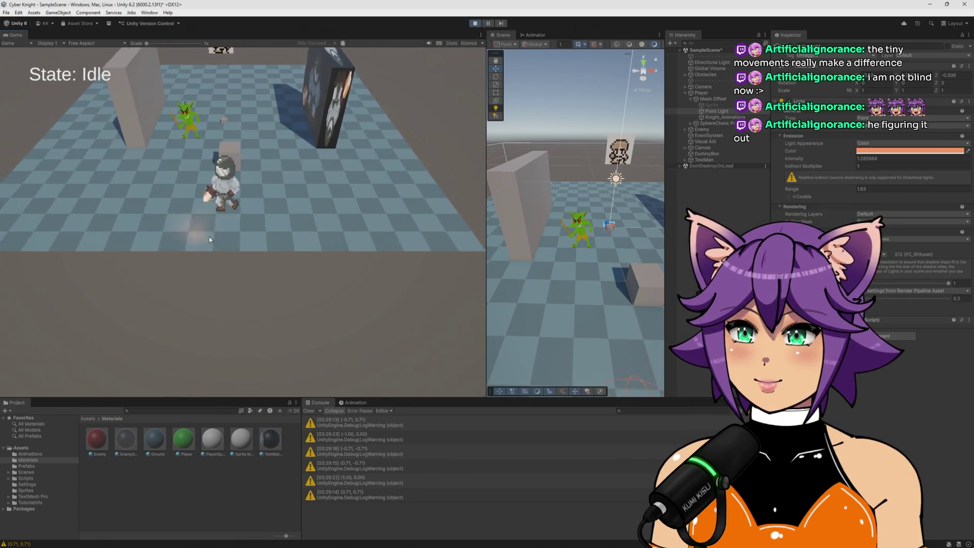
{"action": "key", "text": "d"}
{"action": "key", "text": "a"}
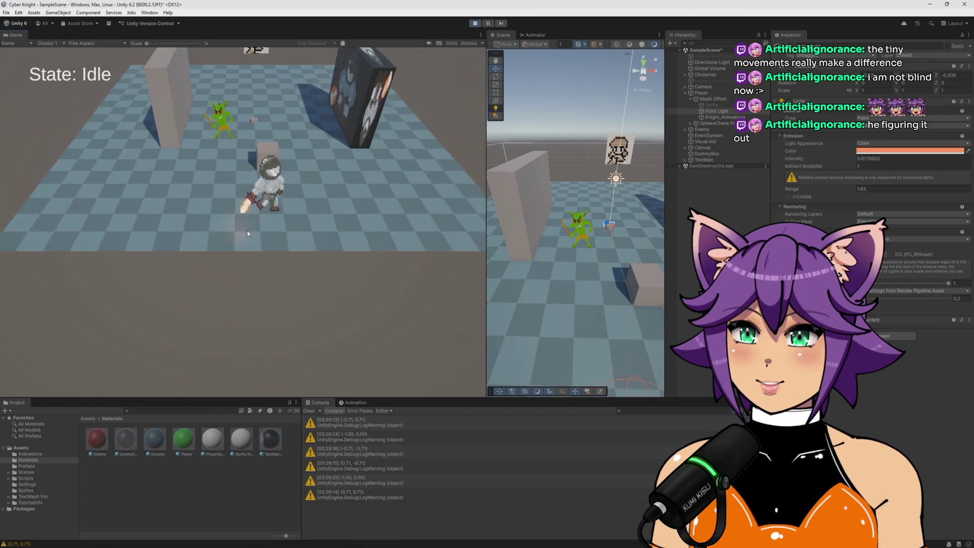
{"action": "key", "text": "d"}
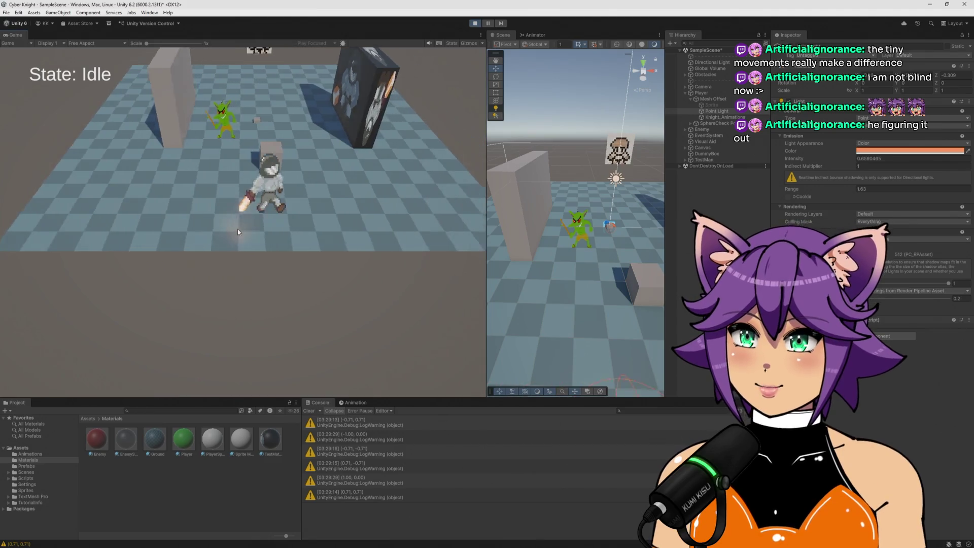
{"action": "key", "text": "a"}
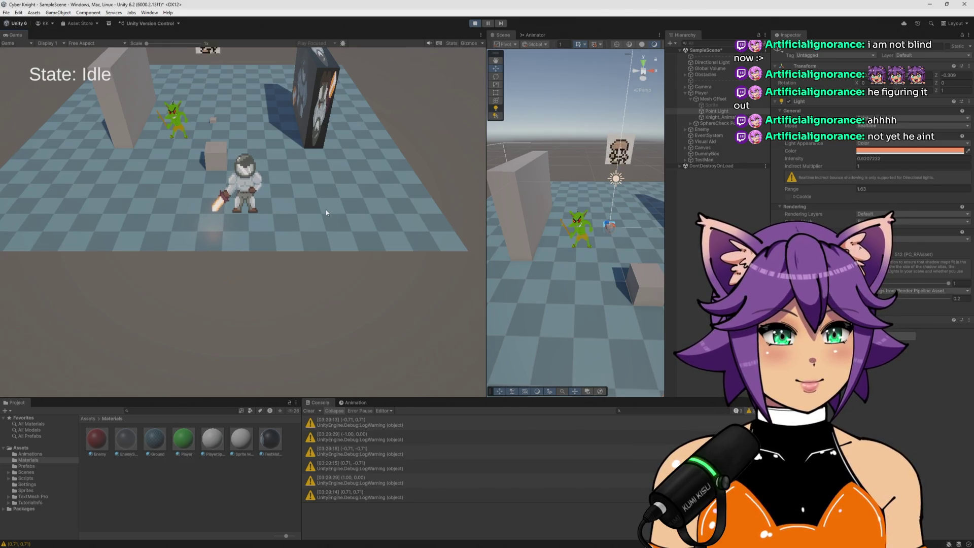
Step: Walk the knight in all directions, including diagonals, using W, A, S and D
{"action": "key", "text": "w"}
{"action": "key", "text": "a"}
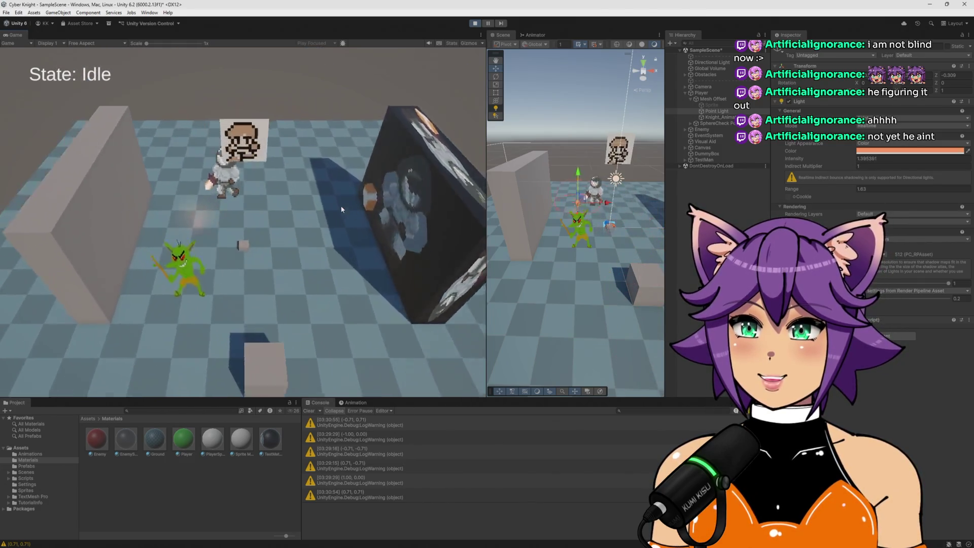
{"action": "key", "text": "s"}
{"action": "key", "text": "d"}
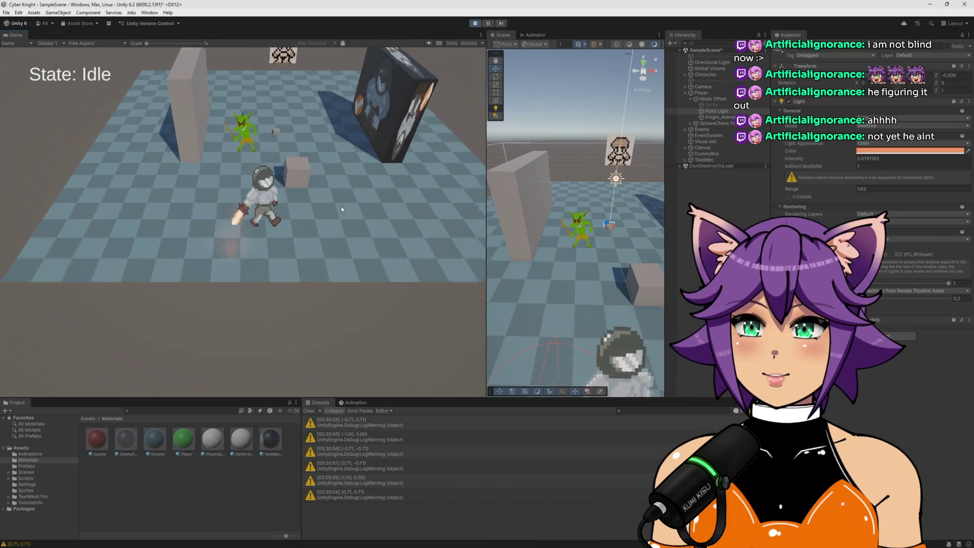
{"action": "key", "text": "w"}
{"action": "key", "text": "a"}
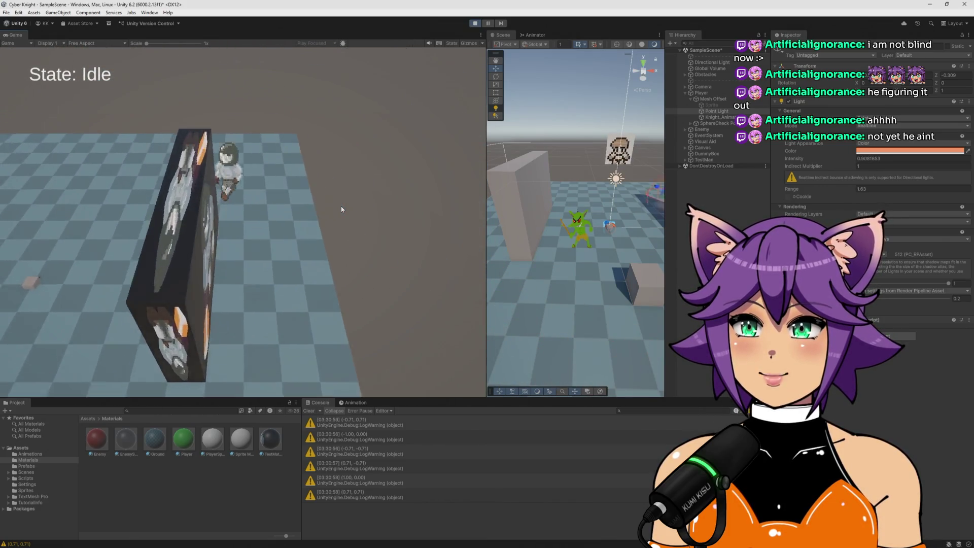
{"action": "key", "text": "s"}
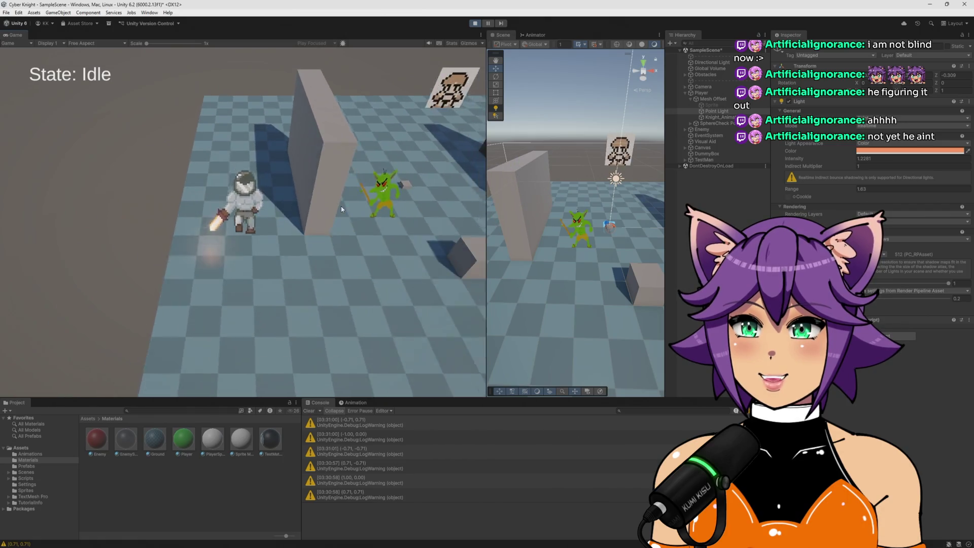
{"action": "key", "text": "d"}
{"action": "key", "text": "w"}
{"action": "key", "text": "a"}
{"action": "key", "text": "s"}
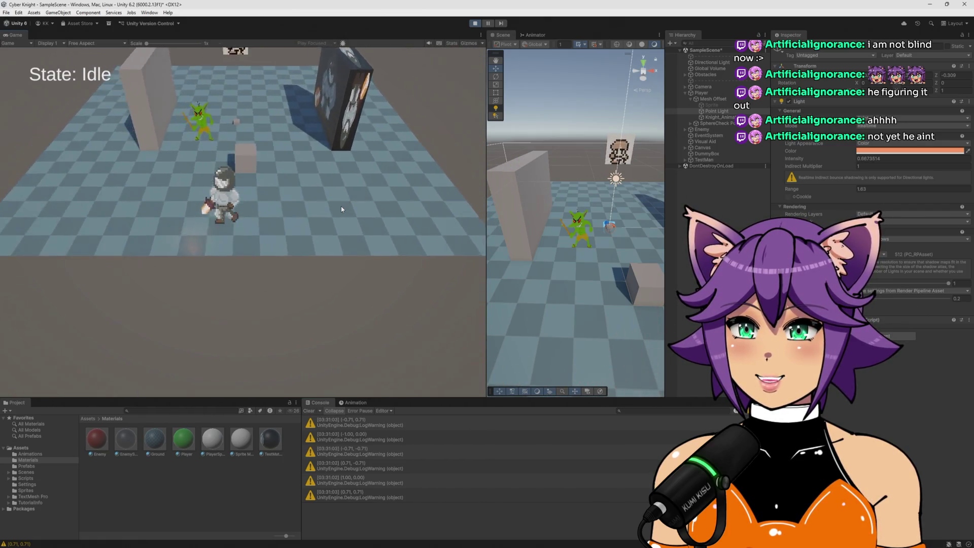
{"action": "key", "text": "w"}
Step: Finish with a final right and down walk, stop Play mode and bring Aseprite forward
{"action": "key", "text": "d"}
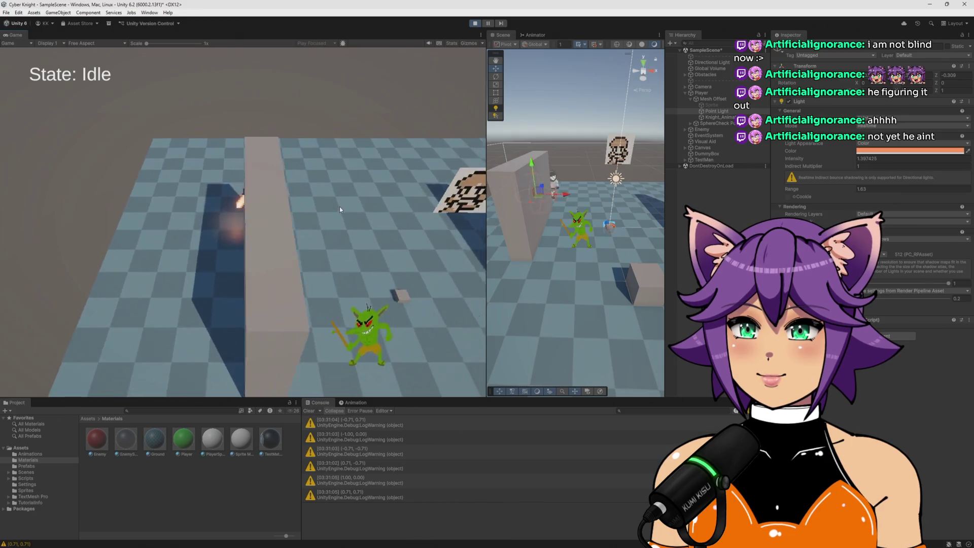
{"action": "key", "text": "s"}
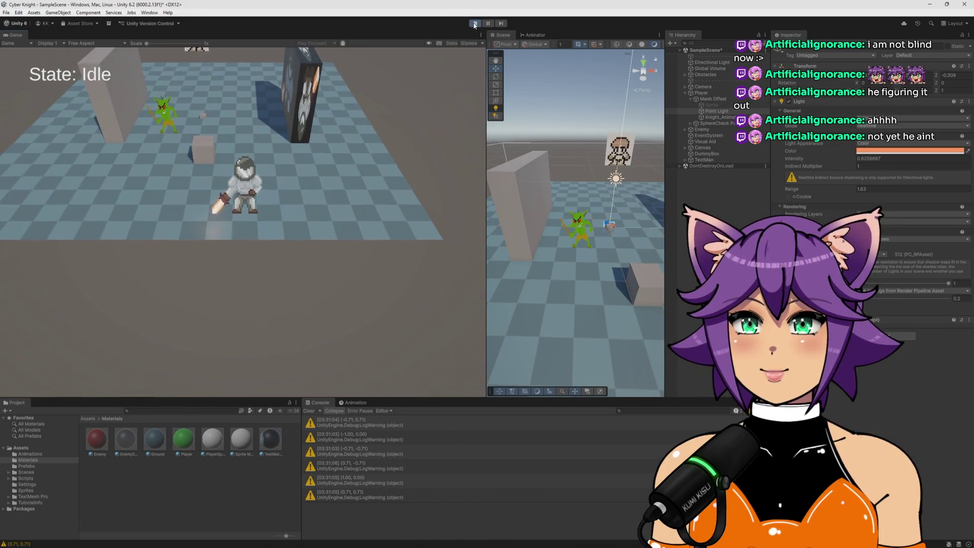
{"action": "left_click", "coordinate": [475, 23]}
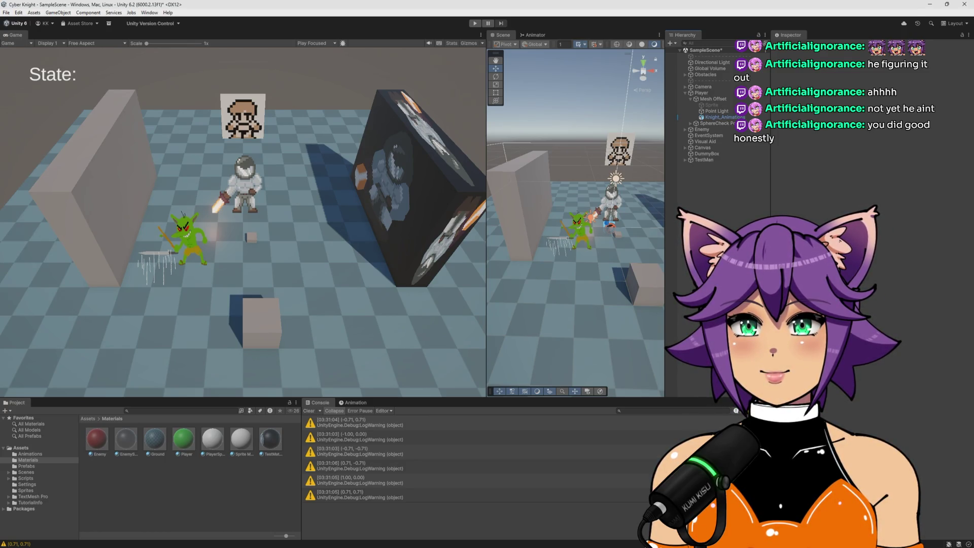
{"action": "key", "text": "alt+Tab"}
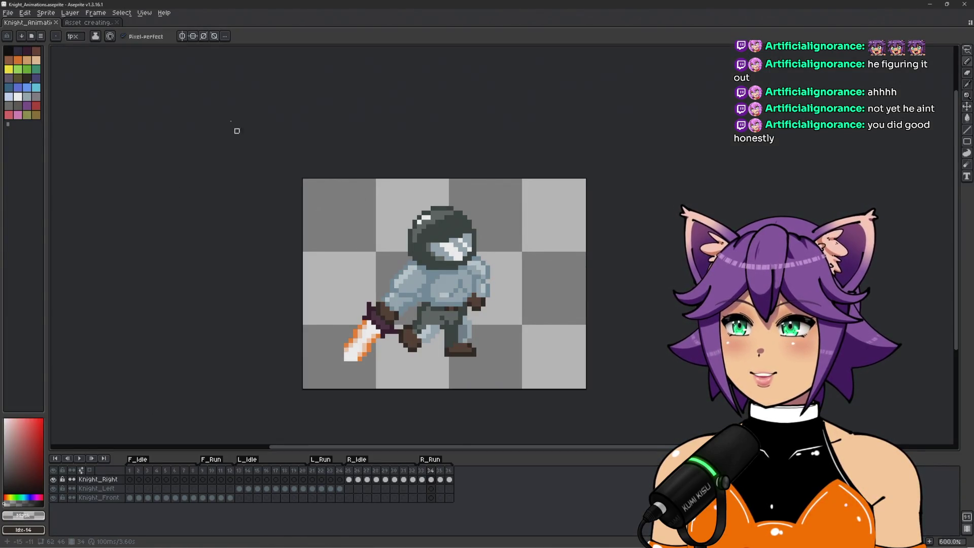
Step: Create a new blank 20×20 px sprite and center its canvas
{"action": "left_click", "coordinate": [8, 12]}
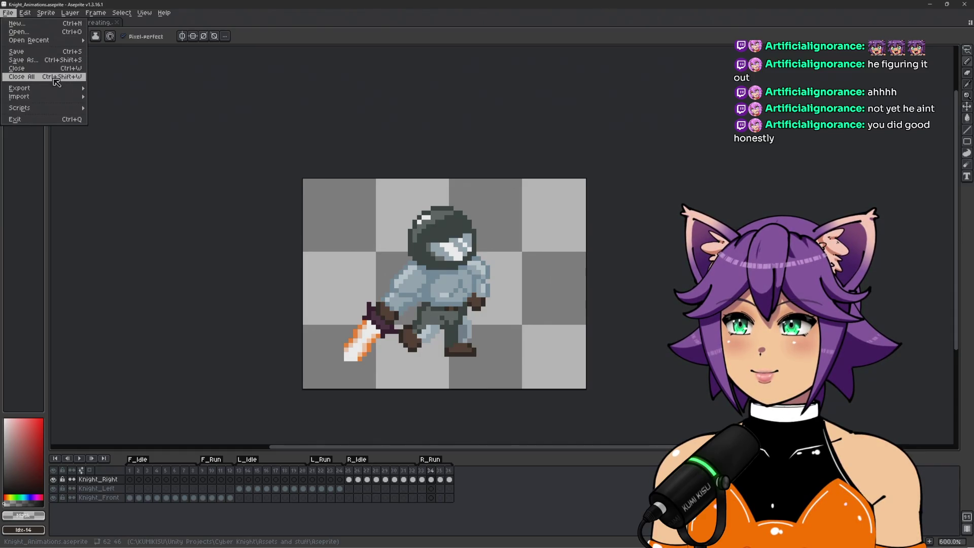
{"action": "left_click", "coordinate": [48, 26]}
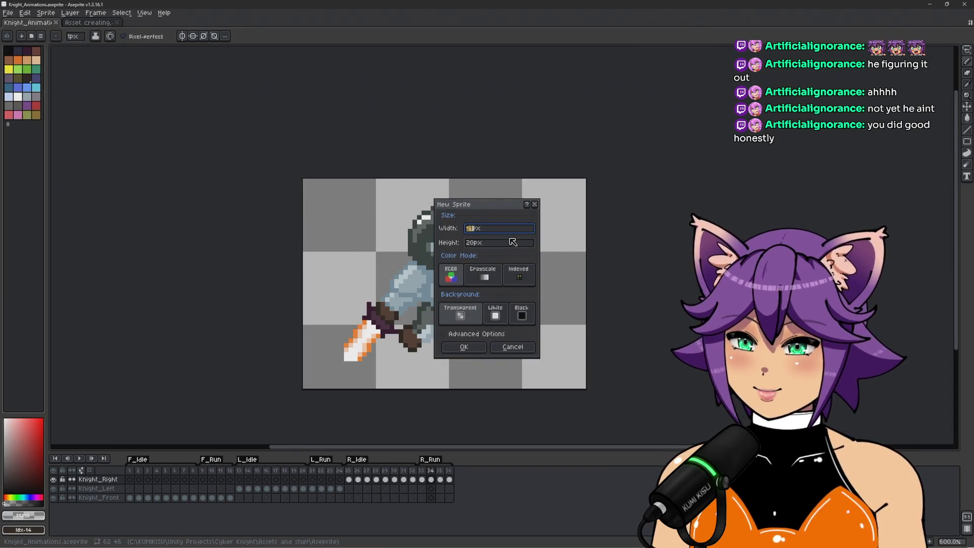
{"action": "left_click", "coordinate": [464, 347]}
{"action": "scroll", "coordinate": [484, 208], "scroll_direction": "up", "scroll_amount": 8}
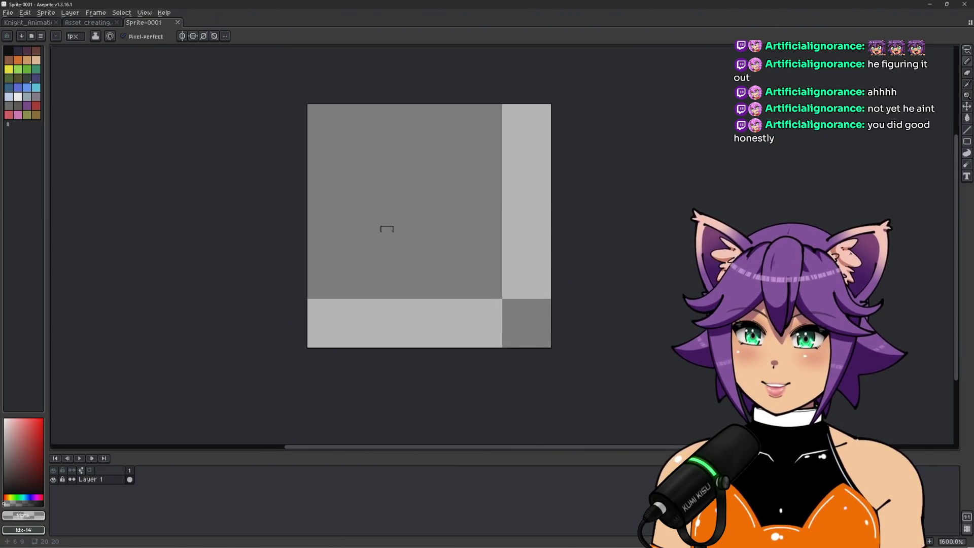
{"action": "left_click_drag", "start_coordinate": [387, 220], "coordinate": [411, 233]}
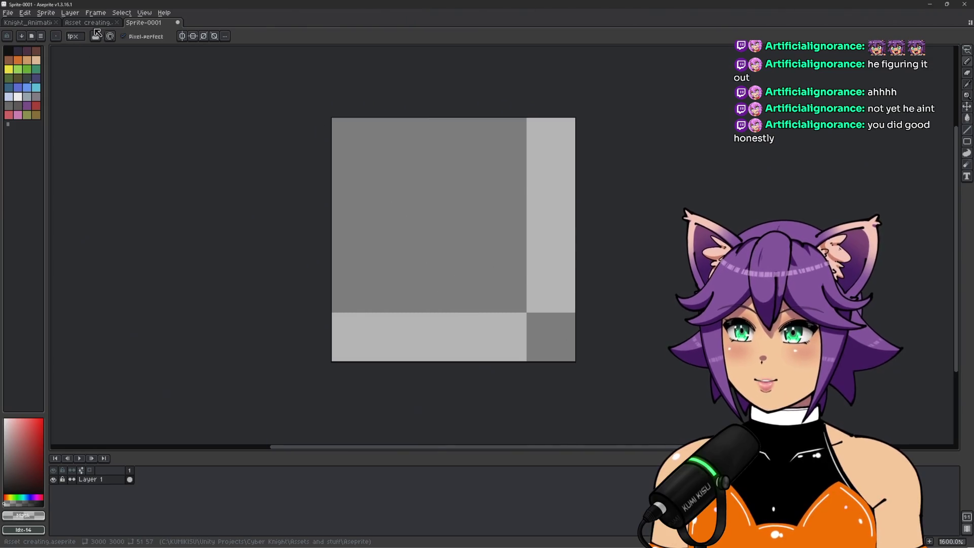
Step: Check the knight in the Asset creating sheet, deselect it, and return to Sprite-0001
{"action": "key", "text": "ctrl+shift+Tab"}
{"action": "scroll", "coordinate": [320, 301], "scroll_direction": "up", "scroll_amount": 3}
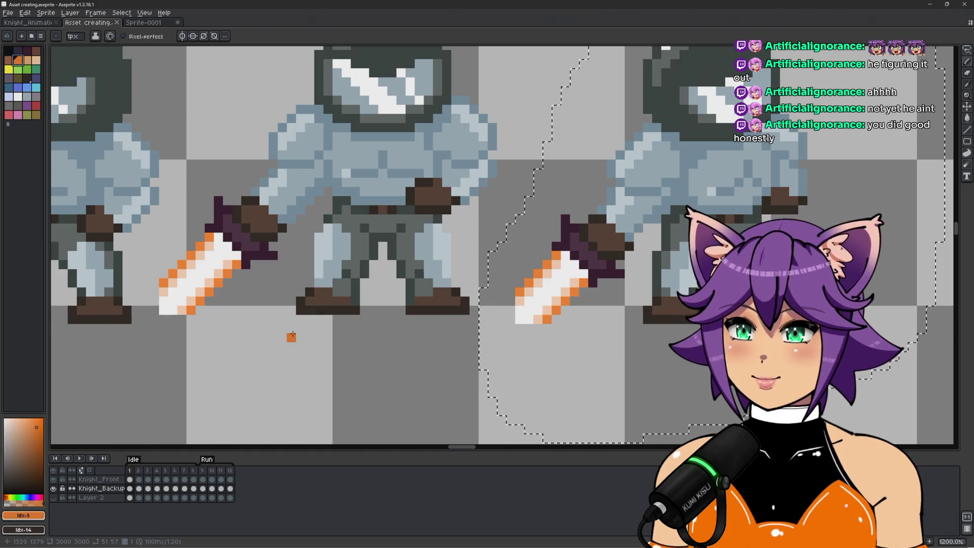
{"action": "key", "text": "ctrl+d"}
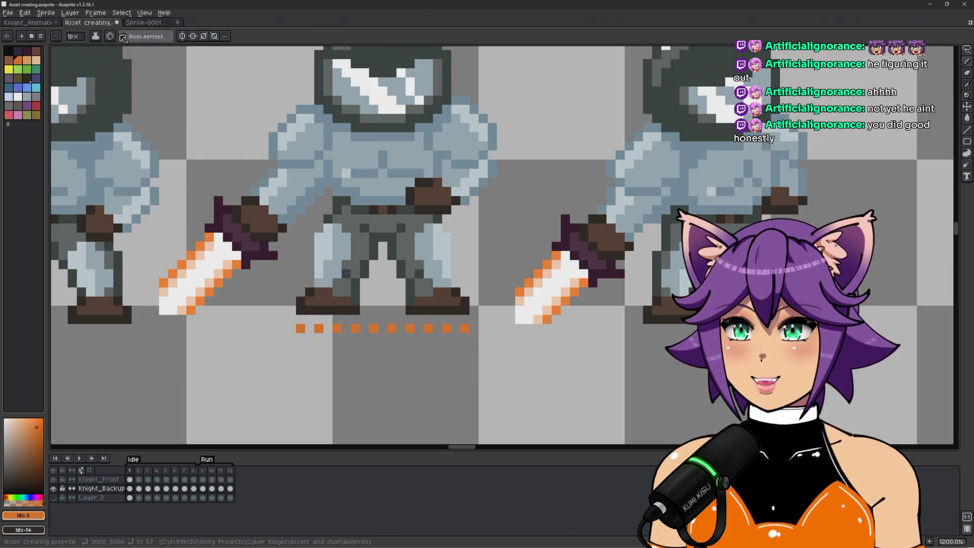
{"action": "left_click", "coordinate": [145, 22]}
{"action": "scroll", "coordinate": [417, 213], "scroll_direction": "down", "scroll_amount": 1}
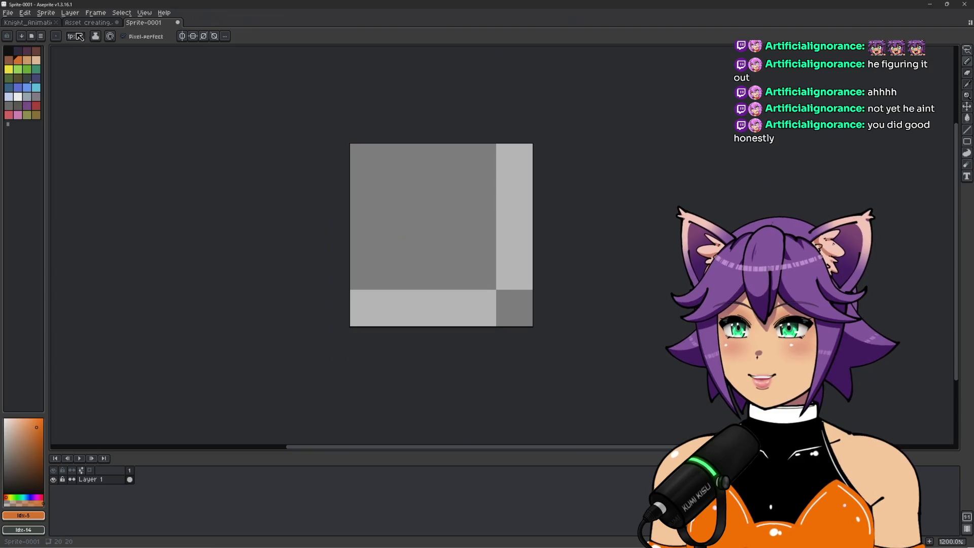
Step: Resize Sprite-0001's canvas from 20×20 to 24×24 px through Sprite > Canvas Size
{"action": "left_click", "coordinate": [68, 14]}
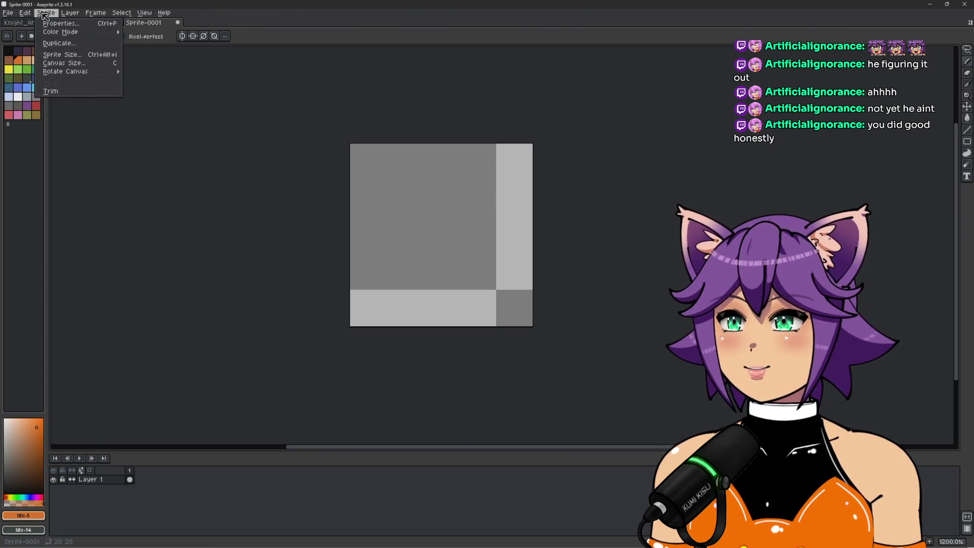
{"action": "left_click", "coordinate": [68, 71]}
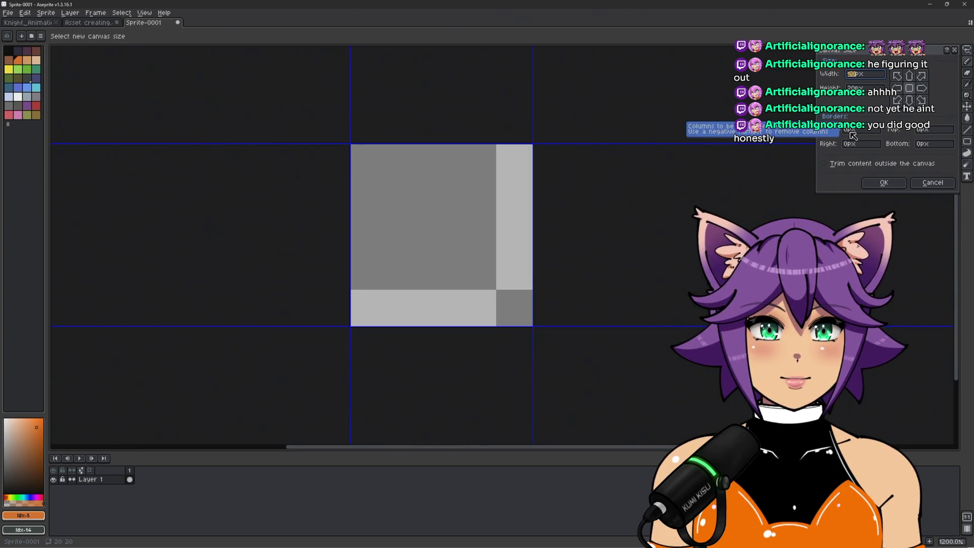
{"action": "left_click", "coordinate": [849, 131]}
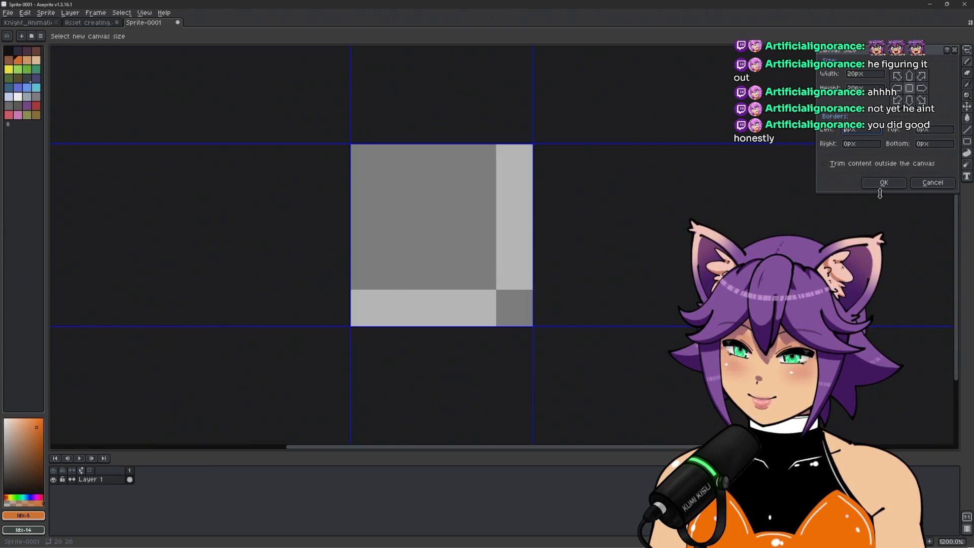
{"action": "type", "text": "40"}
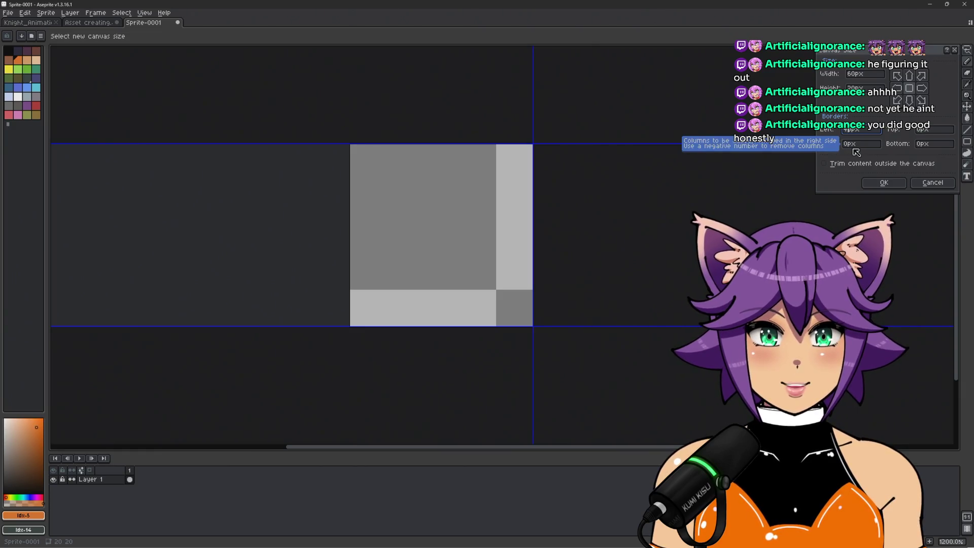
{"action": "type", "text": "0"}
{"action": "type", "text": "4"}
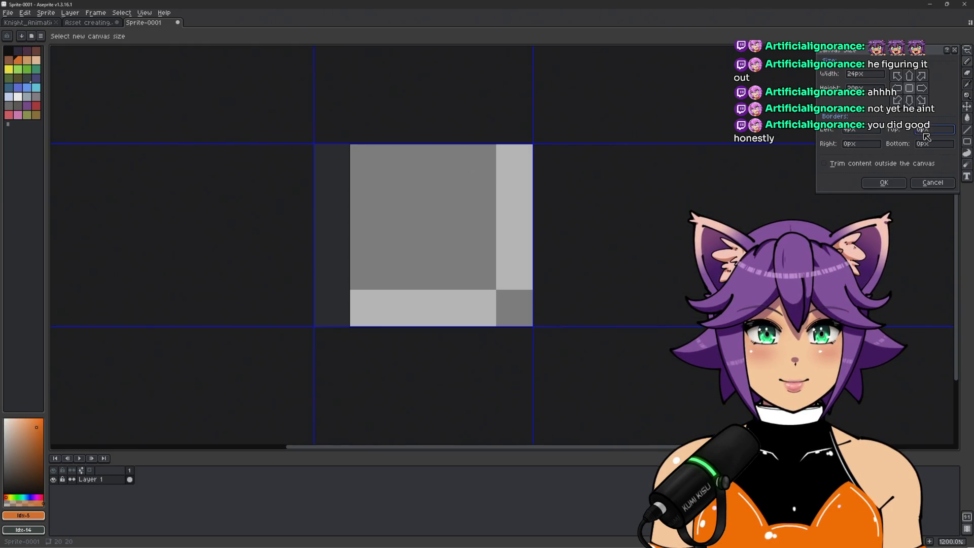
{"action": "type", "text": "4"}
{"action": "left_click", "coordinate": [886, 182]}
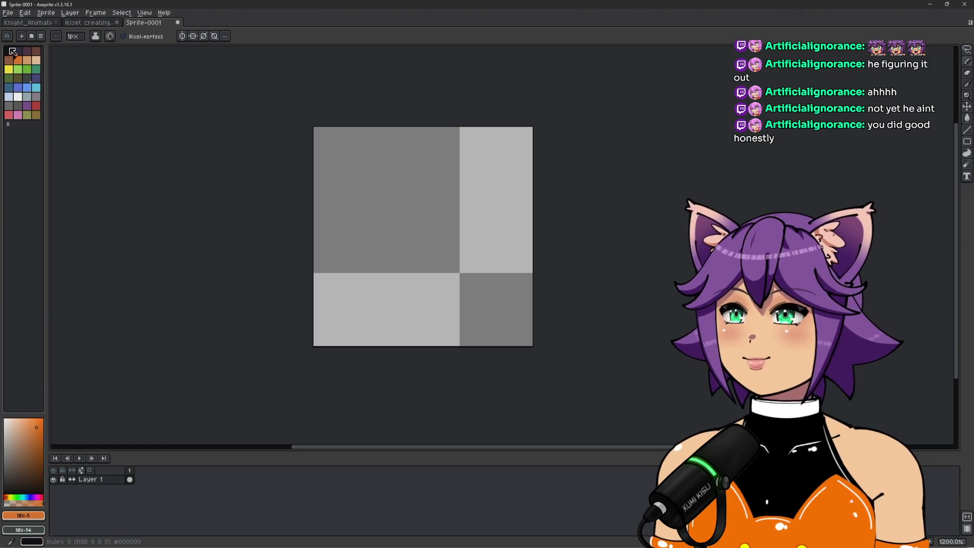
Step: Set the drawing colour to black #000000 and undo the test strokes on the canvas
{"action": "left_click", "coordinate": [8, 50]}
{"action": "scroll", "coordinate": [381, 265], "scroll_direction": "up", "scroll_amount": 1}
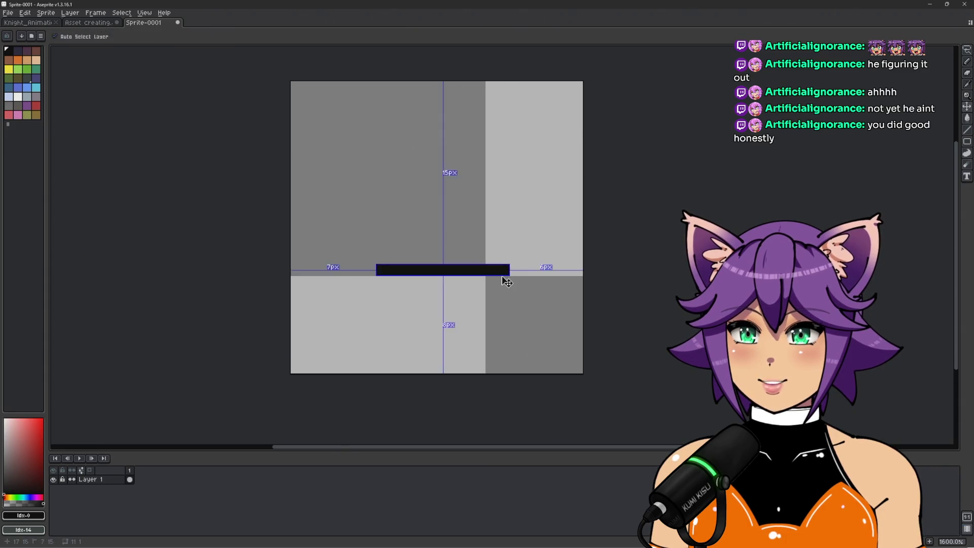
{"action": "key", "text": "ctrl+z"}
{"action": "left_click", "coordinate": [22, 502]}
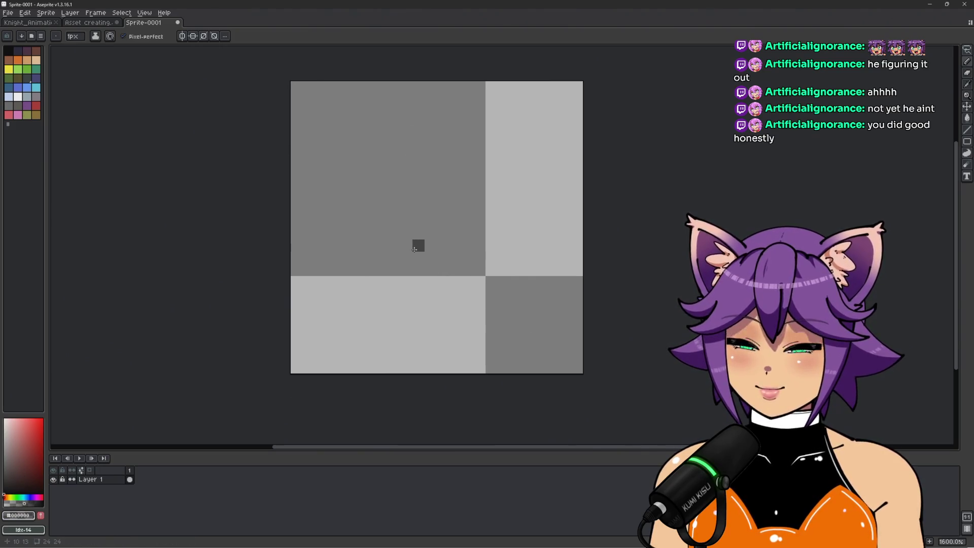
{"action": "left_click_drag", "start_coordinate": [401, 259], "coordinate": [480, 182]}
{"action": "key", "text": "ctrl+z"}
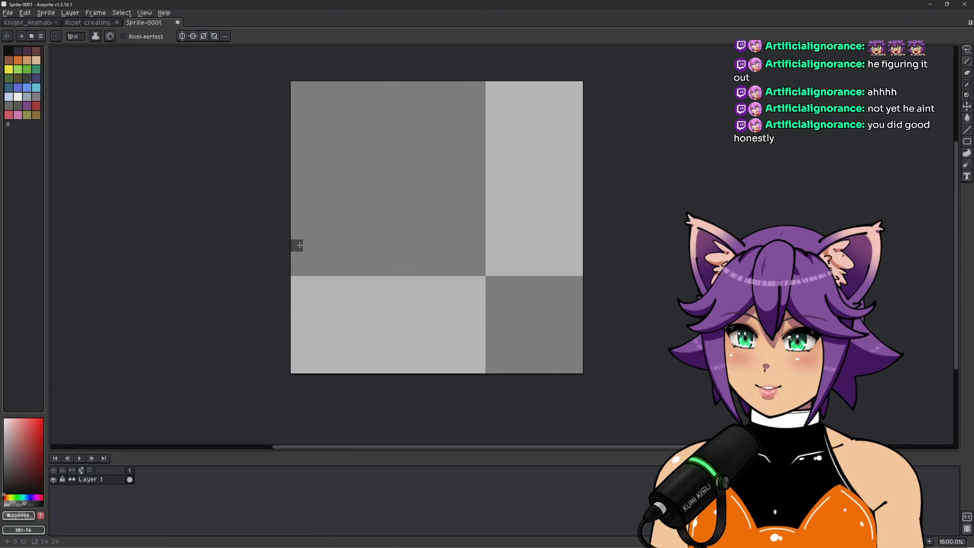
{"action": "mouse_move", "coordinate": [297, 248]}
{"action": "left_mouse_down"}
{"action": "mouse_move", "coordinate": [403, 230]}
{"action": "mouse_move", "coordinate": [546, 242]}
{"action": "mouse_move", "coordinate": [290, 319]}
{"action": "mouse_move", "coordinate": [293, 284]}
{"action": "mouse_move", "coordinate": [294, 294]}
{"action": "left_mouse_up"}
{"action": "key", "text": "ctrl+z"}
Step: Switch to the Ellipse tool and undo the ellipse drawn on the test sprite
{"action": "key", "text": "u"}
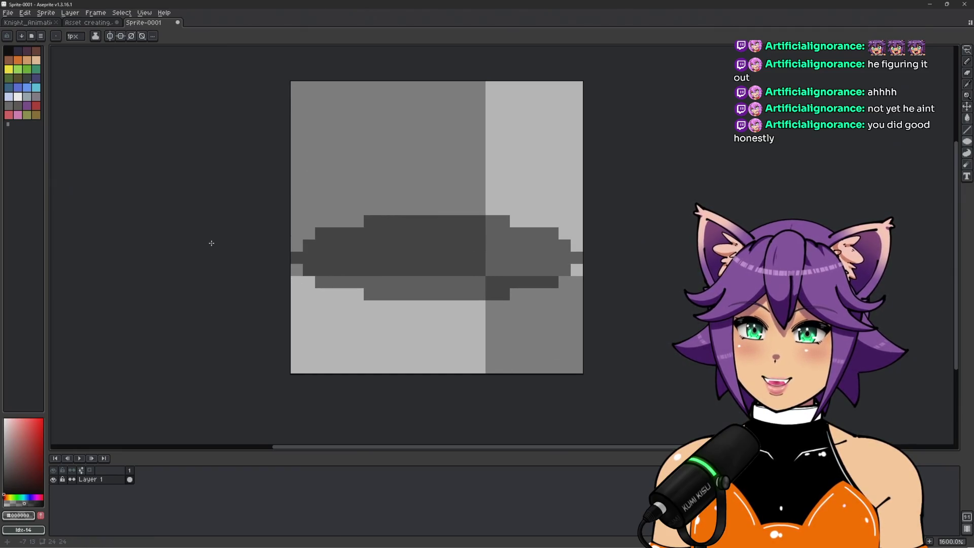
{"action": "scroll", "coordinate": [213, 244], "scroll_direction": "down", "scroll_amount": 3}
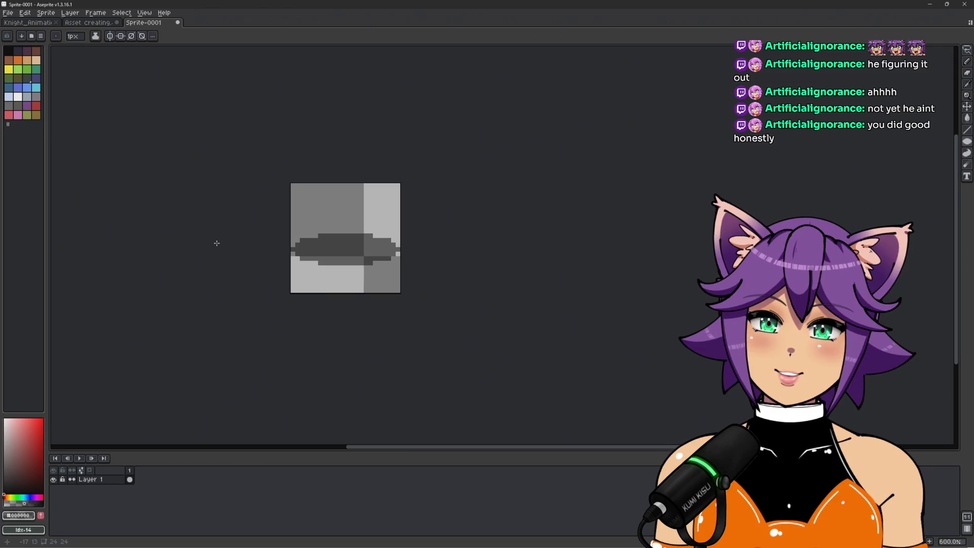
{"action": "scroll", "coordinate": [228, 239], "scroll_direction": "up", "scroll_amount": 3}
{"action": "key", "text": "ctrl+z"}
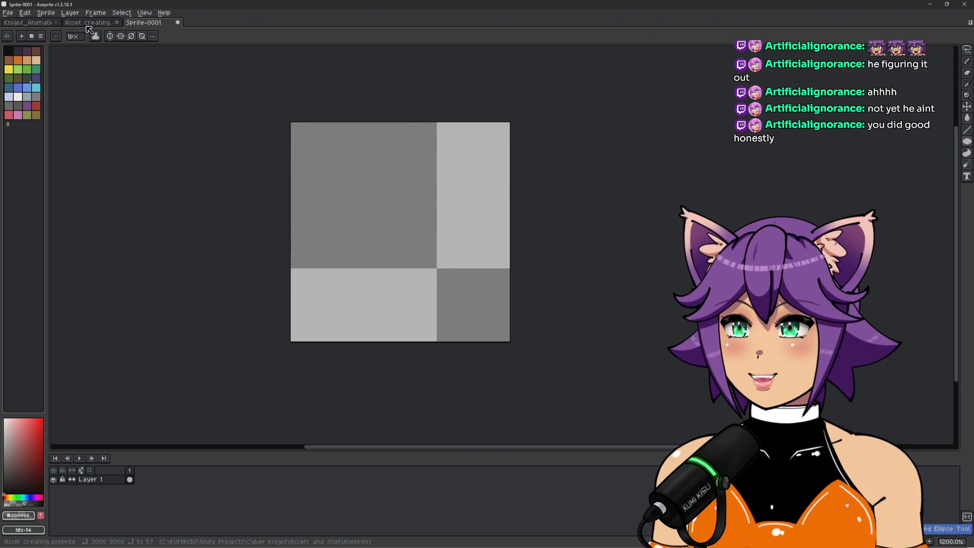
Step: In the Asset creating sheet, try several shadow ellipses under the knight's feet, undoing each
{"action": "key", "text": "ctrl+shift+Tab"}
{"action": "mouse_move", "coordinate": [272, 289]}
{"action": "left_mouse_down"}
{"action": "mouse_move", "coordinate": [355, 317]}
{"action": "mouse_move", "coordinate": [496, 335]}
{"action": "left_mouse_up"}
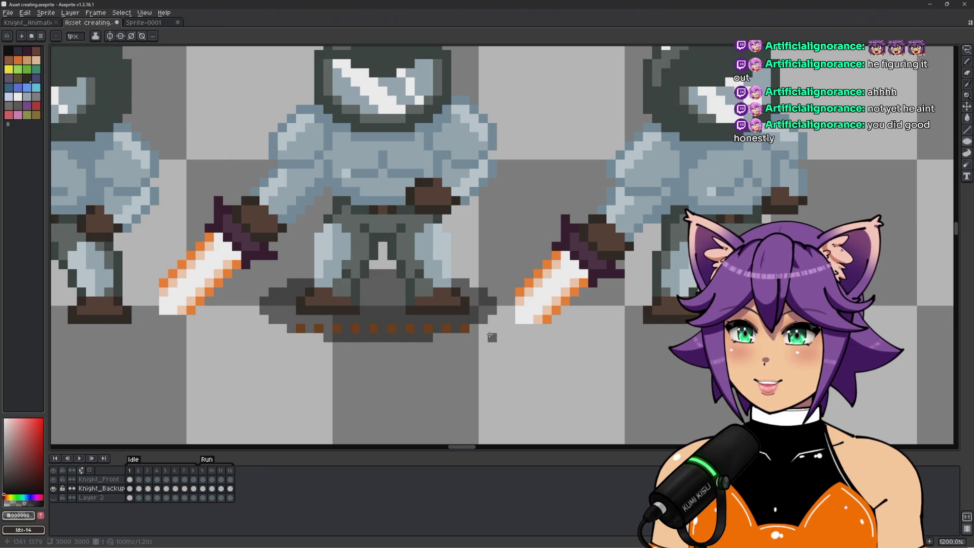
{"action": "key", "text": "ctrl+z"}
{"action": "mouse_move", "coordinate": [287, 288]}
{"action": "left_mouse_down"}
{"action": "mouse_move", "coordinate": [299, 308]}
{"action": "mouse_move", "coordinate": [474, 325]}
{"action": "mouse_move", "coordinate": [289, 320]}
{"action": "mouse_move", "coordinate": [281, 336]}
{"action": "mouse_move", "coordinate": [281, 325]}
{"action": "left_mouse_up"}
{"action": "key", "text": "ctrl+z"}
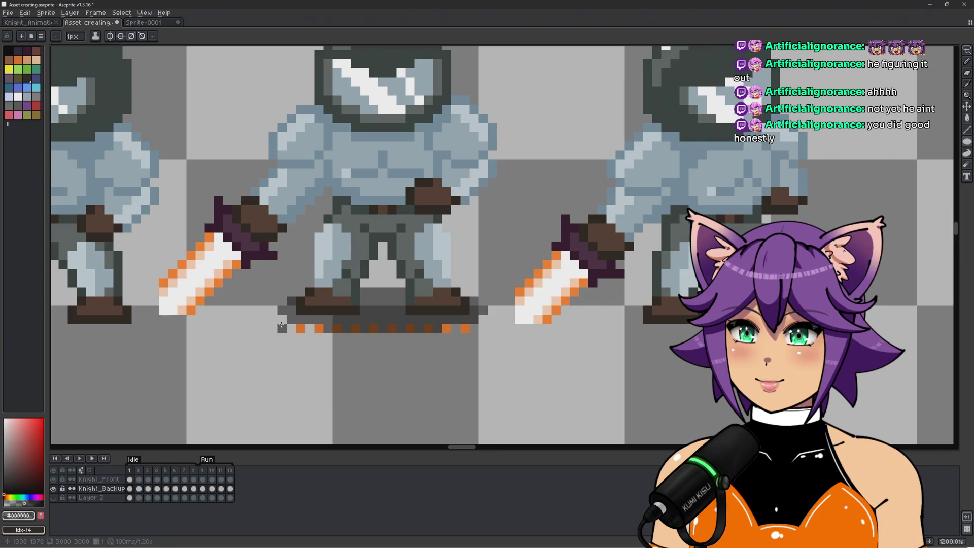
{"action": "key", "text": "ctrl+z"}
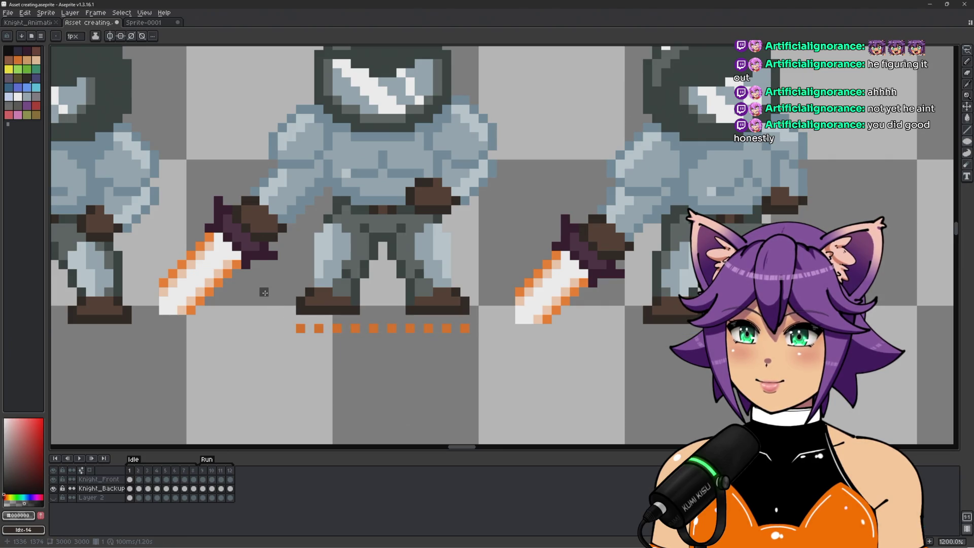
{"action": "left_click_drag", "start_coordinate": [265, 285], "coordinate": [499, 338]}
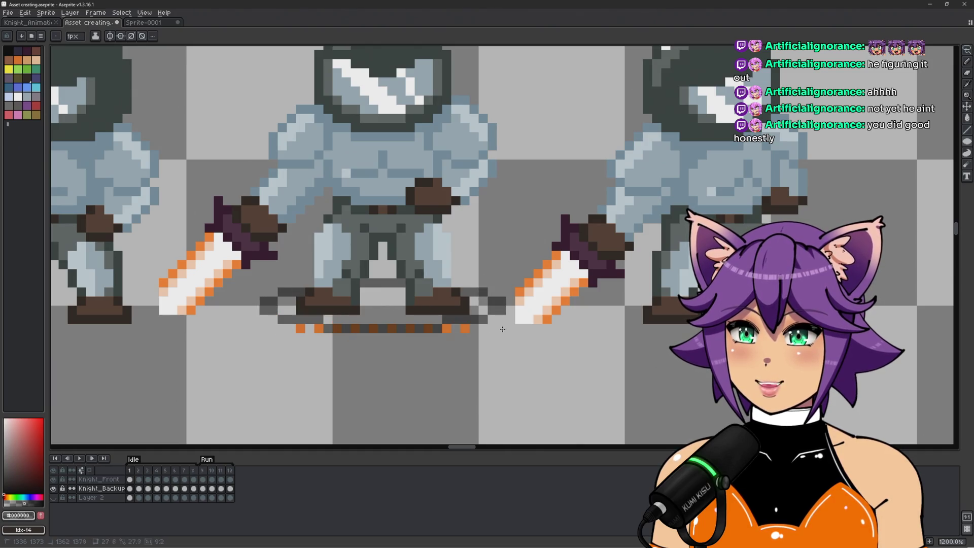
{"action": "scroll", "coordinate": [502, 330], "scroll_direction": "down", "scroll_amount": 4}
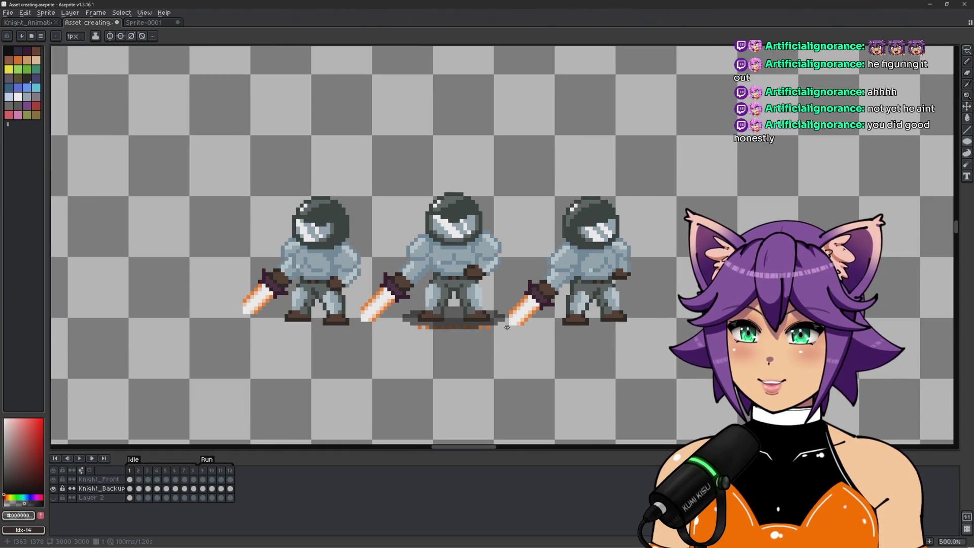
{"action": "scroll", "coordinate": [507, 327], "scroll_direction": "up", "scroll_amount": 4}
{"action": "key", "text": "ctrl+z"}
{"action": "mouse_move", "coordinate": [287, 288]}
{"action": "left_mouse_down"}
{"action": "mouse_move", "coordinate": [279, 299]}
{"action": "mouse_move", "coordinate": [478, 325]}
{"action": "left_mouse_up"}
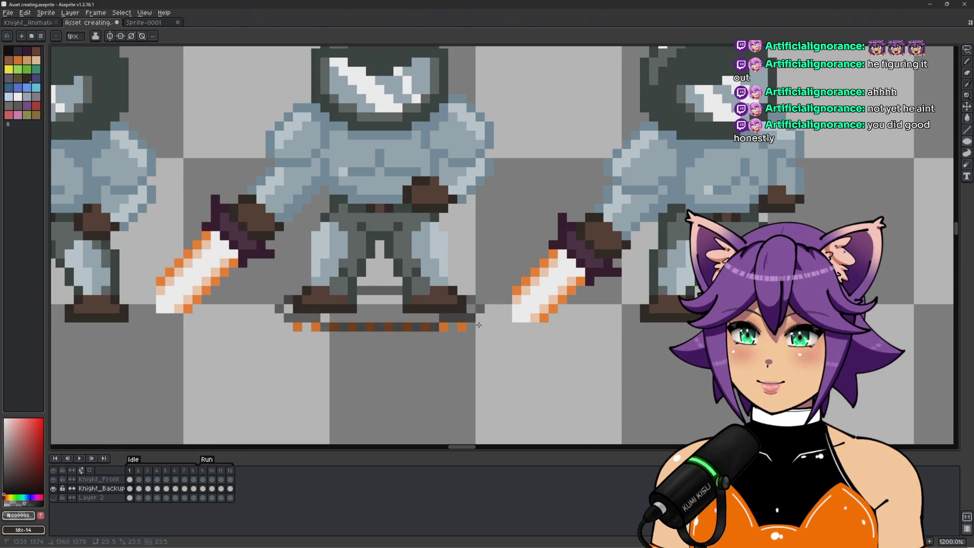
{"action": "key", "text": "ctrl+z"}
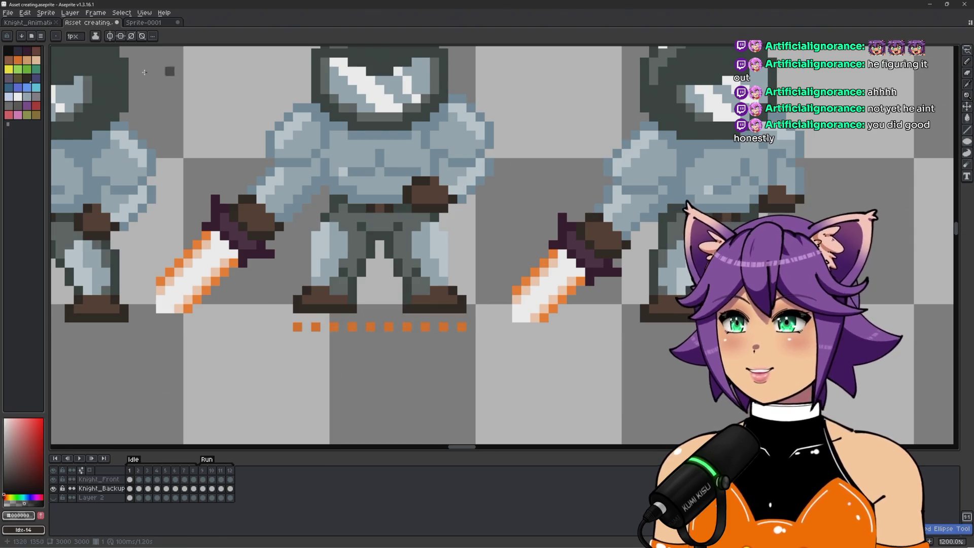
Step: Switch to the filled ellipse tool and test filled shadows under the knight, undoing them
{"action": "left_click", "coordinate": [96, 36]}
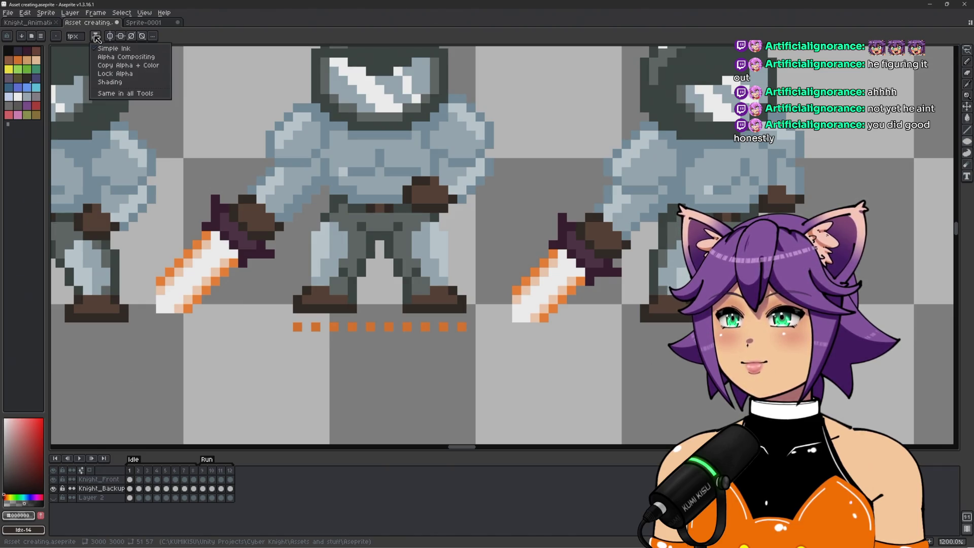
{"action": "left_click", "coordinate": [95, 36]}
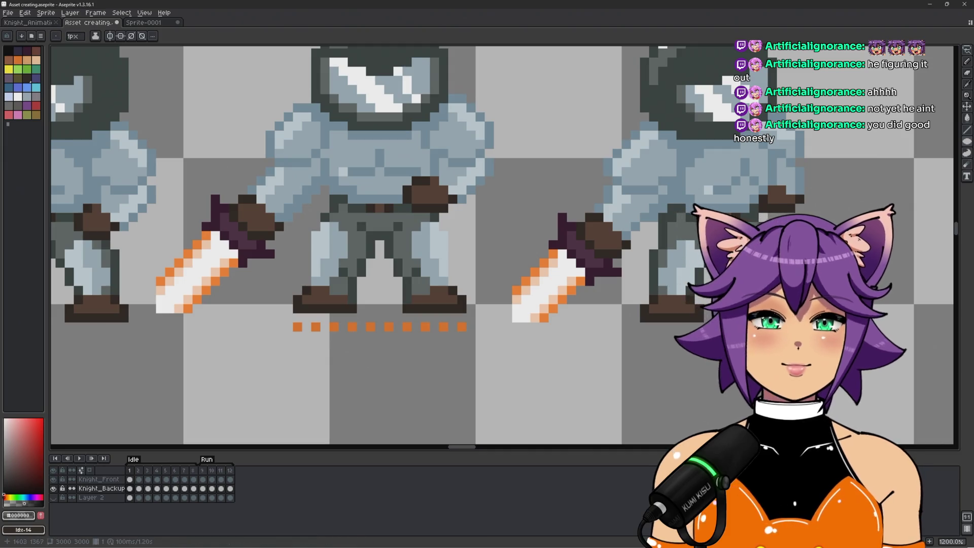
{"action": "mouse_move", "coordinate": [971, 146]}
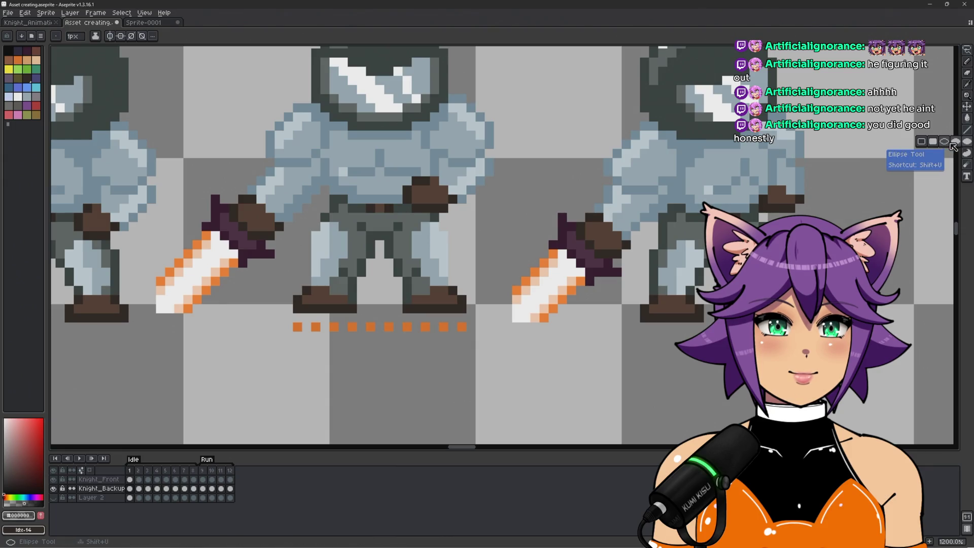
{"action": "left_click", "coordinate": [955, 145]}
{"action": "mouse_move", "coordinate": [513, 223]}
{"action": "left_mouse_down"}
{"action": "mouse_move", "coordinate": [270, 345]}
{"action": "mouse_move", "coordinate": [293, 339]}
{"action": "left_mouse_up"}
{"action": "key", "text": "ctrl+z"}
{"action": "mouse_move", "coordinate": [270, 280]}
{"action": "left_mouse_down"}
{"action": "mouse_move", "coordinate": [300, 304]}
{"action": "mouse_move", "coordinate": [483, 327]}
{"action": "mouse_move", "coordinate": [481, 346]}
{"action": "left_mouse_up"}
{"action": "scroll", "coordinate": [505, 339], "scroll_direction": "down", "scroll_amount": 5}
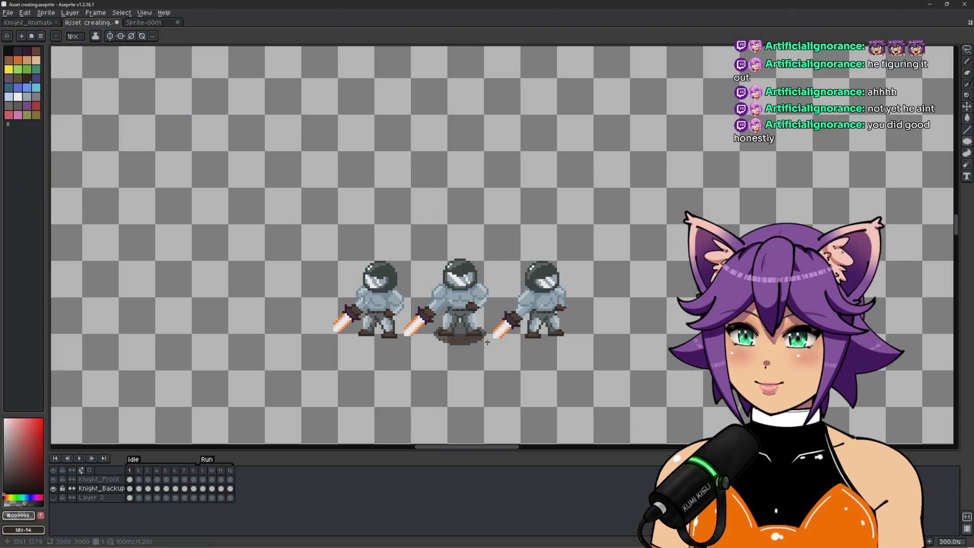
{"action": "scroll", "coordinate": [517, 338], "scroll_direction": "up", "scroll_amount": 3}
{"action": "scroll", "coordinate": [517, 338], "scroll_direction": "up", "scroll_amount": 1}
{"action": "key", "text": "ctrl+z"}
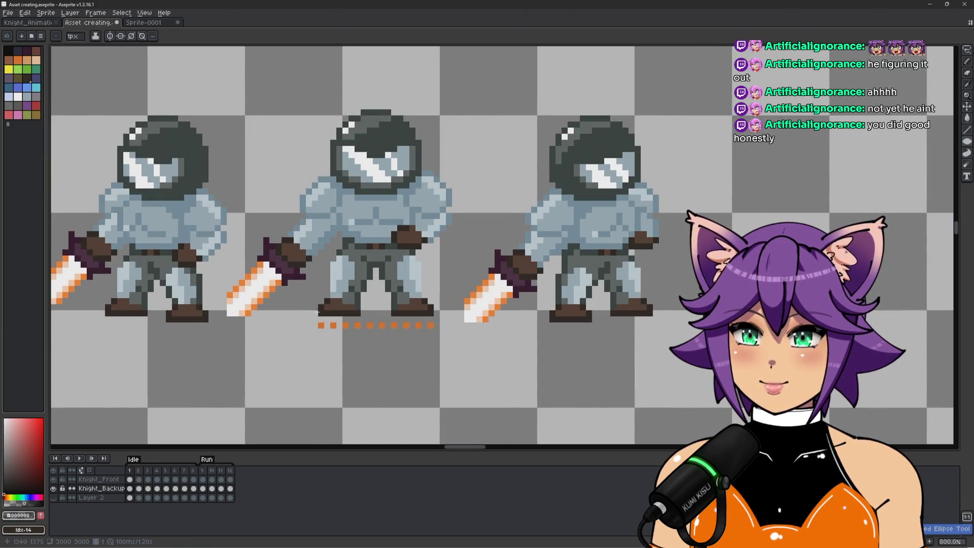
Step: Try a 23×4 ellipse under the middle knight, then draw a dark ellipse outline across Sprite-0001
{"action": "mouse_move", "coordinate": [313, 302]}
{"action": "left_mouse_down"}
{"action": "mouse_move", "coordinate": [318, 313]}
{"action": "mouse_move", "coordinate": [446, 323]}
{"action": "left_mouse_up"}
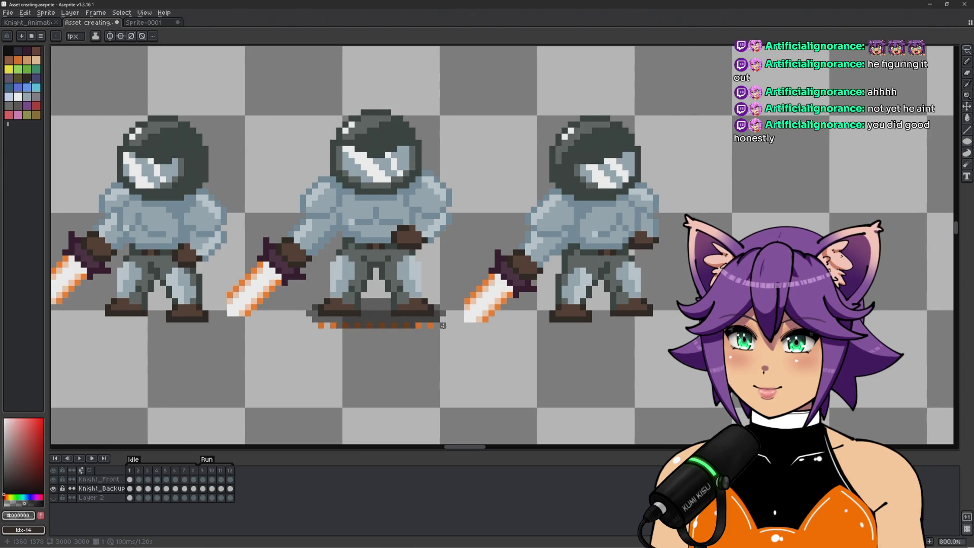
{"action": "scroll", "coordinate": [445, 325], "scroll_direction": "down", "scroll_amount": 1}
{"action": "scroll", "coordinate": [447, 325], "scroll_direction": "up", "scroll_amount": 1}
{"action": "key", "text": "ctrl+z"}
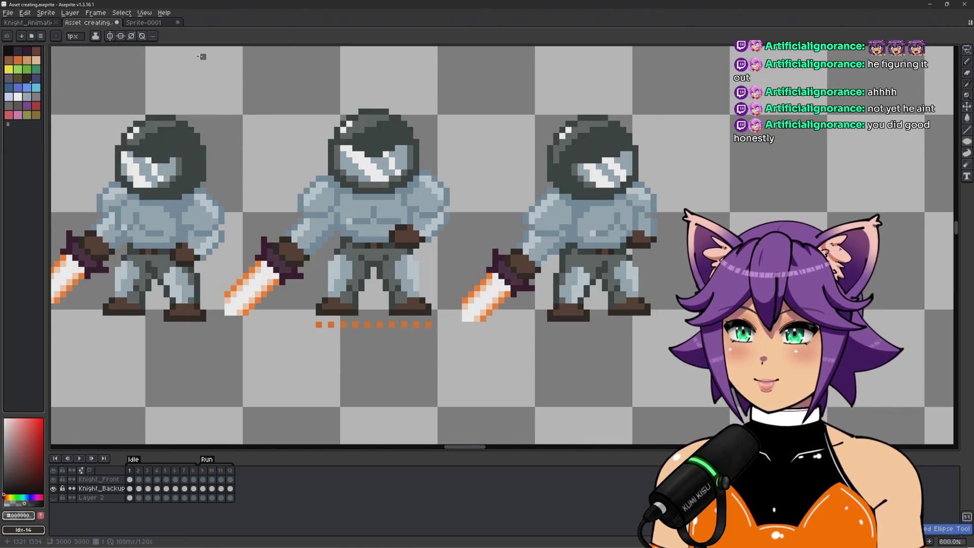
{"action": "key", "text": "ctrl+Tab"}
{"action": "scroll", "coordinate": [305, 255], "scroll_direction": "up", "scroll_amount": 1}
{"action": "mouse_move", "coordinate": [289, 239]}
{"action": "left_mouse_down"}
{"action": "mouse_move", "coordinate": [507, 265]}
{"action": "mouse_move", "coordinate": [528, 278]}
{"action": "mouse_move", "coordinate": [570, 279]}
{"action": "mouse_move", "coordinate": [572, 290]}
{"action": "left_mouse_up"}
{"action": "scroll", "coordinate": [572, 290], "scroll_direction": "down", "scroll_amount": 4}
Step: Crop Sprite-0001's canvas to a 24×5 strip around the shadow ellipse in Canvas Size
{"action": "scroll", "coordinate": [571, 284], "scroll_direction": "up", "scroll_amount": 3}
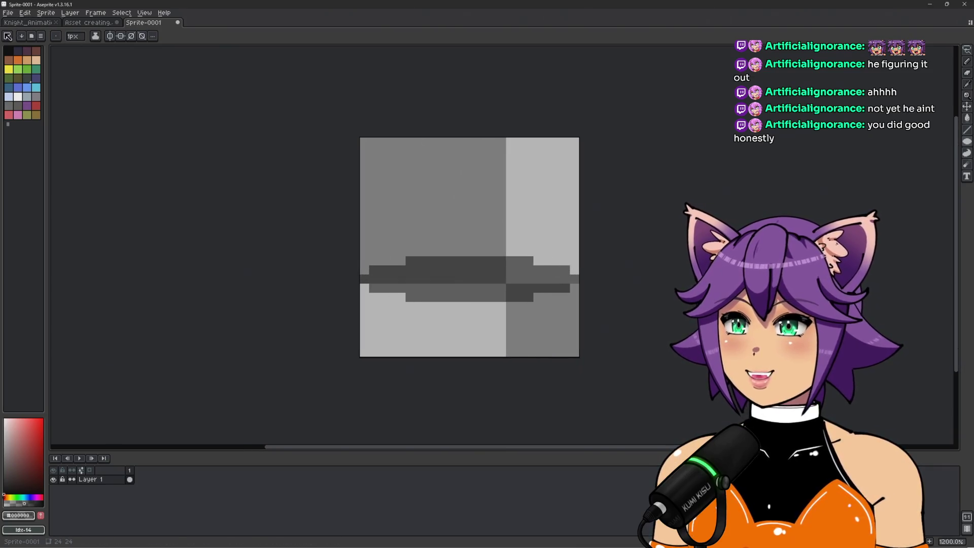
{"action": "left_click", "coordinate": [70, 12]}
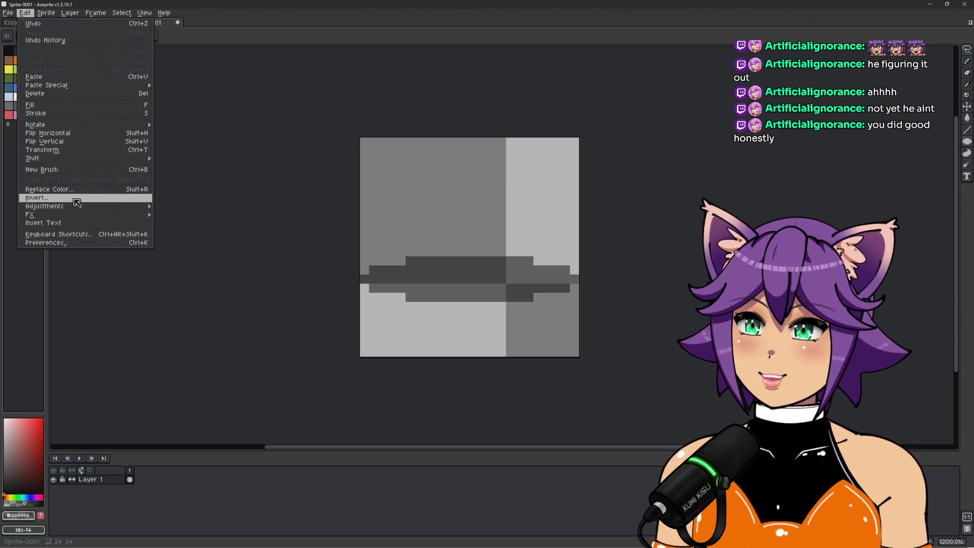
{"action": "mouse_move", "coordinate": [76, 207]}
{"action": "mouse_move", "coordinate": [85, 160]}
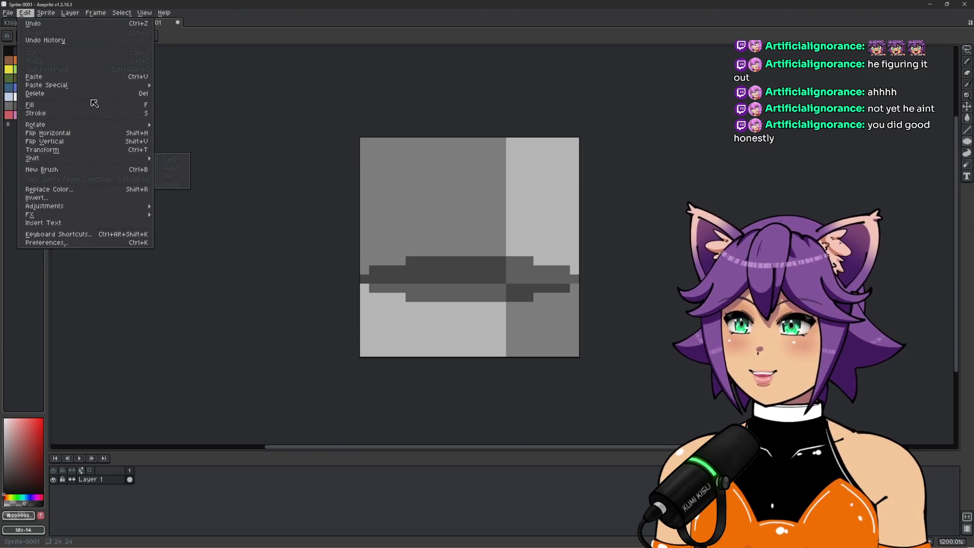
{"action": "mouse_move", "coordinate": [74, 12]}
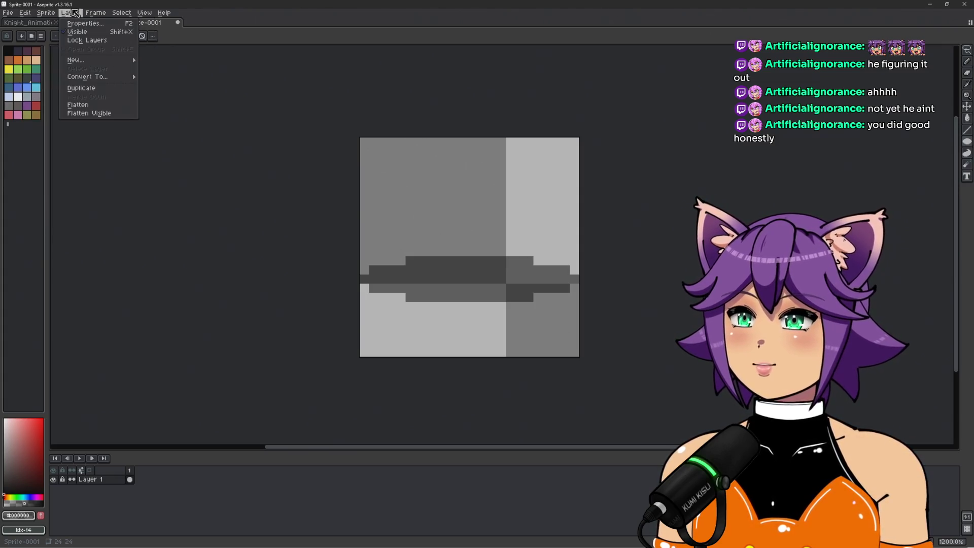
{"action": "left_click", "coordinate": [58, 70]}
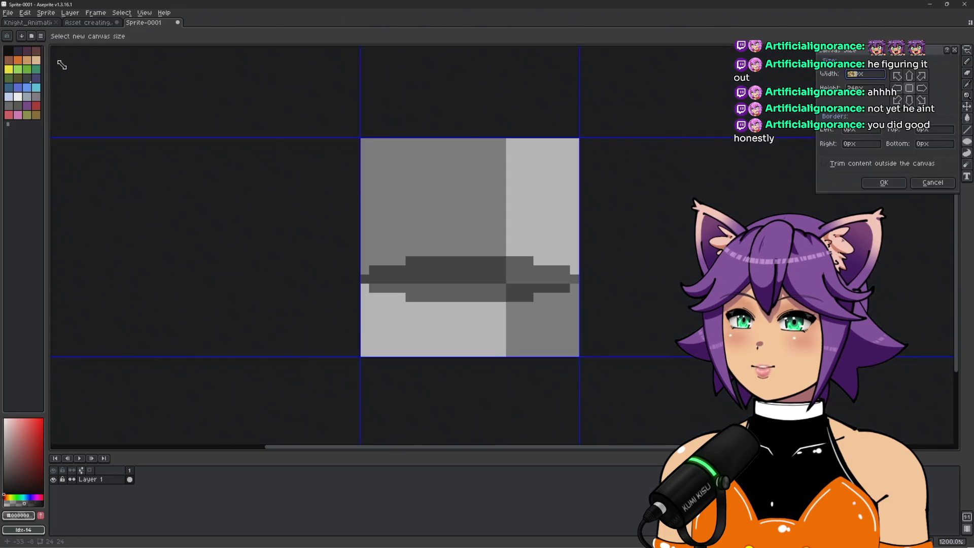
{"action": "left_click_drag", "start_coordinate": [464, 355], "coordinate": [464, 302]}
{"action": "left_click_drag", "start_coordinate": [469, 138], "coordinate": [464, 256]}
{"action": "left_click", "coordinate": [891, 183]}
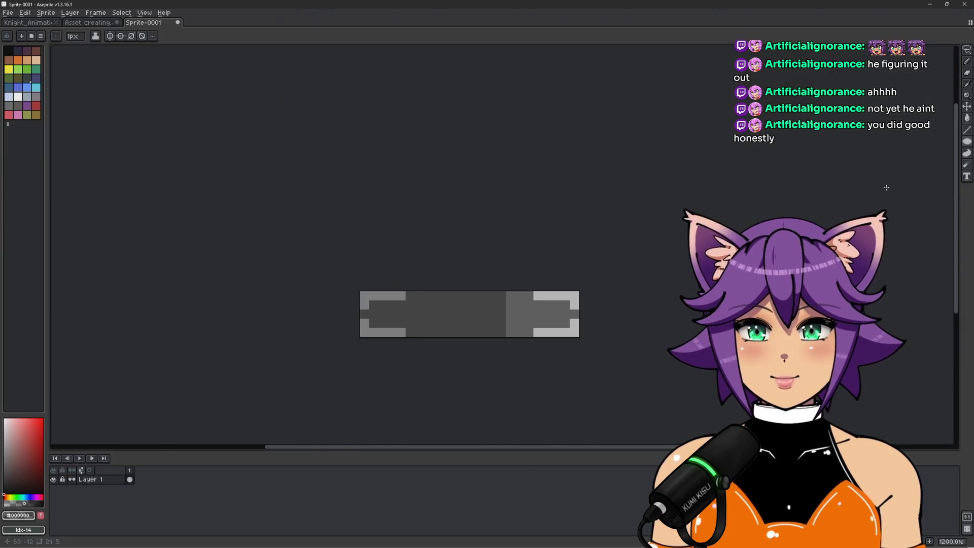
Step: Draw and undo a test bar across the strip, then open the File menu for export
{"action": "scroll", "coordinate": [626, 286], "scroll_direction": "up", "scroll_amount": 1}
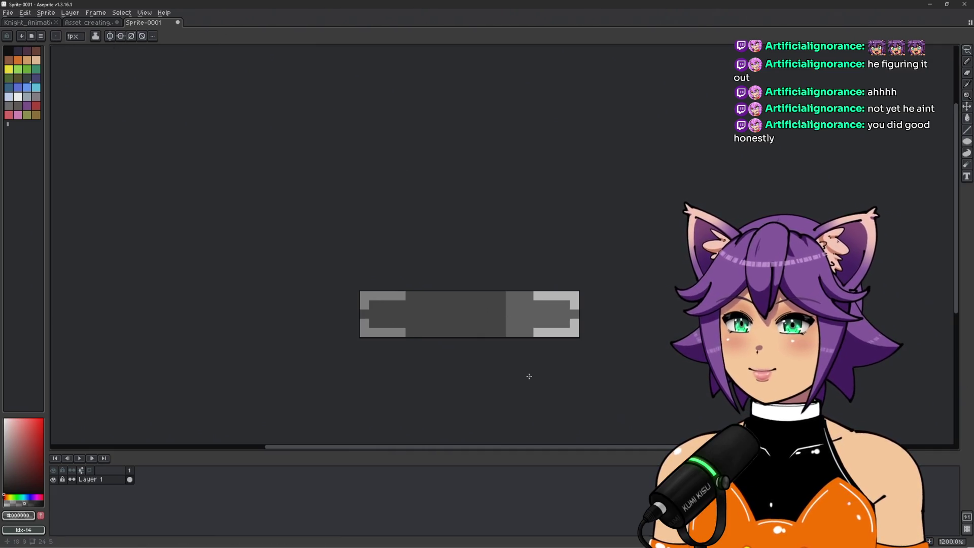
{"action": "scroll", "coordinate": [522, 319], "scroll_direction": "up", "scroll_amount": 1}
{"action": "mouse_move", "coordinate": [356, 309]}
{"action": "left_mouse_down"}
{"action": "mouse_move", "coordinate": [531, 312]}
{"action": "mouse_move", "coordinate": [529, 326]}
{"action": "left_mouse_up"}
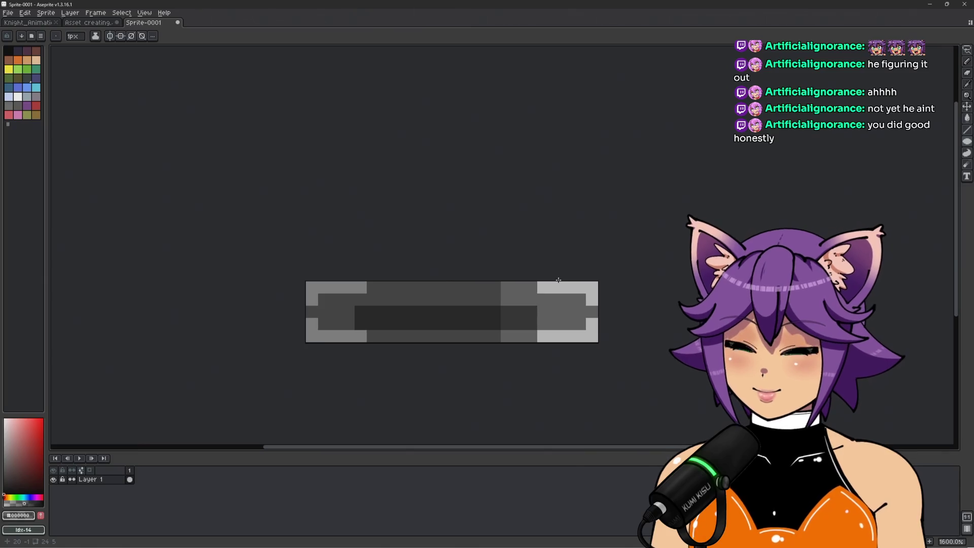
{"action": "key", "text": "ctrl+z"}
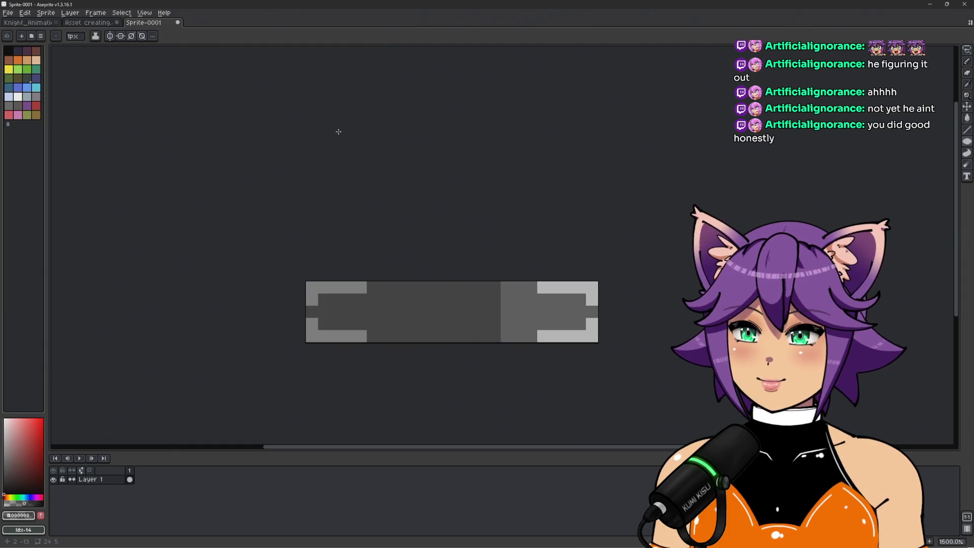
{"action": "left_click", "coordinate": [8, 13]}
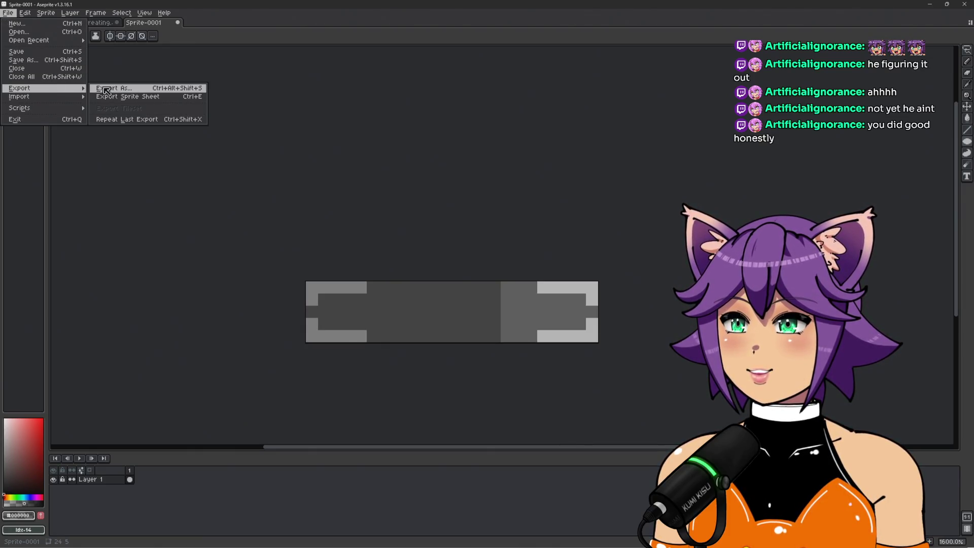
Step: Start exporting the shadow sprite as an image, scaled to 700%
{"action": "left_click", "coordinate": [107, 88]}
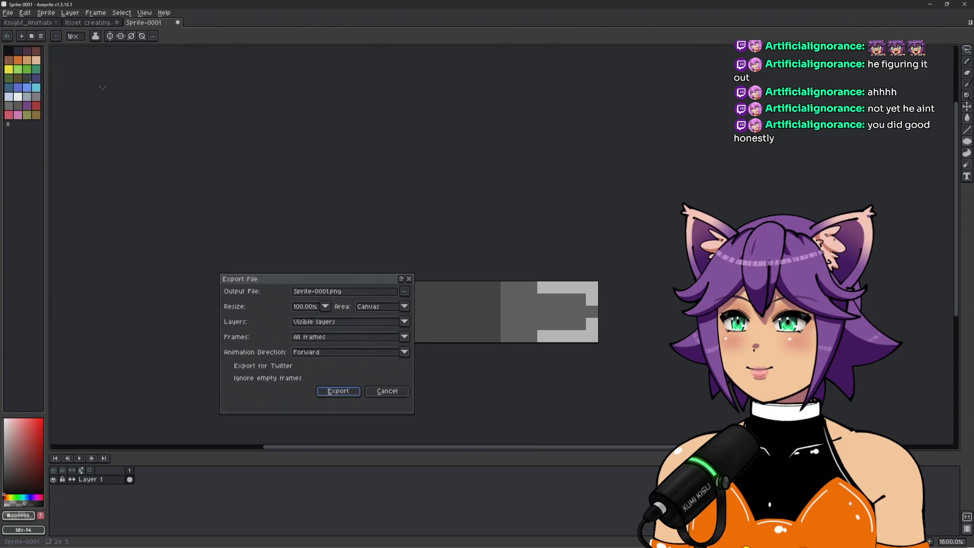
{"action": "left_click", "coordinate": [325, 307]}
{"action": "left_click", "coordinate": [299, 373]}
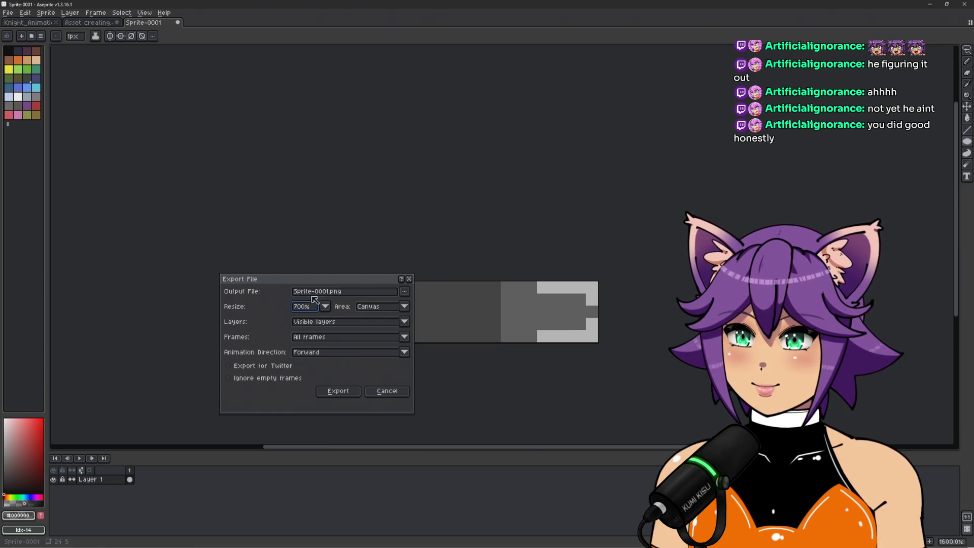
Step: Set the export location to Unity Projects/Cyber Knight/Assets and stuff
{"action": "left_click", "coordinate": [405, 294]}
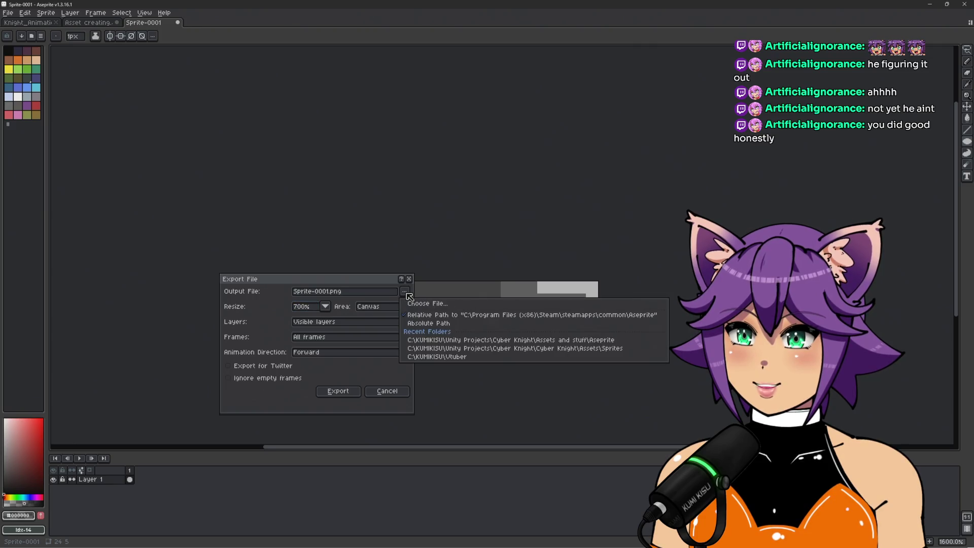
{"action": "left_click", "coordinate": [441, 306]}
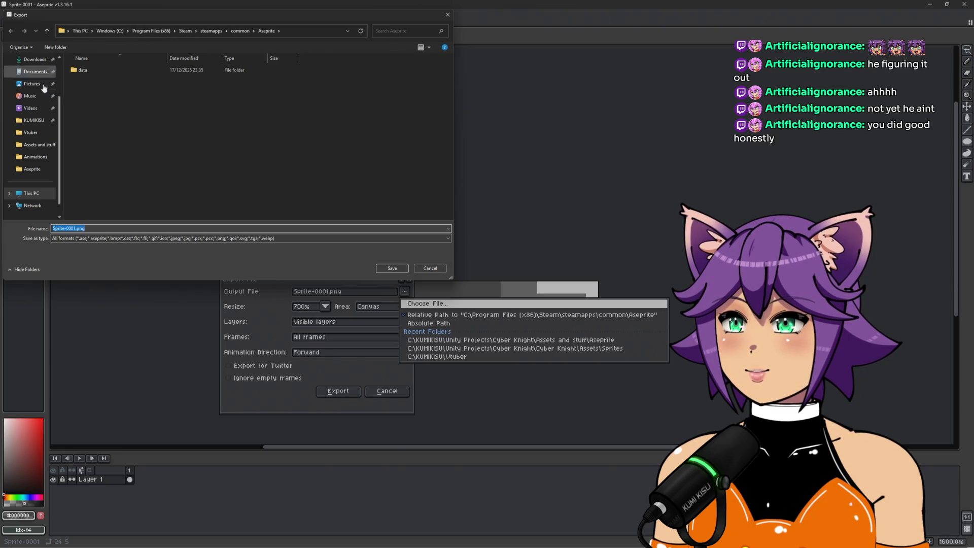
{"action": "left_click", "coordinate": [33, 121]}
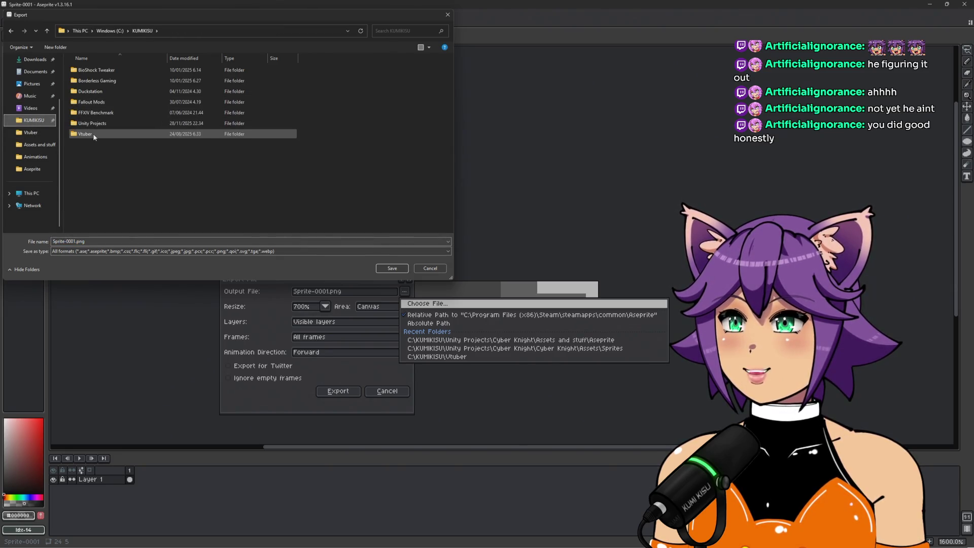
{"action": "double_click", "coordinate": [108, 124]}
{"action": "double_click", "coordinate": [107, 71]}
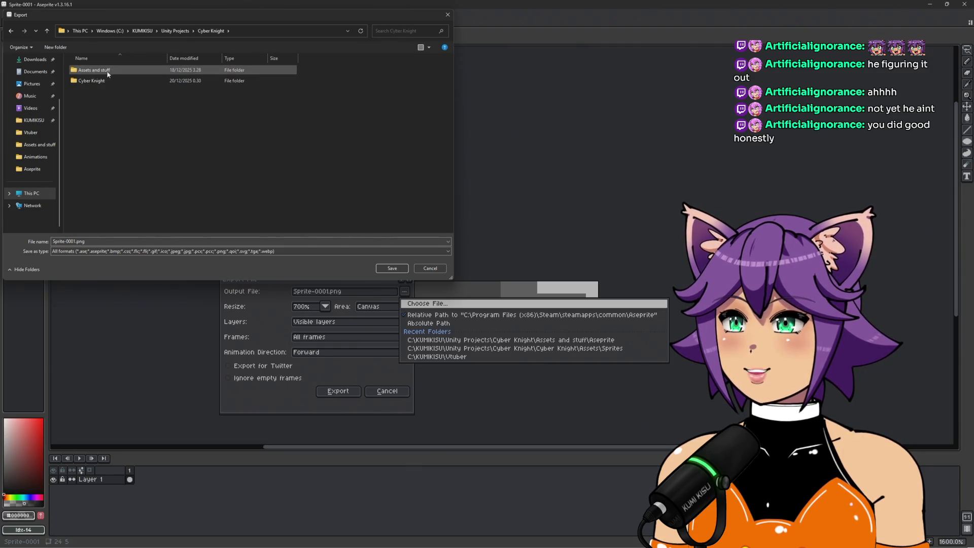
{"action": "double_click", "coordinate": [107, 71]}
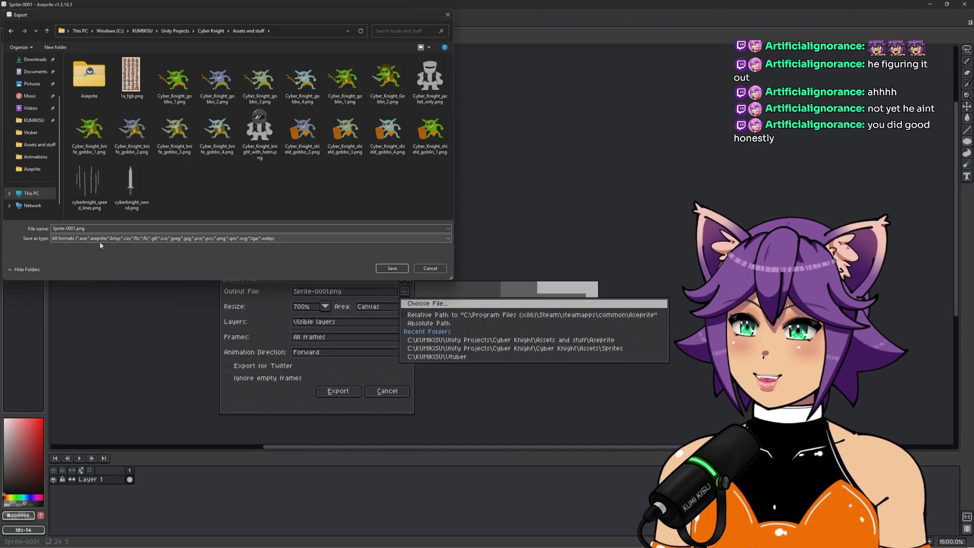
{"action": "left_click", "coordinate": [203, 228]}
{"action": "left_click", "coordinate": [389, 267]}
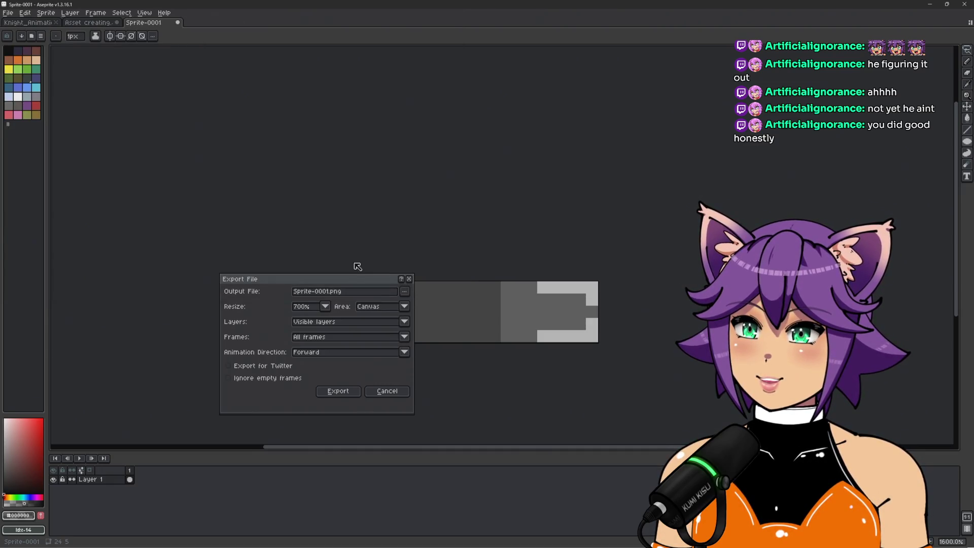
Step: Rename the output to DropShadow.png and export with All frames kept
{"action": "left_click_drag", "start_coordinate": [327, 292], "coordinate": [294, 292]}
{"action": "key", "text": "BackSpace"}
{"action": "key", "text": "Delete"}
{"action": "key", "text": "Delete"}
{"action": "key", "text": "Delete"}
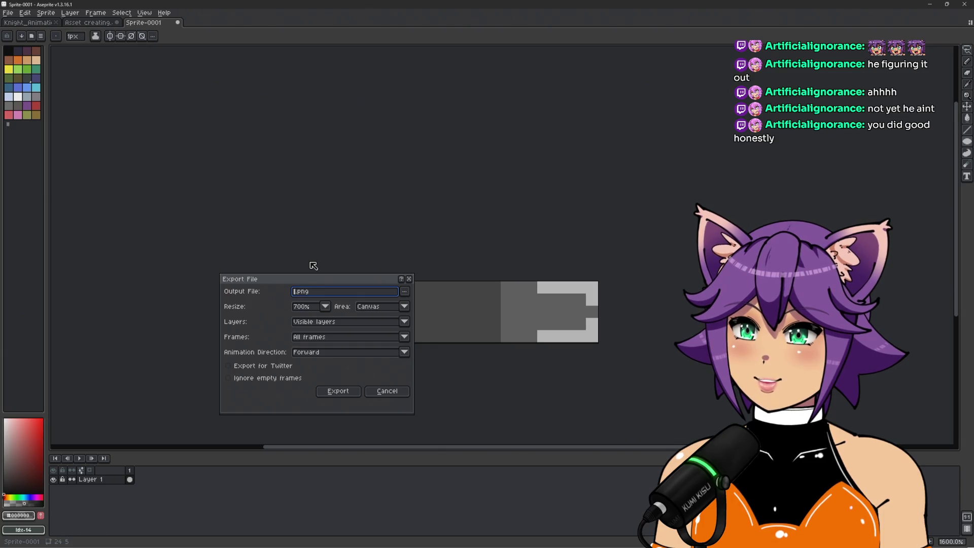
{"action": "type", "text": "Shadow"}
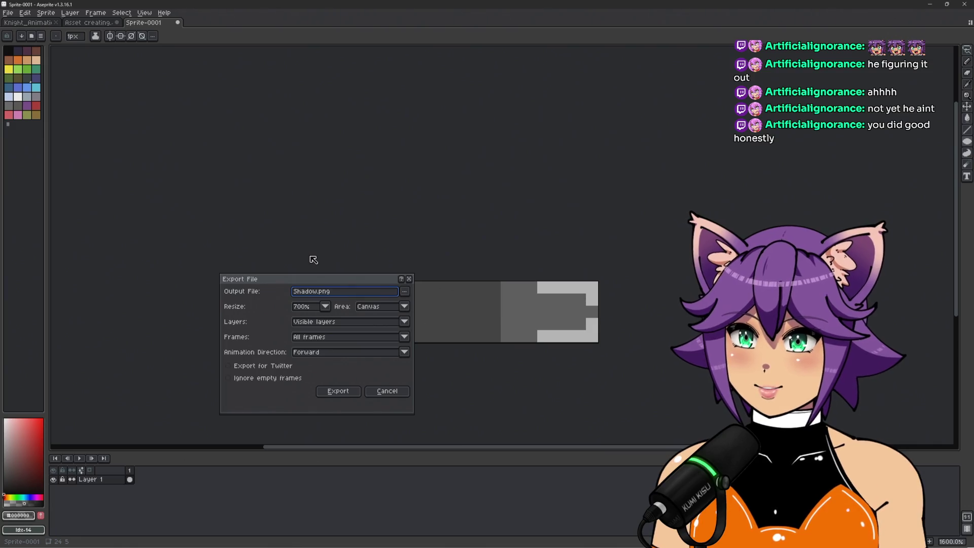
{"action": "key", "text": "BackSpace"}
{"action": "key", "text": "BackSpace"}
{"action": "key", "text": "BackSpace"}
{"action": "type", "text": "Drop"}
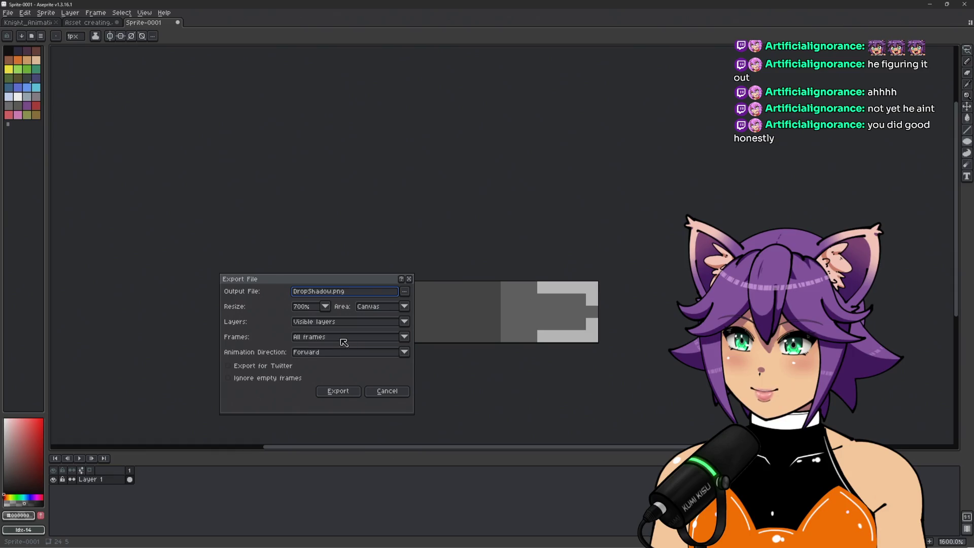
{"action": "left_click", "coordinate": [403, 340]}
{"action": "left_click", "coordinate": [341, 349]}
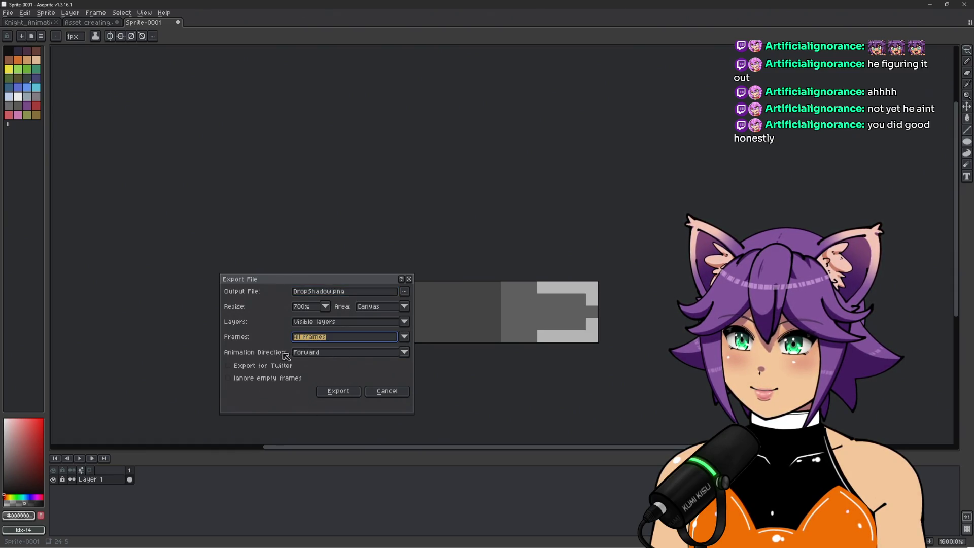
{"action": "left_click", "coordinate": [346, 394]}
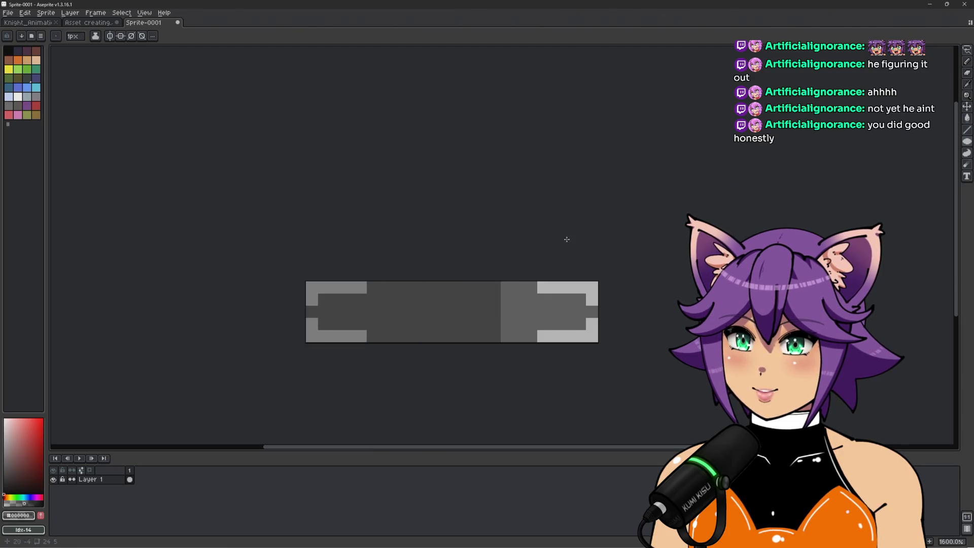
{"action": "key", "text": "alt+Tab"}
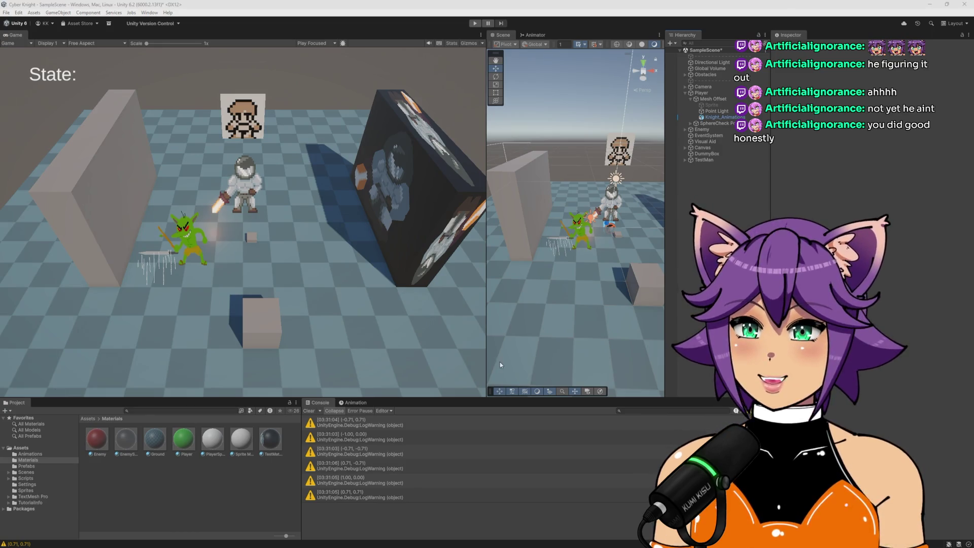
Step: Clear the Console and show the Sprites folder in a wider Project panel
{"action": "left_click", "coordinate": [309, 411]}
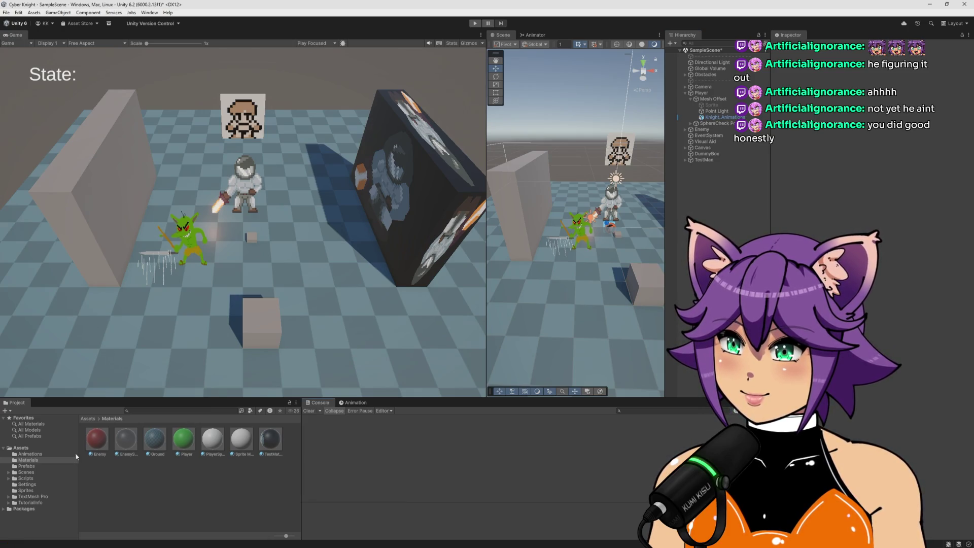
{"action": "left_click", "coordinate": [26, 490]}
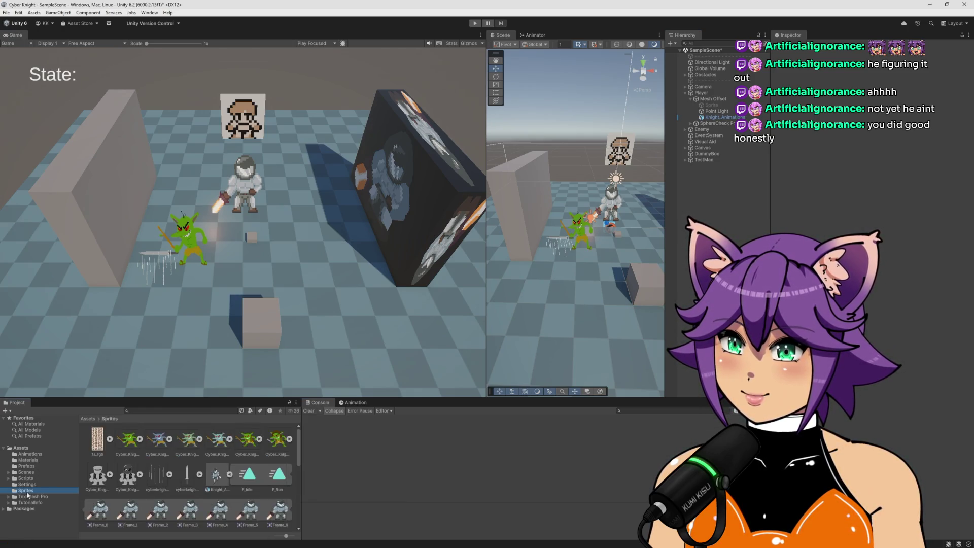
{"action": "left_click_drag", "start_coordinate": [302, 449], "coordinate": [439, 449]}
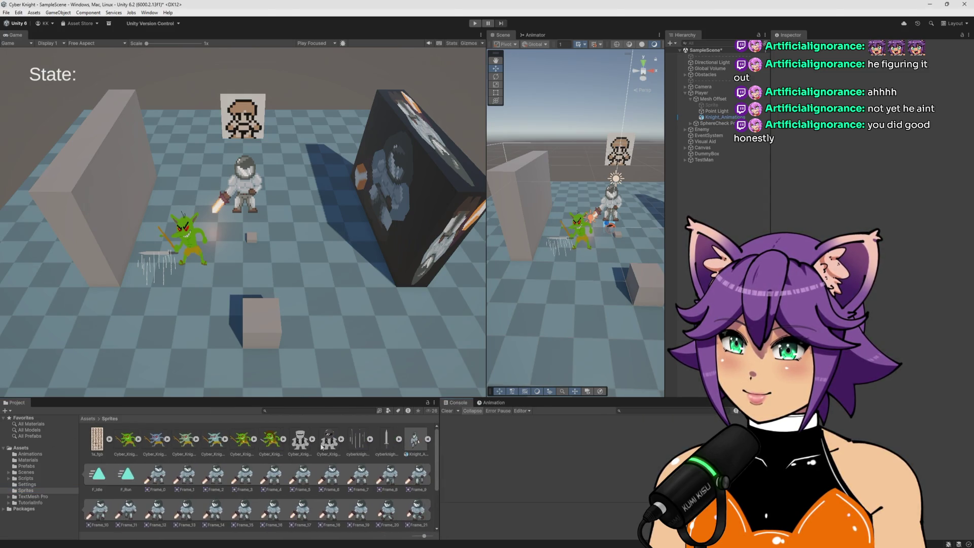
{"action": "left_click", "coordinate": [428, 439]}
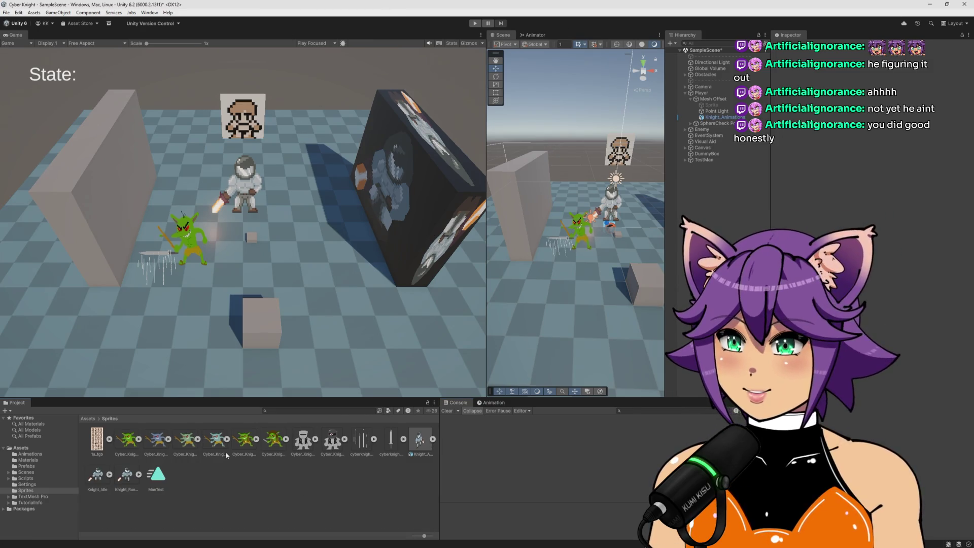
Step: Delete the Knight_Idle and Knight_Run assets, confirming each deletion
{"action": "left_click", "coordinate": [96, 476]}
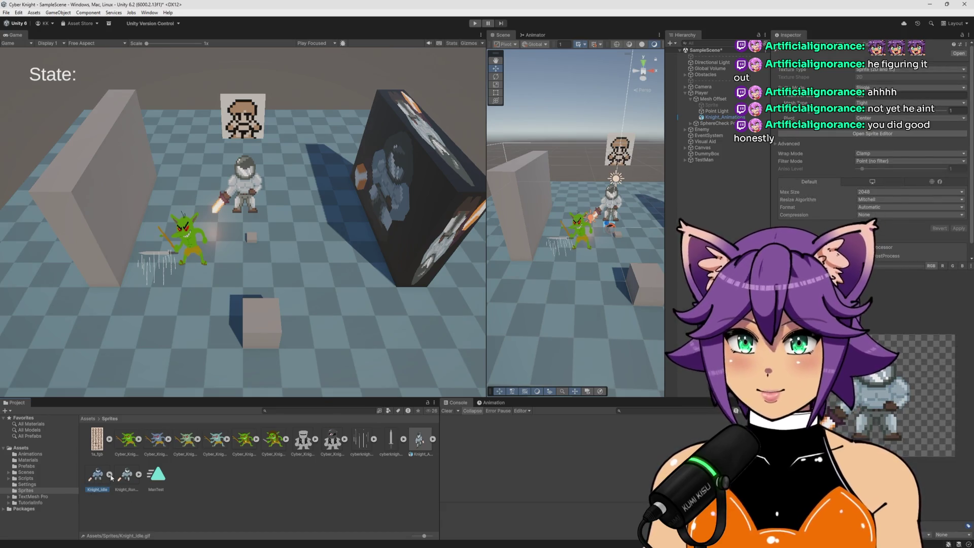
{"action": "key", "text": "Delete"}
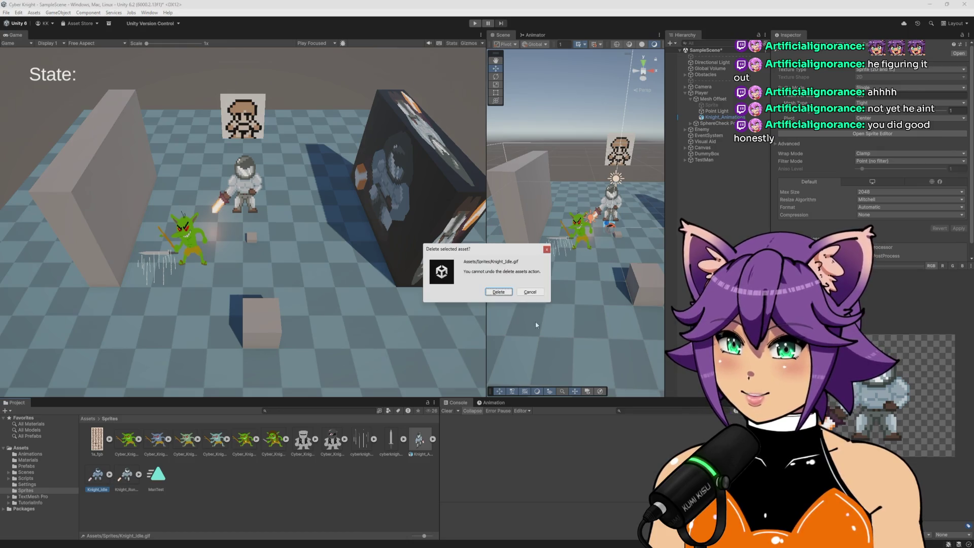
{"action": "left_click", "coordinate": [498, 292]}
{"action": "left_click", "coordinate": [93, 476]}
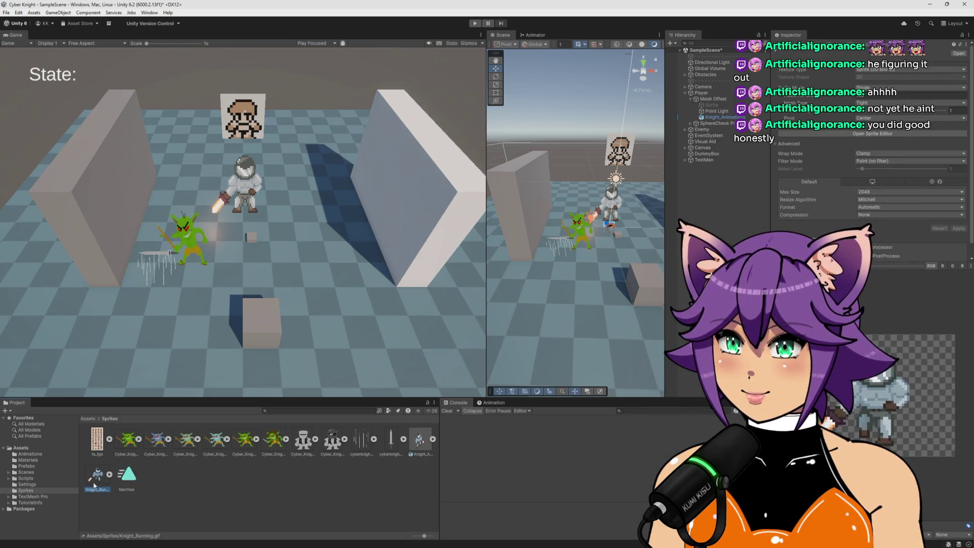
{"action": "key", "text": "Delete"}
{"action": "left_click", "coordinate": [498, 292]}
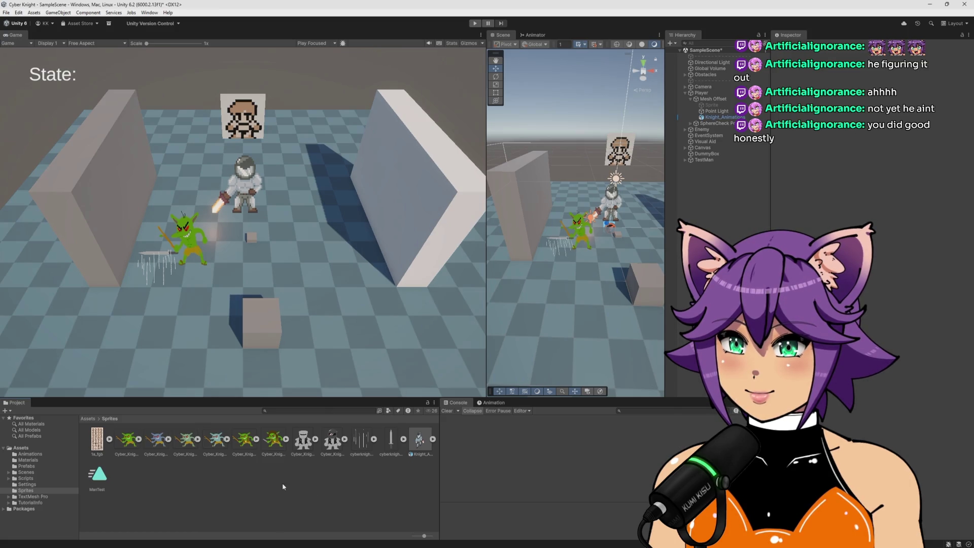
Step: Select DropShadow.png to show its texture import settings
{"action": "right_click", "coordinate": [216, 477]}
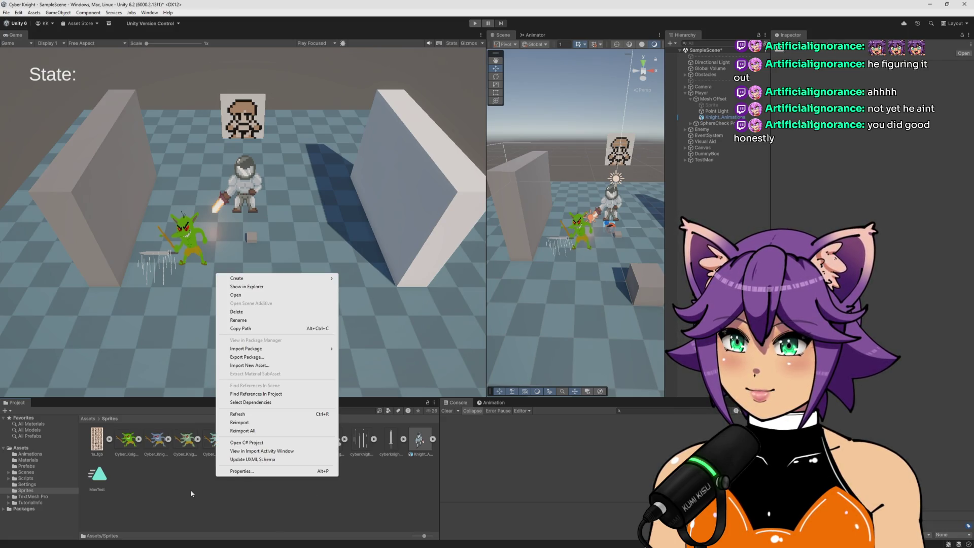
{"action": "left_click", "coordinate": [175, 487]}
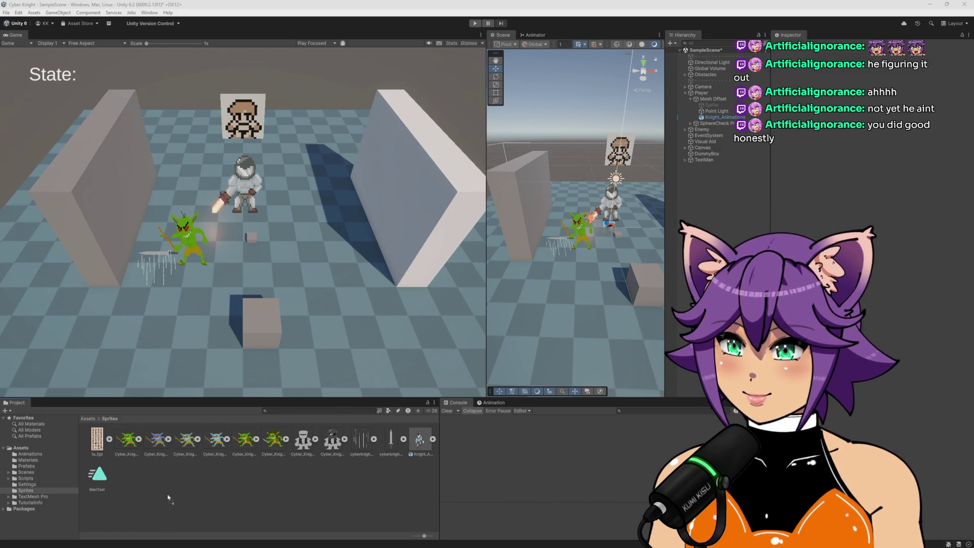
{"action": "left_click", "coordinate": [423, 438]}
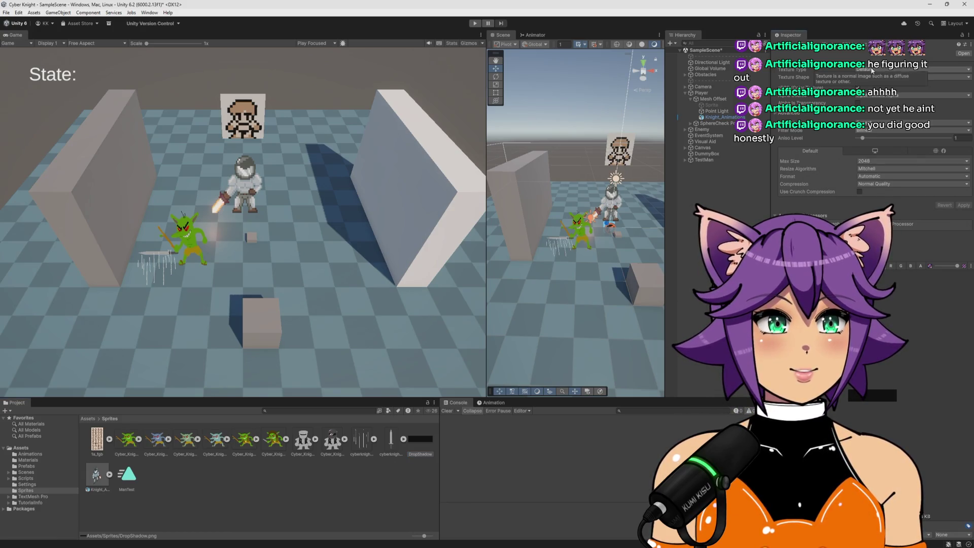
Step: Set DropShadow's Texture Type to Sprite (2D and UI) and Sprite Mode to Single
{"action": "left_click", "coordinate": [872, 70]}
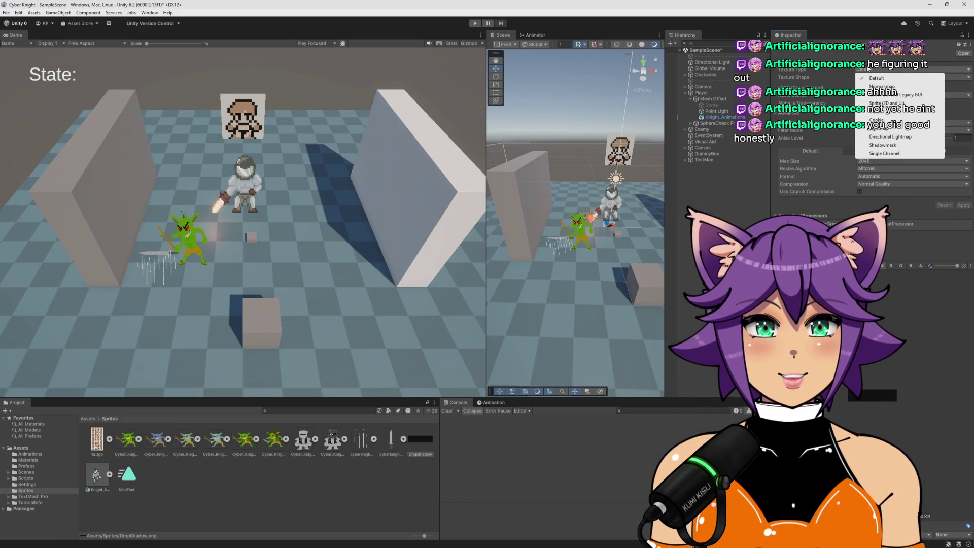
{"action": "left_click", "coordinate": [882, 103]}
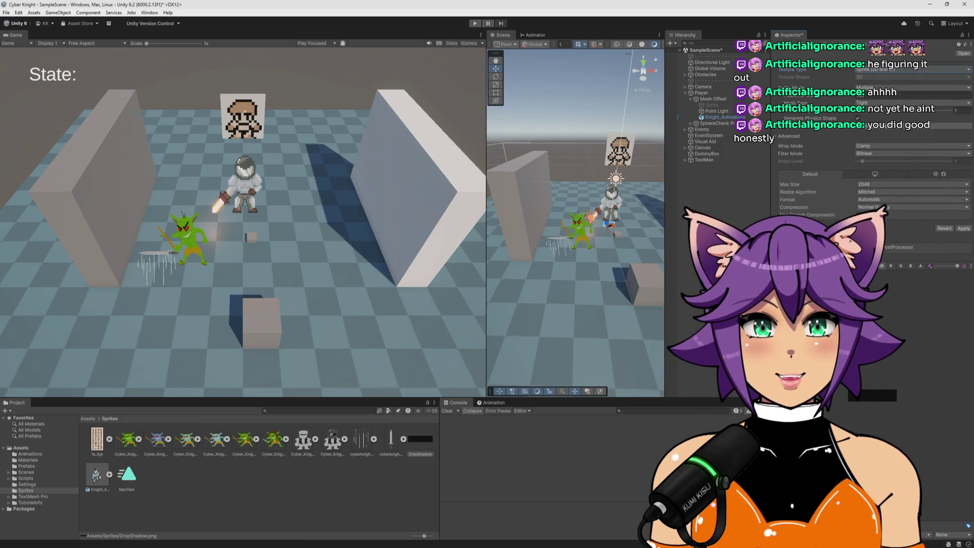
{"action": "left_click", "coordinate": [884, 87]}
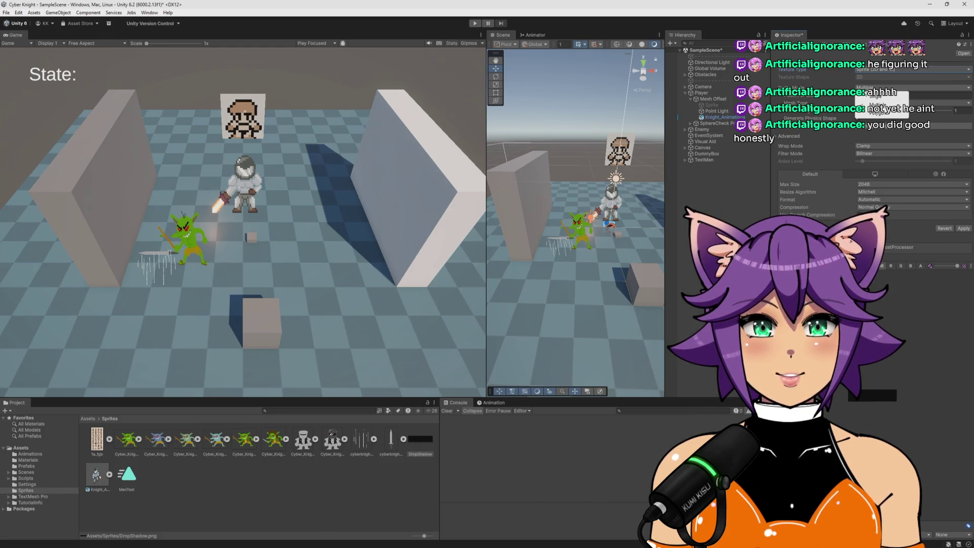
{"action": "left_click", "coordinate": [874, 96]}
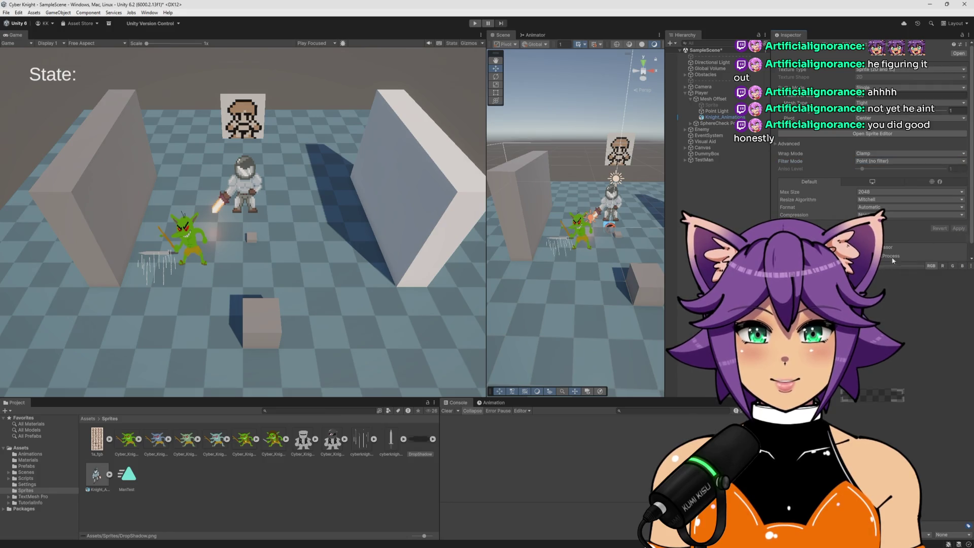
{"action": "left_click", "coordinate": [427, 479]}
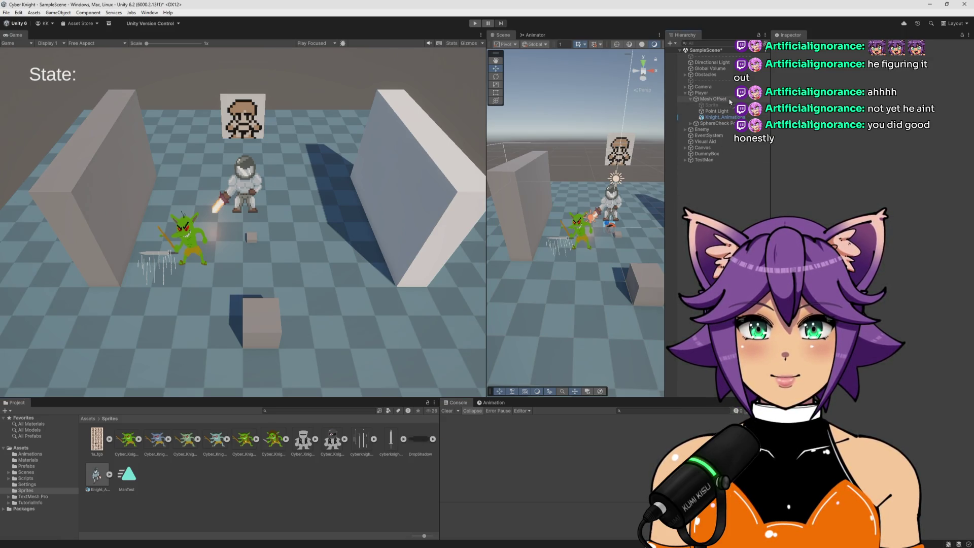
Step: Drag the DropShadow sprite into the scene under Player and orbit to check it beneath the knight
{"action": "left_click_drag", "start_coordinate": [724, 96], "coordinate": [727, 100]}
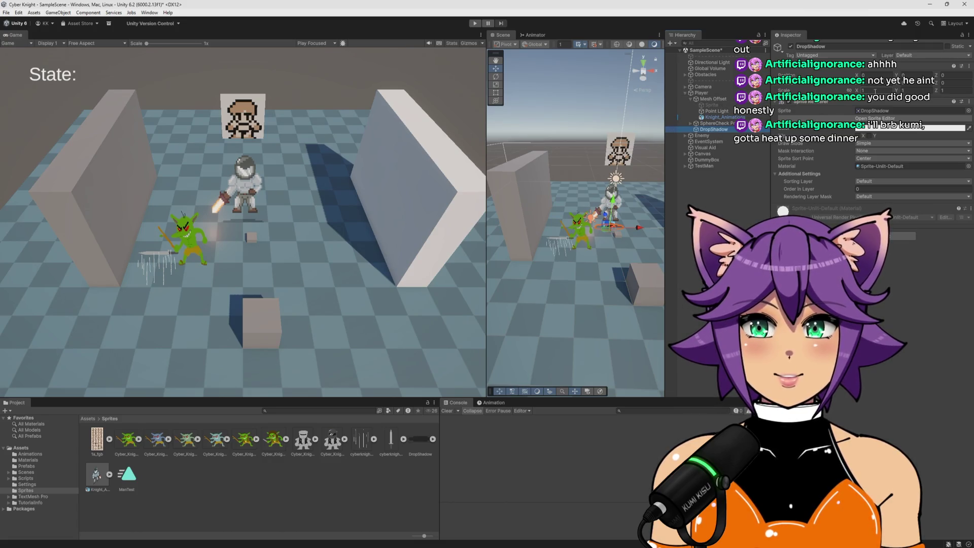
{"action": "scroll", "coordinate": [574, 217], "scroll_direction": "up", "scroll_amount": 8}
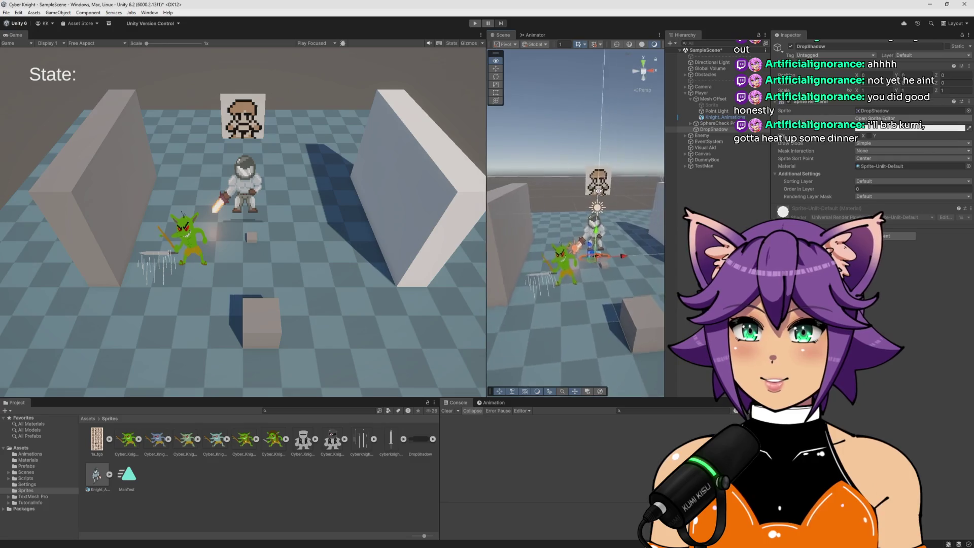
{"action": "left_click_drag", "start_coordinate": [680, 242], "coordinate": [647, 249]}
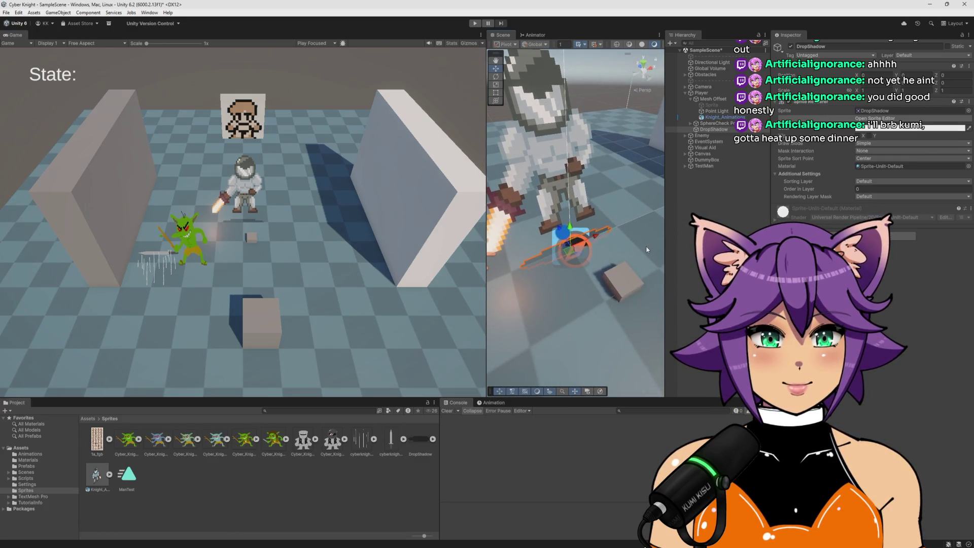
{"action": "key", "text": "e"}
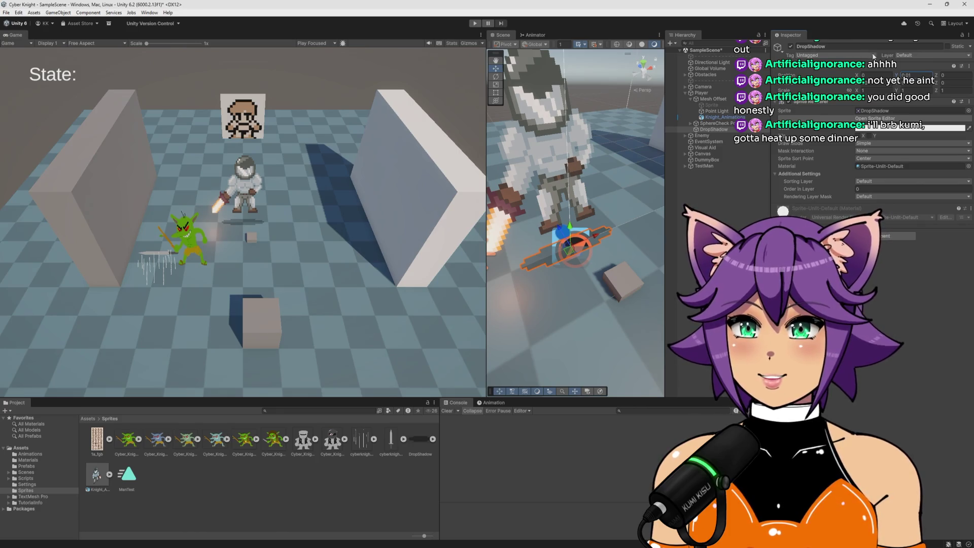
{"action": "mouse_move", "coordinate": [584, 203]}
{"action": "left_mouse_down"}
{"action": "mouse_move", "coordinate": [685, 221]}
{"action": "mouse_move", "coordinate": [540, 202]}
{"action": "left_mouse_up"}
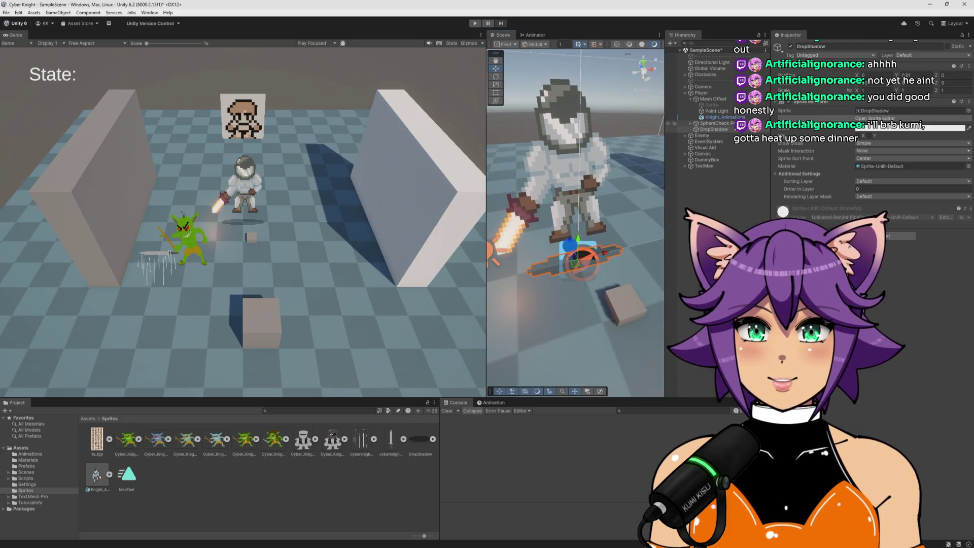
{"action": "left_click", "coordinate": [726, 117]}
{"action": "mouse_move", "coordinate": [621, 232]}
{"action": "left_mouse_down"}
{"action": "mouse_move", "coordinate": [600, 250]}
{"action": "mouse_move", "coordinate": [677, 160]}
{"action": "mouse_move", "coordinate": [666, 169]}
{"action": "mouse_move", "coordinate": [659, 157]}
{"action": "left_mouse_up"}
Step: Drag Knight_Animations along Z to about -0.043 and orbit to check it over the shadow
{"action": "mouse_move", "coordinate": [572, 276]}
{"action": "left_mouse_down"}
{"action": "mouse_move", "coordinate": [575, 311]}
{"action": "mouse_move", "coordinate": [553, 254]}
{"action": "mouse_move", "coordinate": [691, 335]}
{"action": "left_mouse_up"}
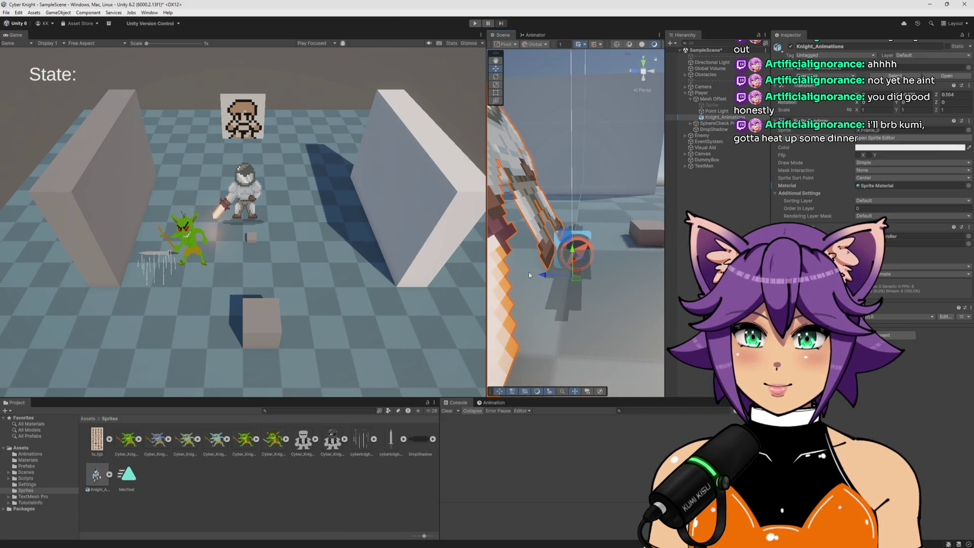
{"action": "mouse_move", "coordinate": [544, 276]}
{"action": "left_mouse_down"}
{"action": "mouse_move", "coordinate": [558, 280]}
{"action": "mouse_move", "coordinate": [568, 212]}
{"action": "mouse_move", "coordinate": [562, 242]}
{"action": "left_mouse_up"}
{"action": "double_click", "coordinate": [714, 98]}
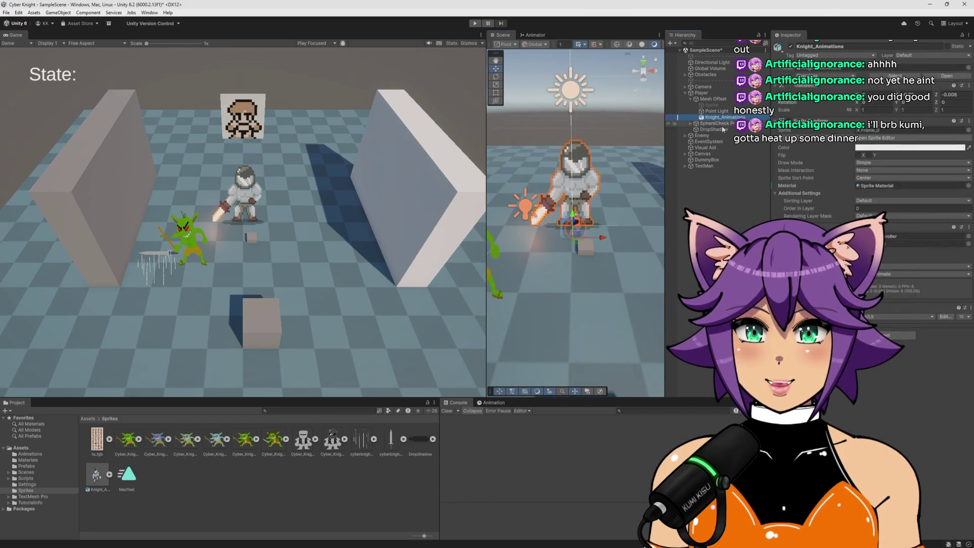
{"action": "left_click", "coordinate": [724, 94]}
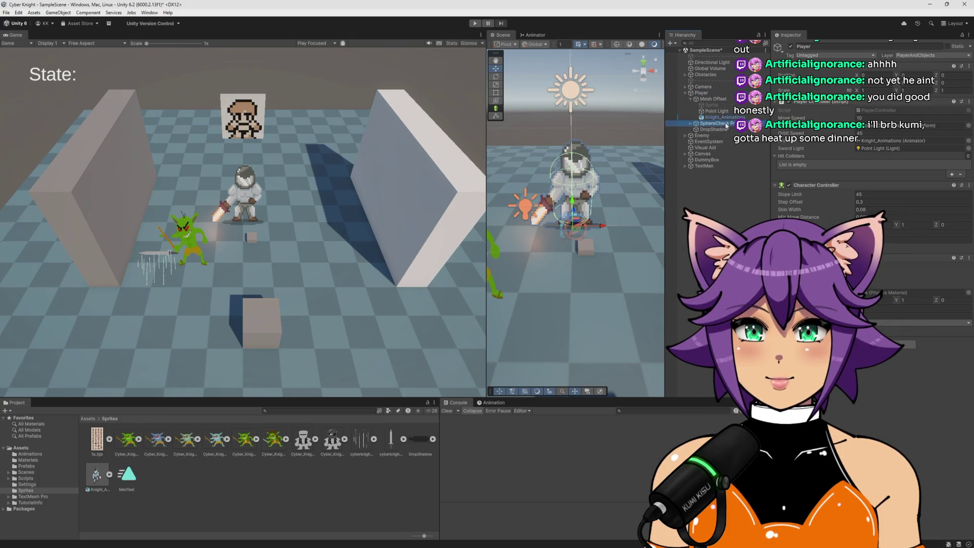
{"action": "left_click", "coordinate": [726, 118]}
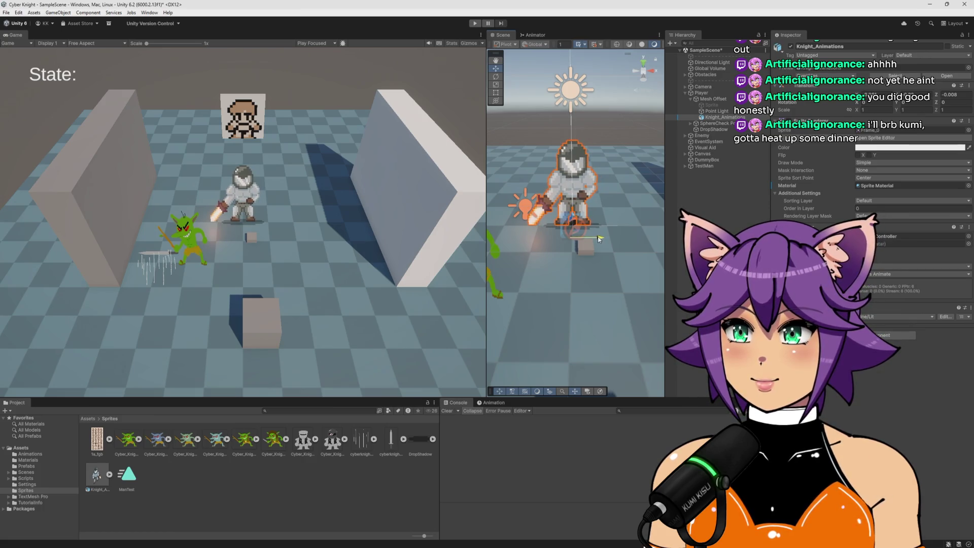
{"action": "scroll", "coordinate": [599, 238], "scroll_direction": "up", "scroll_amount": 5}
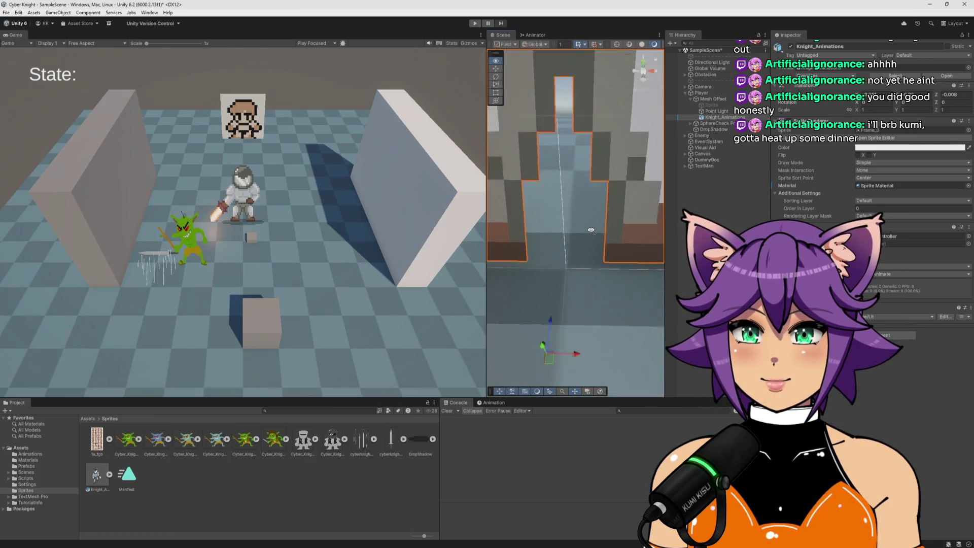
{"action": "mouse_move", "coordinate": [591, 231]}
{"action": "left_mouse_down"}
{"action": "mouse_move", "coordinate": [535, 167]}
{"action": "mouse_move", "coordinate": [645, 218]}
{"action": "mouse_move", "coordinate": [561, 254]}
{"action": "left_mouse_up"}
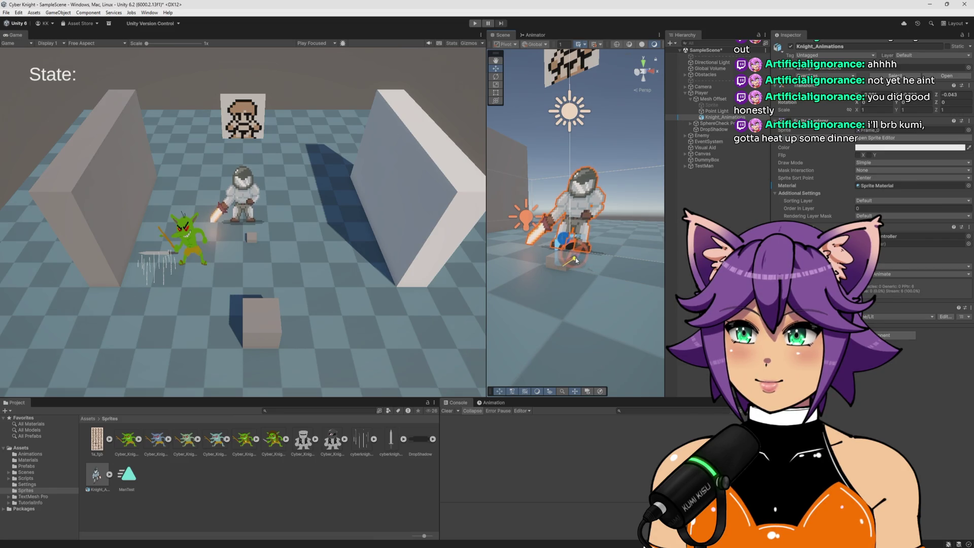
Step: Enter Play mode, widen the Game view, and start walking the knight with WASD
{"action": "left_click", "coordinate": [476, 24]}
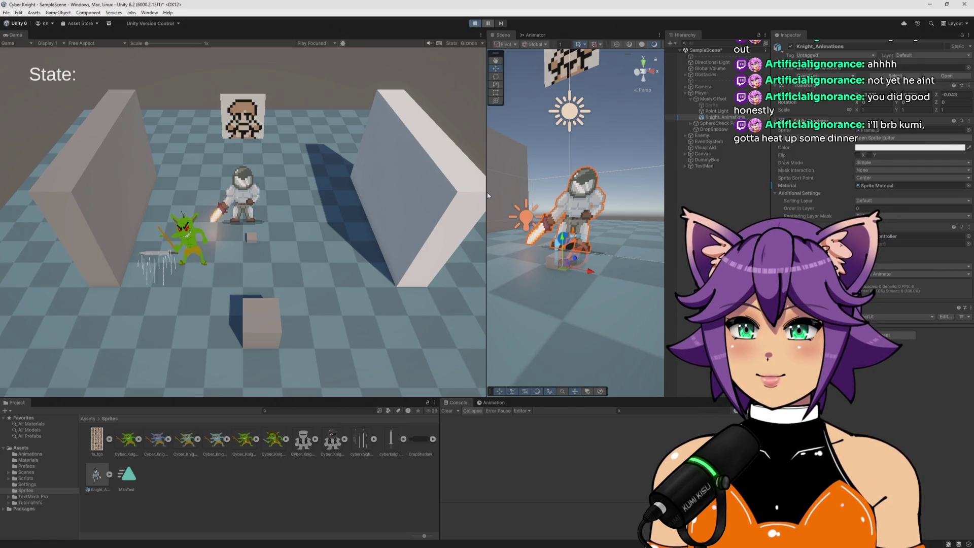
{"action": "left_click_drag", "start_coordinate": [487, 192], "coordinate": [609, 198]}
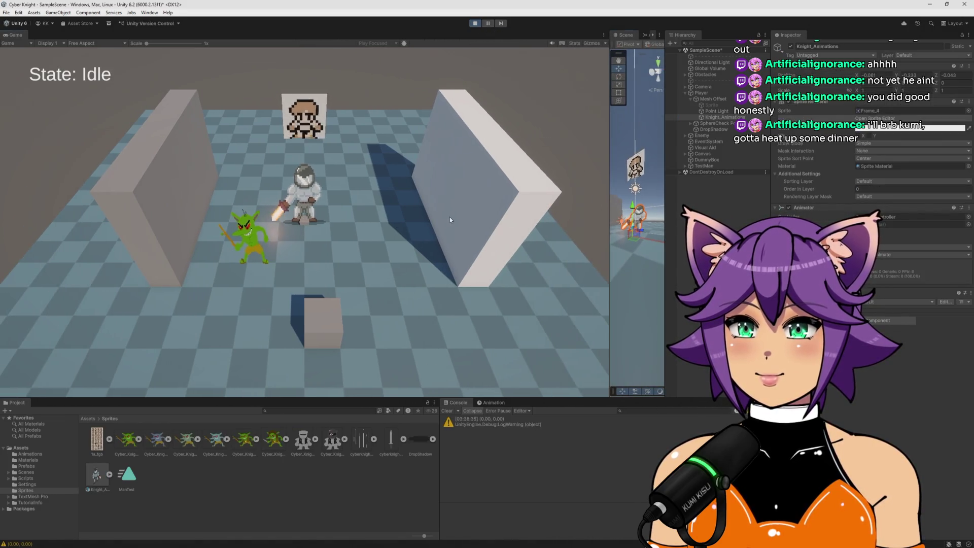
{"action": "key", "text": "d"}
{"action": "key", "text": "s"}
{"action": "key", "text": "a"}
{"action": "key", "text": "s"}
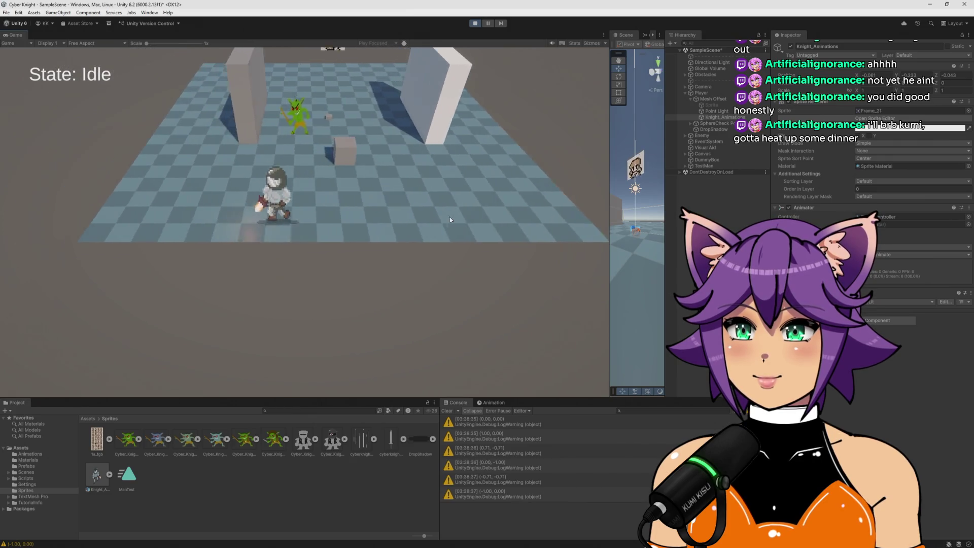
{"action": "key", "text": "a"}
{"action": "key", "text": "d"}
{"action": "key", "text": "w"}
{"action": "key", "text": "s"}
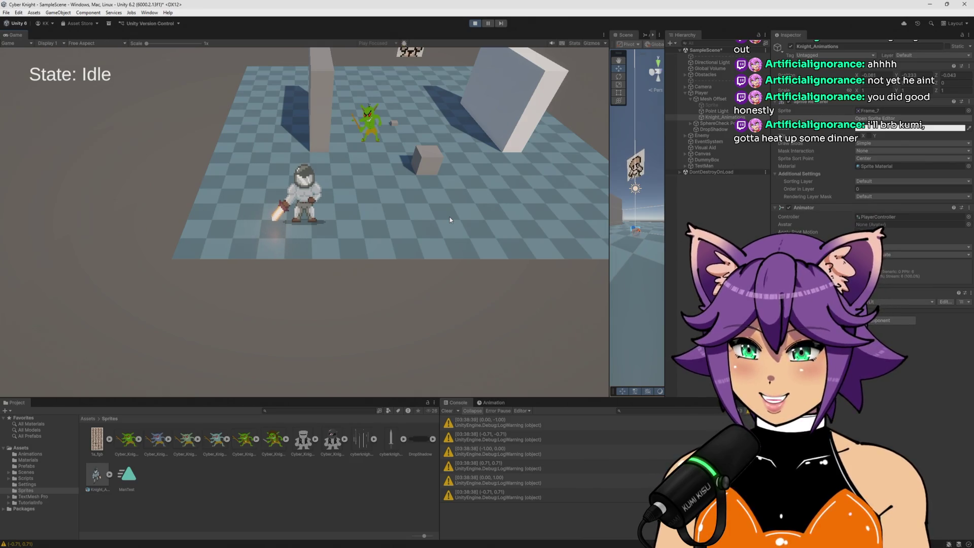
Step: Keep walking the knight around the arena floor and along the wall with WASD
{"action": "key", "text": "w"}
{"action": "key", "text": "w"}
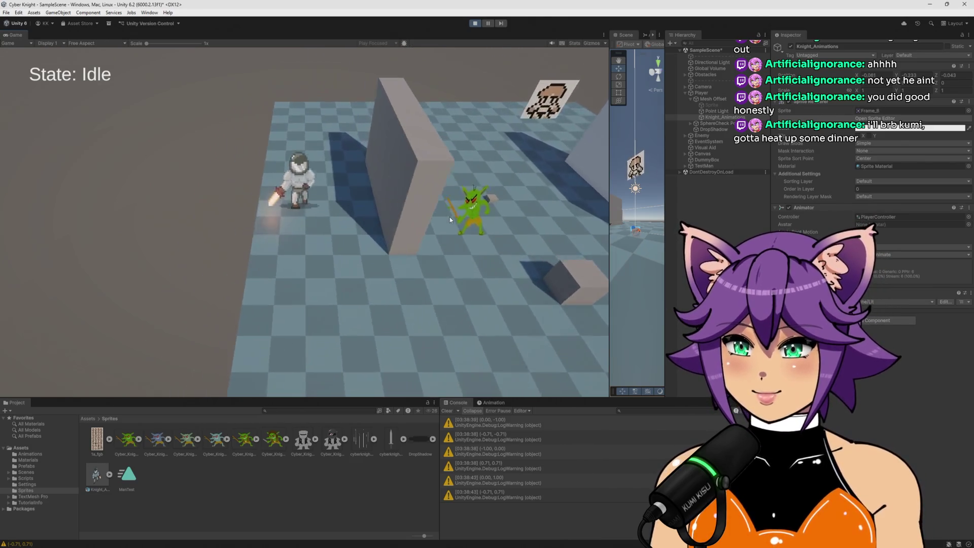
{"action": "key", "text": "a"}
{"action": "key", "text": "d"}
{"action": "key", "text": "s"}
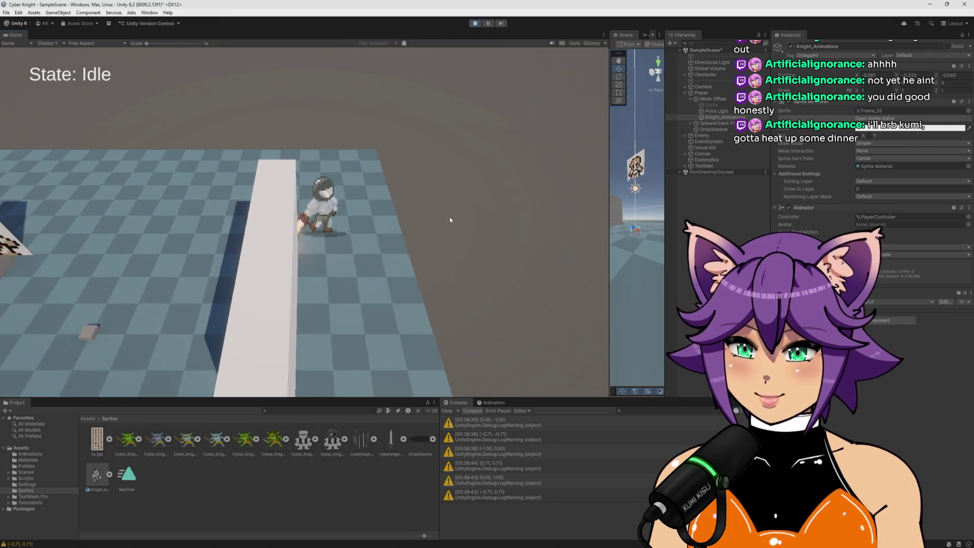
{"action": "key", "text": "a"}
{"action": "key", "text": "a"}
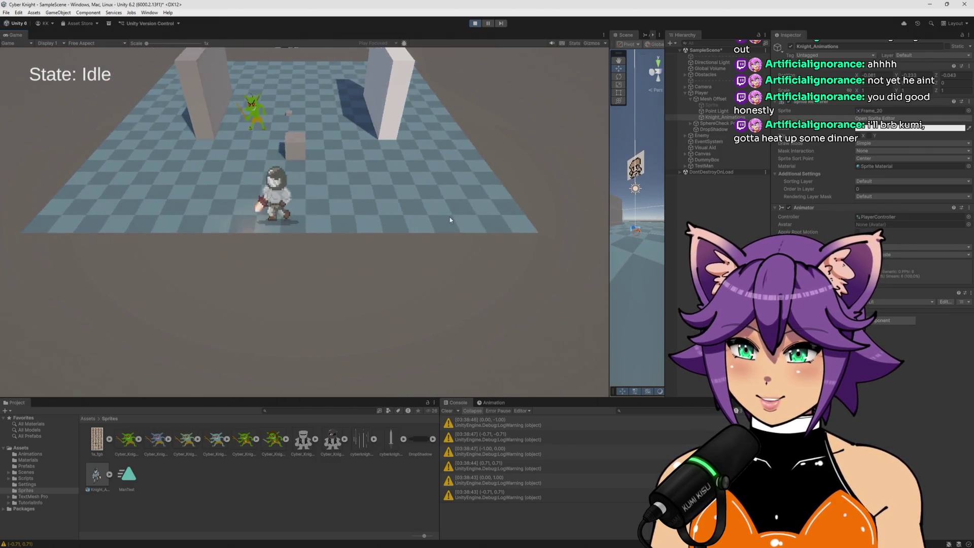
{"action": "key", "text": "w"}
{"action": "key", "text": "d"}
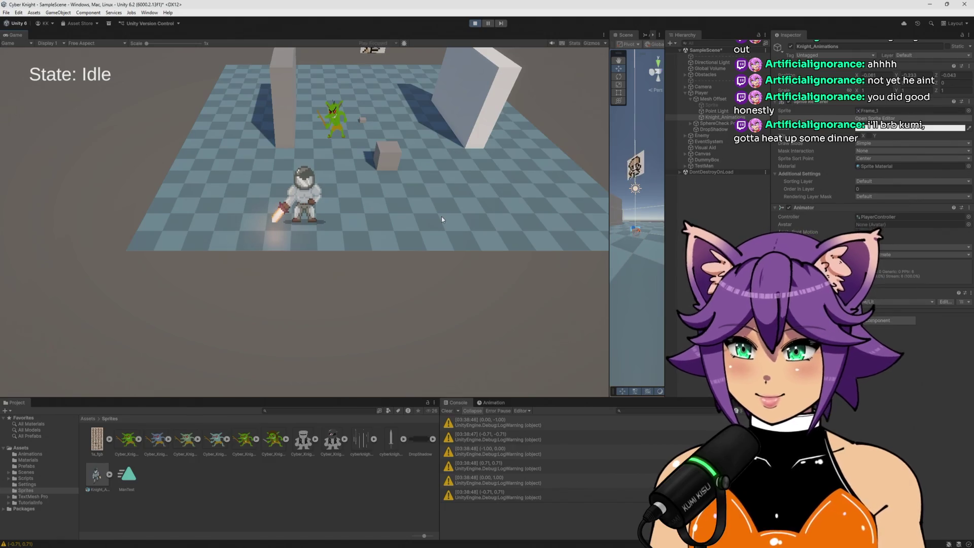
{"action": "key", "text": "a"}
{"action": "key", "text": "a"}
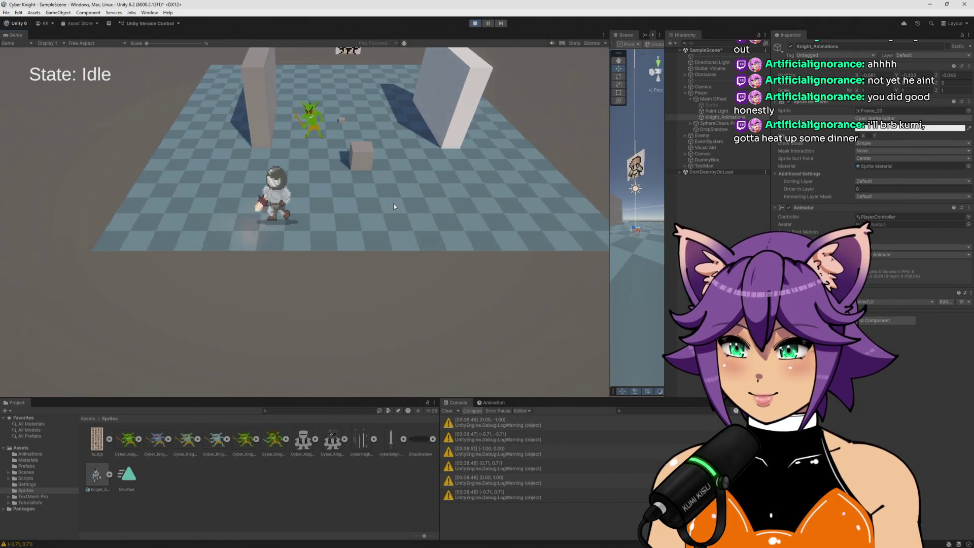
{"action": "key", "text": "w"}
{"action": "key", "text": "d"}
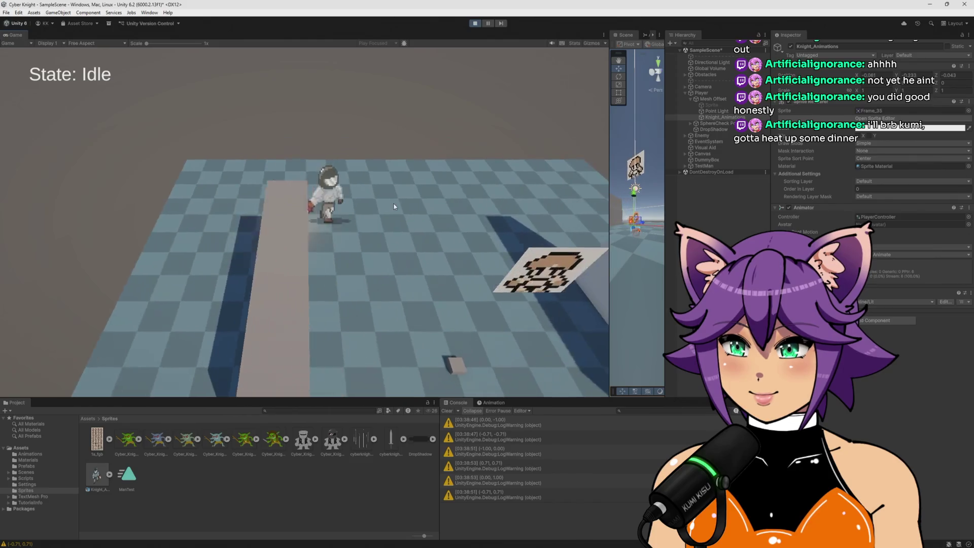
{"action": "key", "text": "s"}
{"action": "key", "text": "a"}
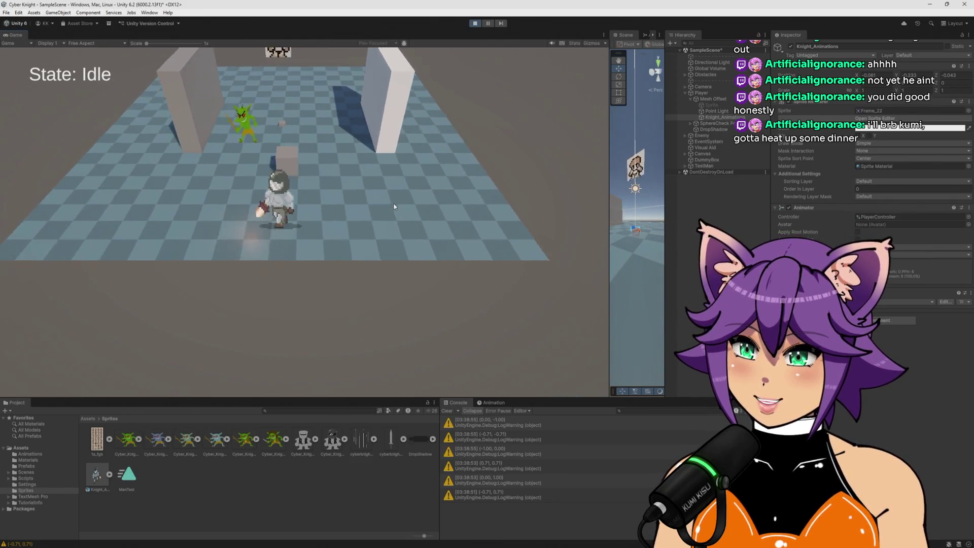
{"action": "key", "text": "s"}
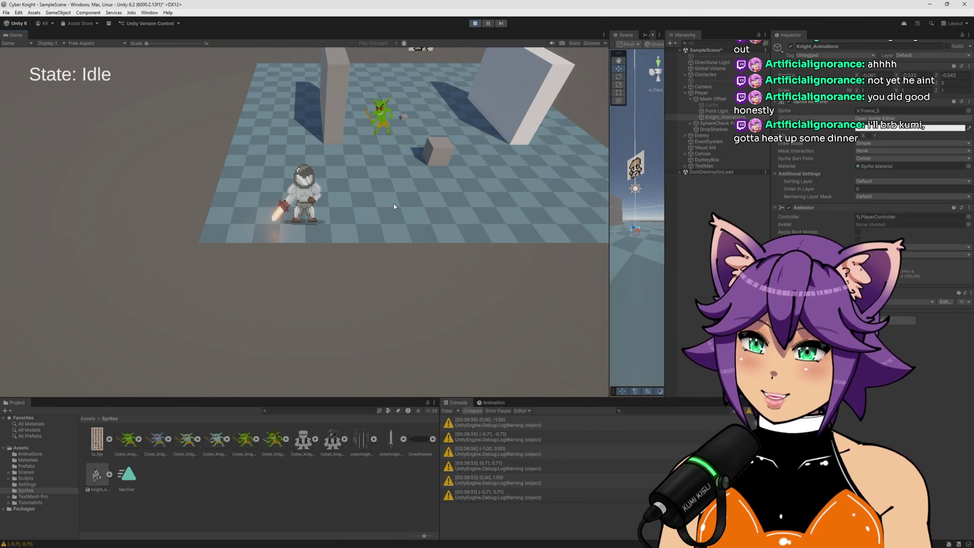
{"action": "key", "text": "w"}
{"action": "key", "text": "a"}
{"action": "key", "text": "s"}
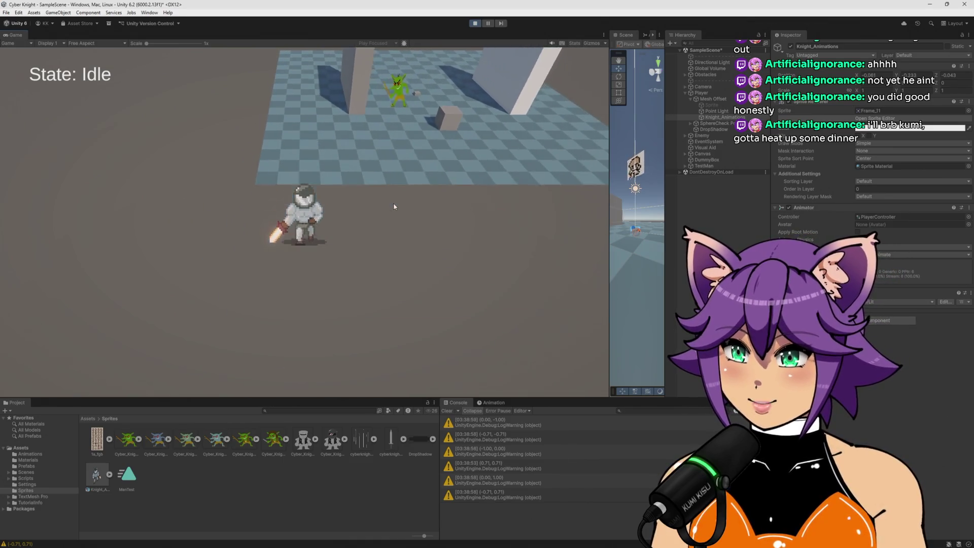
{"action": "key", "text": "s"}
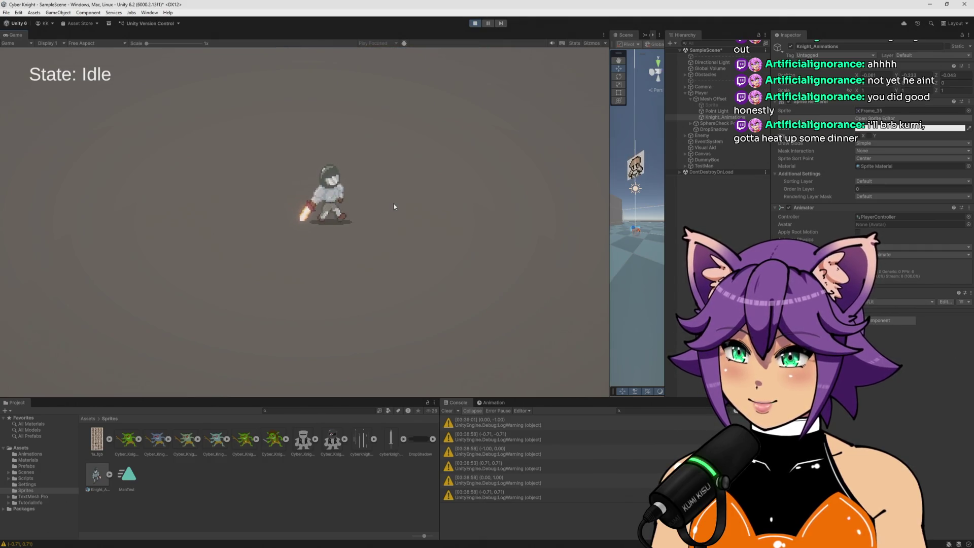
{"action": "key", "text": "w"}
{"action": "key", "text": "d"}
{"action": "key", "text": "a"}
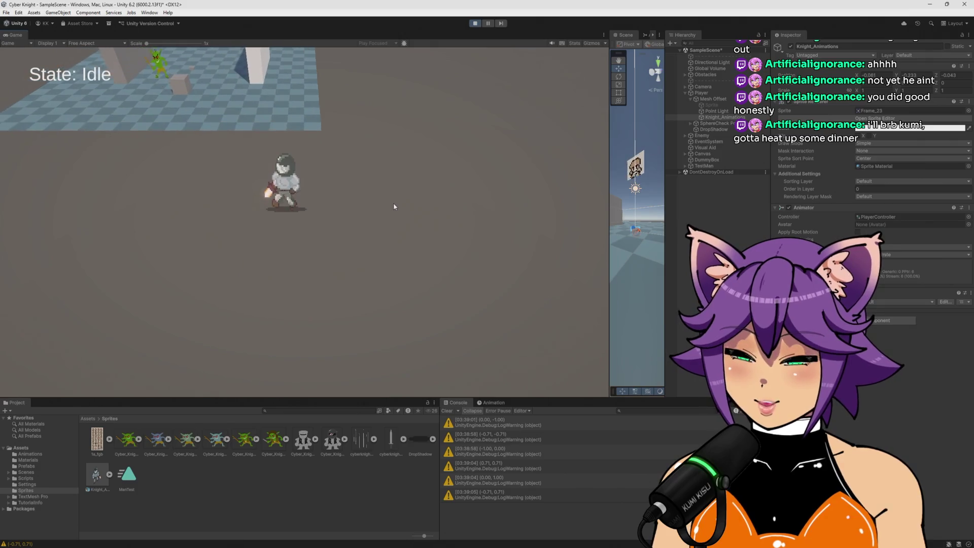
{"action": "key", "text": "w"}
{"action": "key", "text": "a"}
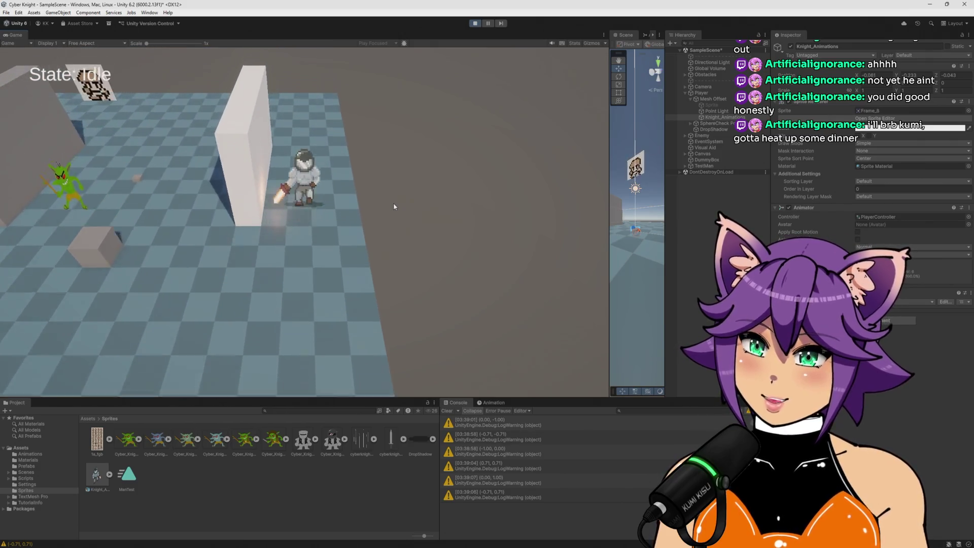
{"action": "key", "text": "w"}
{"action": "key", "text": "a"}
{"action": "key", "text": "s"}
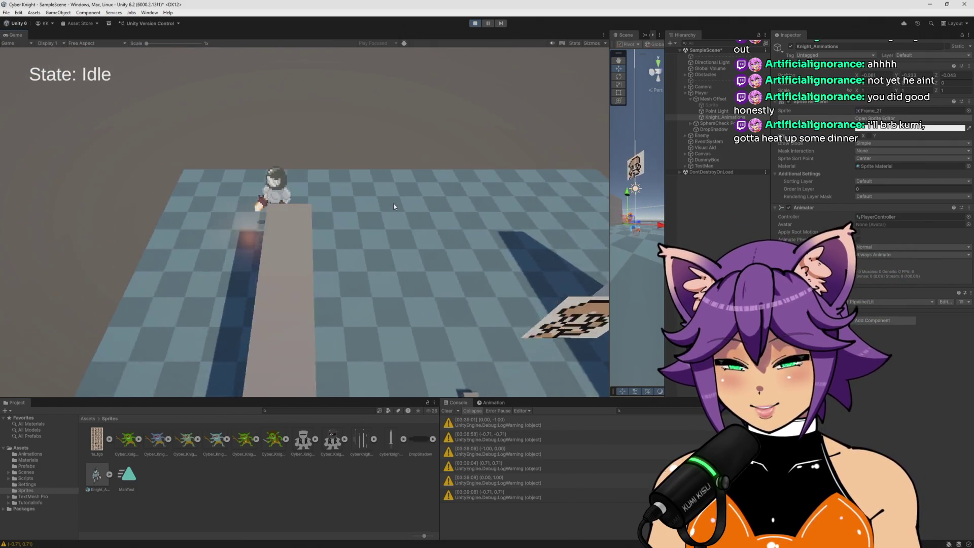
{"action": "key", "text": "s"}
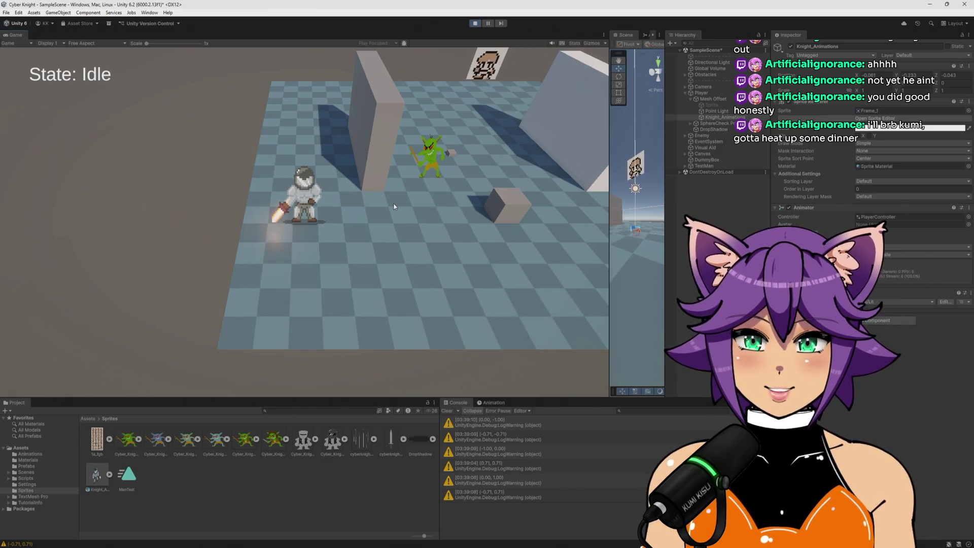
Step: Walk the knight toward the goblin, then away to the left
{"action": "key", "text": "w"}
{"action": "key", "text": "d"}
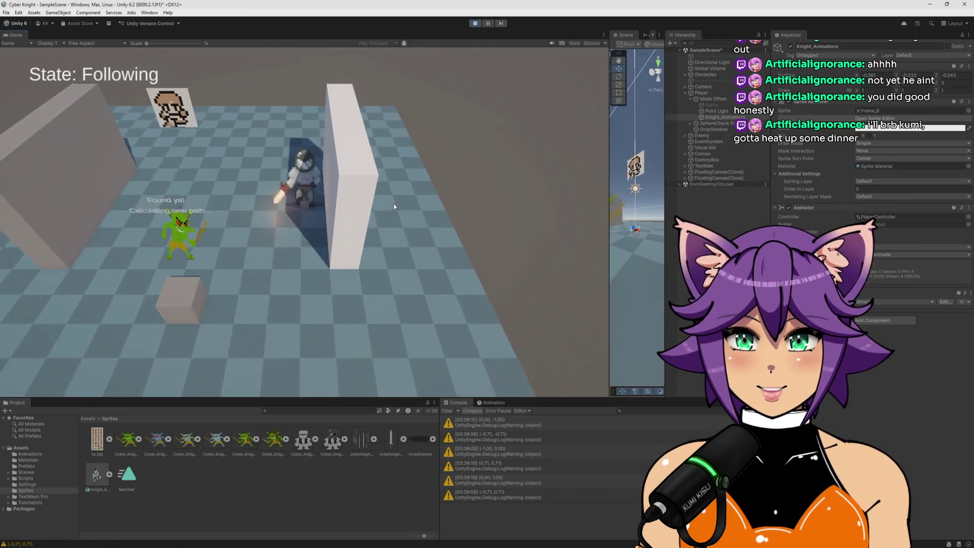
{"action": "key", "text": "a"}
{"action": "key", "text": "s"}
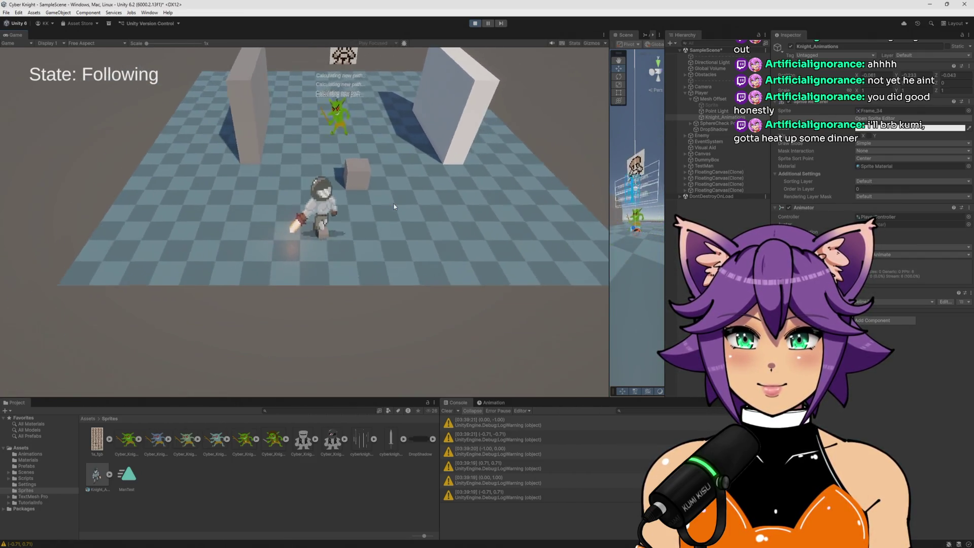
{"action": "key", "text": "w"}
{"action": "key", "text": "a"}
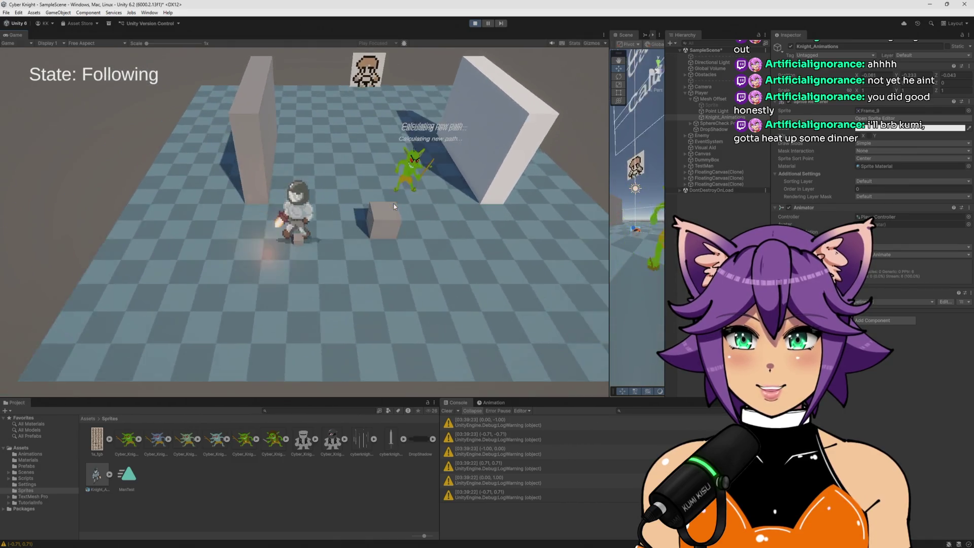
{"action": "key", "text": "s"}
{"action": "key", "text": "w"}
{"action": "key", "text": "d"}
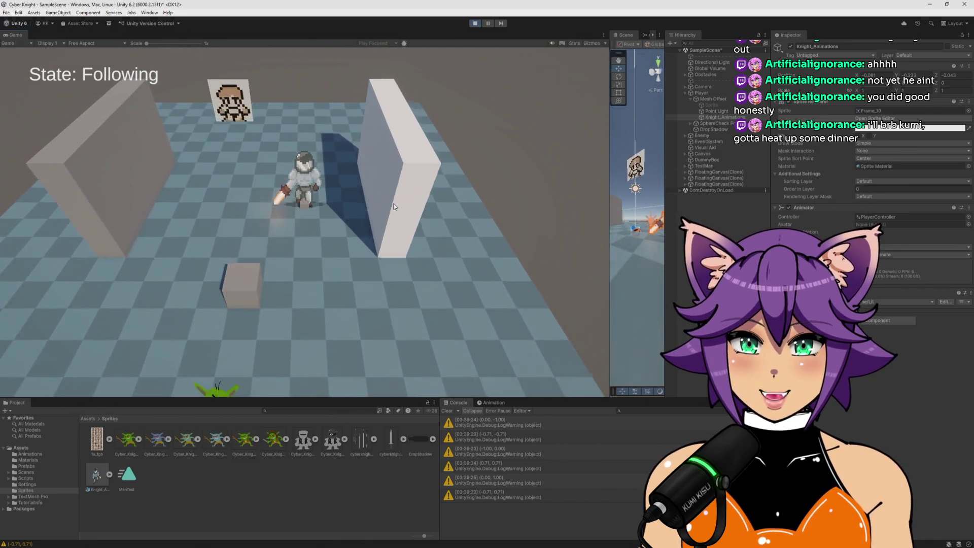
{"action": "key", "text": "w"}
{"action": "key", "text": "a"}
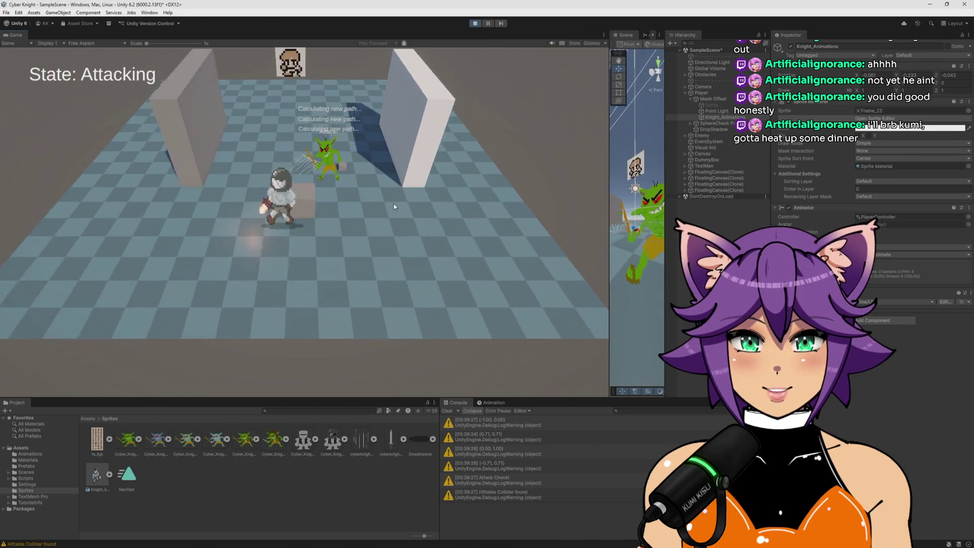
{"action": "key", "text": "a"}
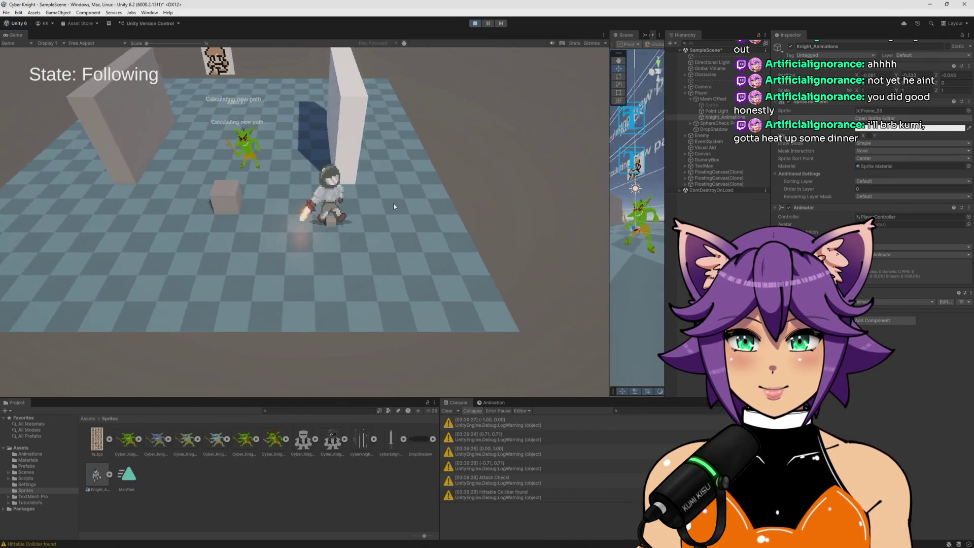
{"action": "key", "text": "a"}
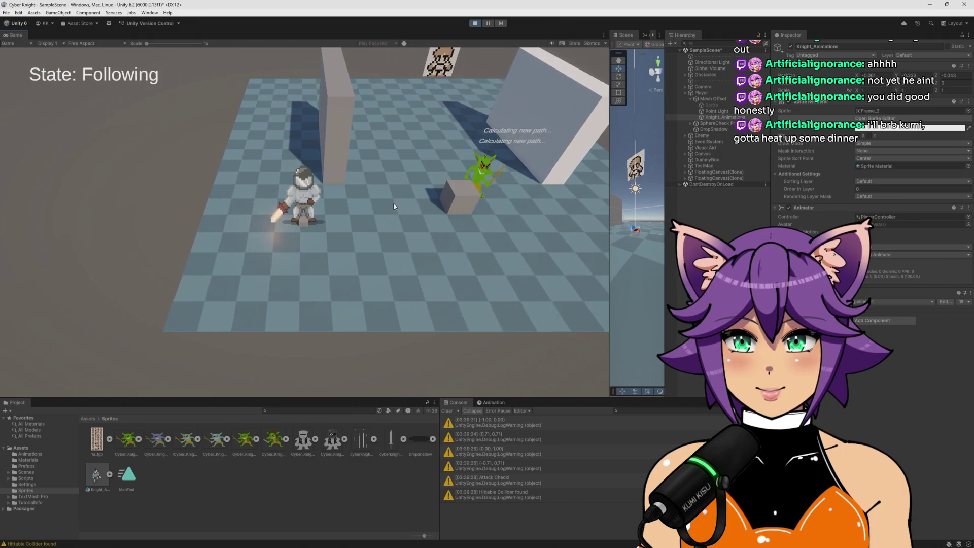
Step: Steer the knight up past the crate with diagonal and left moves while the goblin chases
{"action": "key", "text": "w+d"}
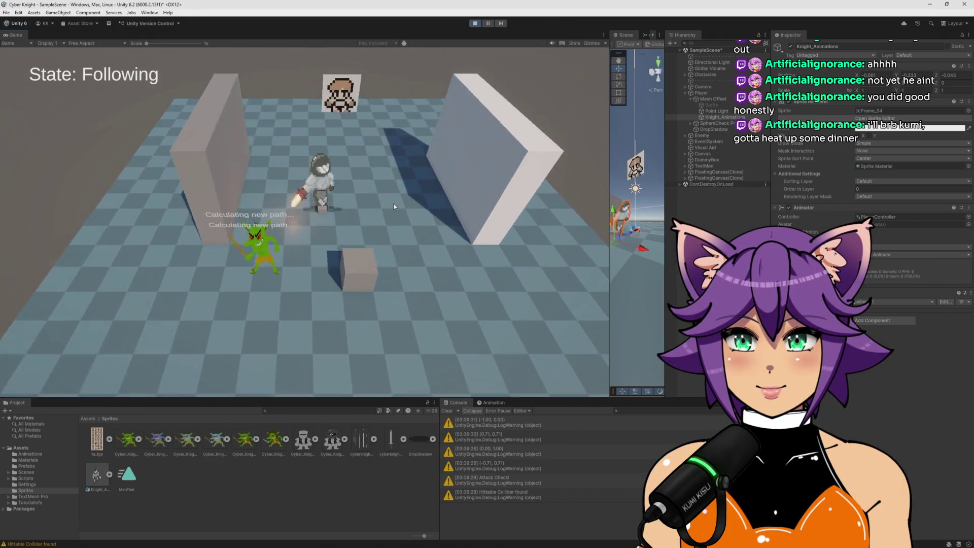
{"action": "key", "text": "w+d"}
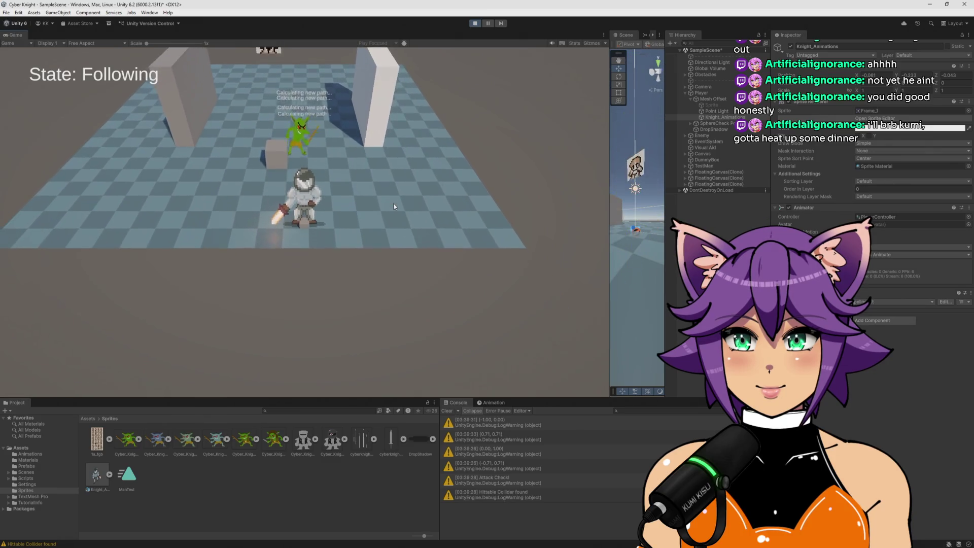
{"action": "key", "text": "a"}
{"action": "key", "text": "w+a"}
{"action": "key", "text": "w"}
{"action": "key", "text": "w+d"}
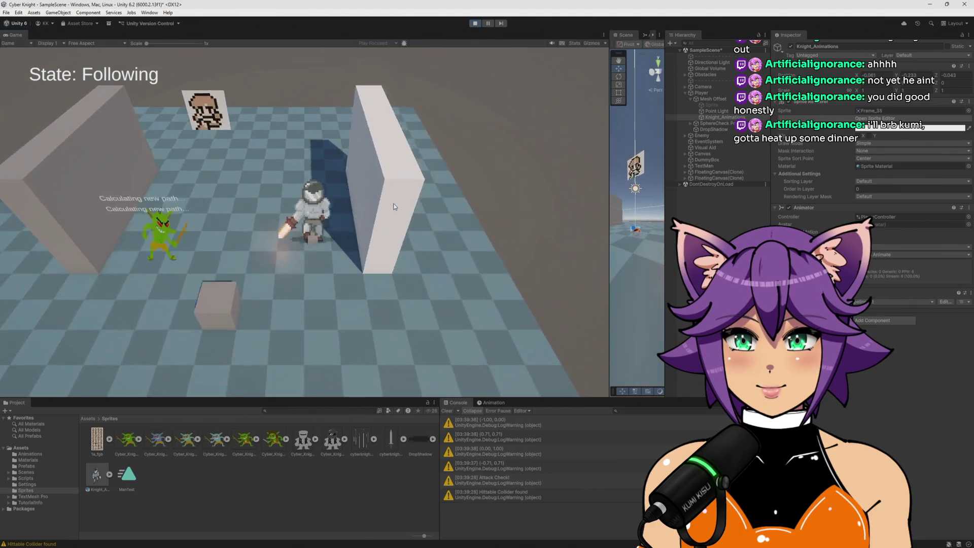
{"action": "key", "text": "a"}
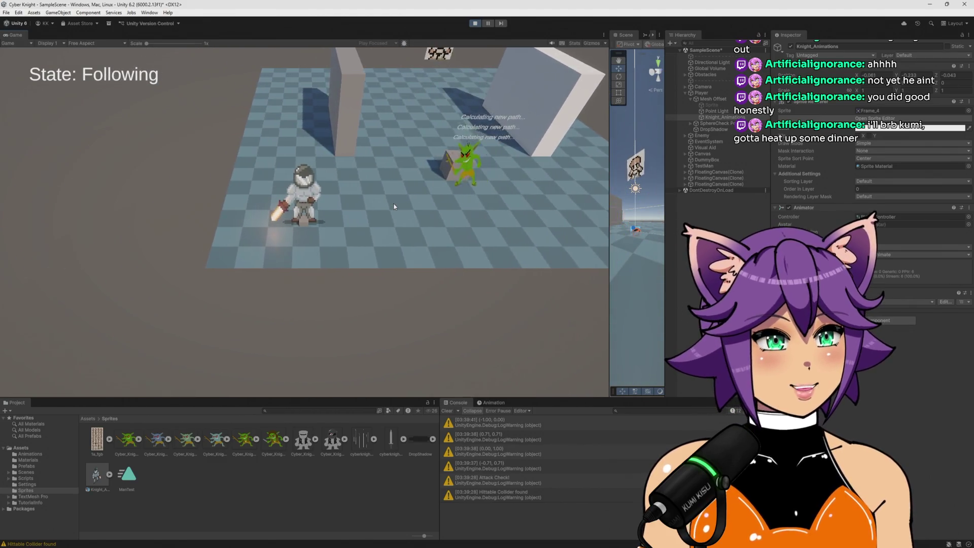
{"action": "key", "text": "w+d"}
{"action": "key", "text": "w"}
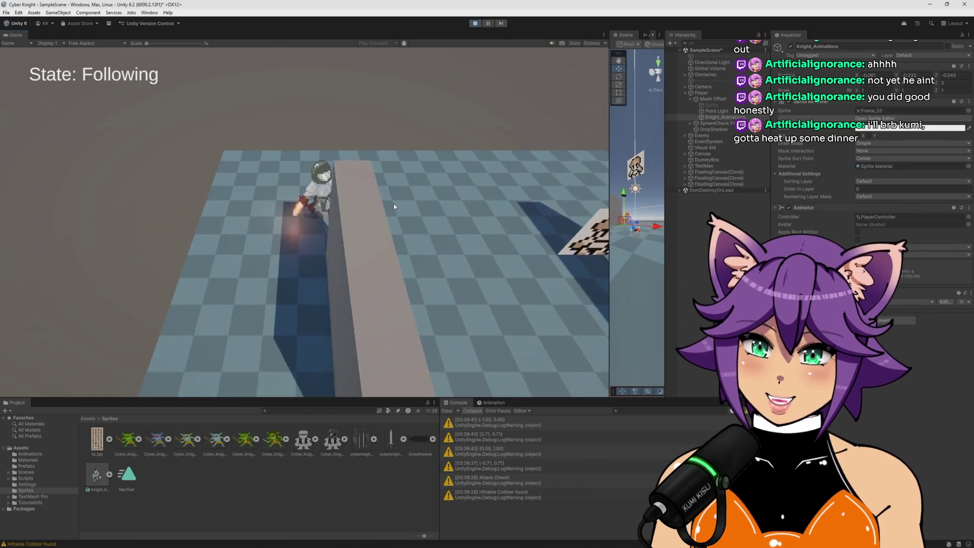
{"action": "key", "text": "a"}
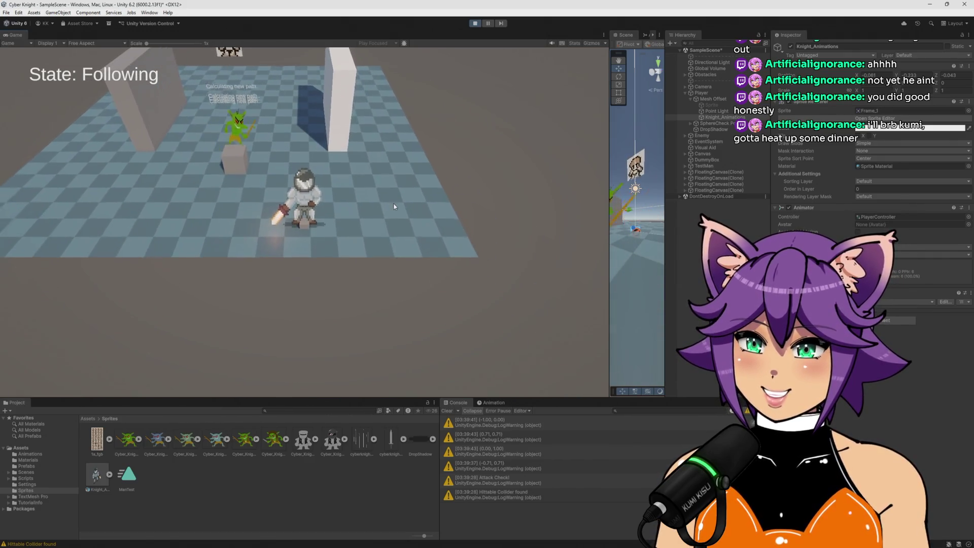
{"action": "key", "text": "a"}
{"action": "key", "text": "w+d"}
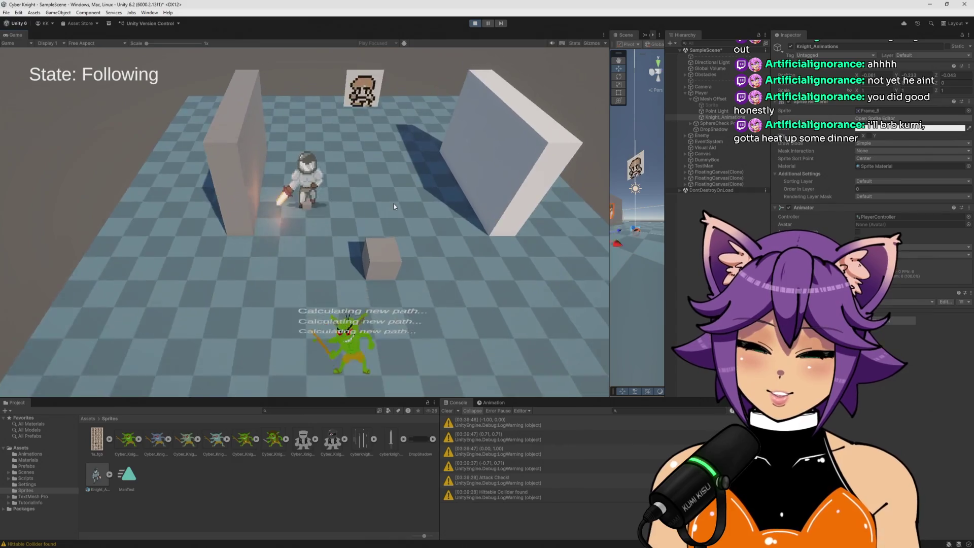
{"action": "key", "text": "w"}
{"action": "key", "text": "w"}
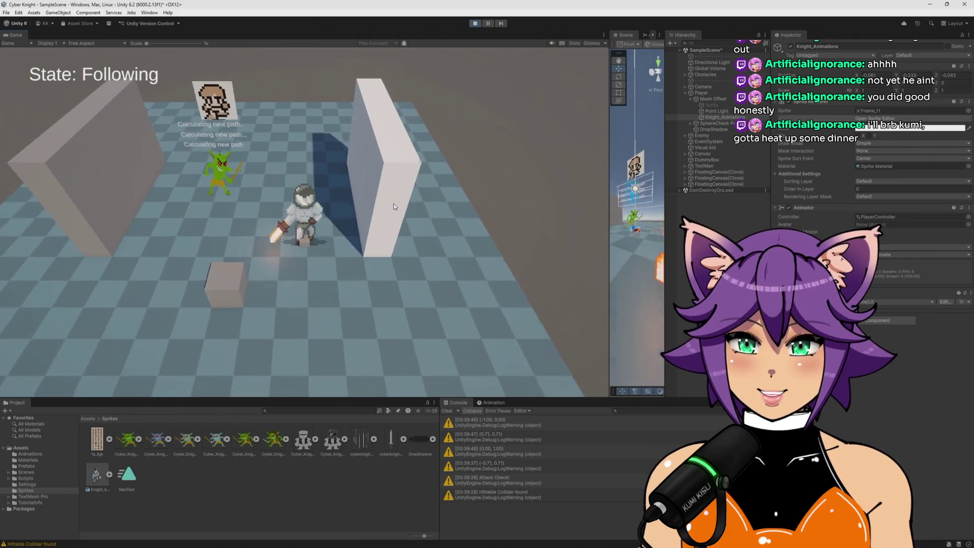
{"action": "key", "text": "w"}
{"action": "key", "text": "a"}
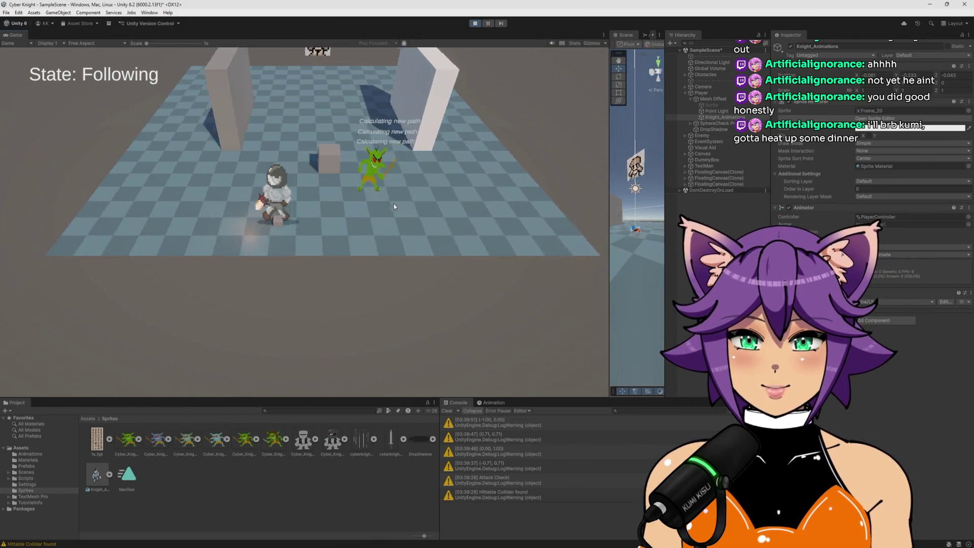
{"action": "key", "text": "w"}
{"action": "key", "text": "d"}
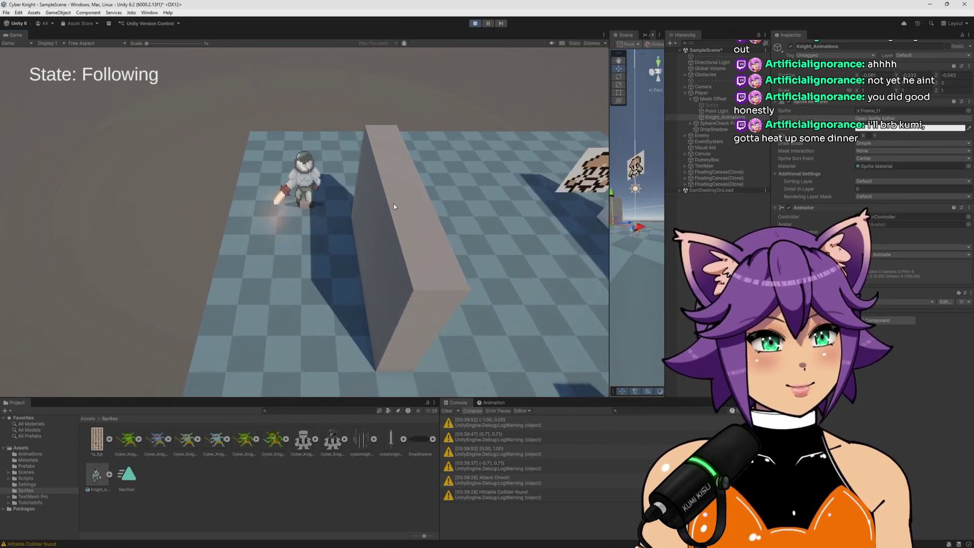
{"action": "key", "text": "w"}
{"action": "key", "text": "a"}
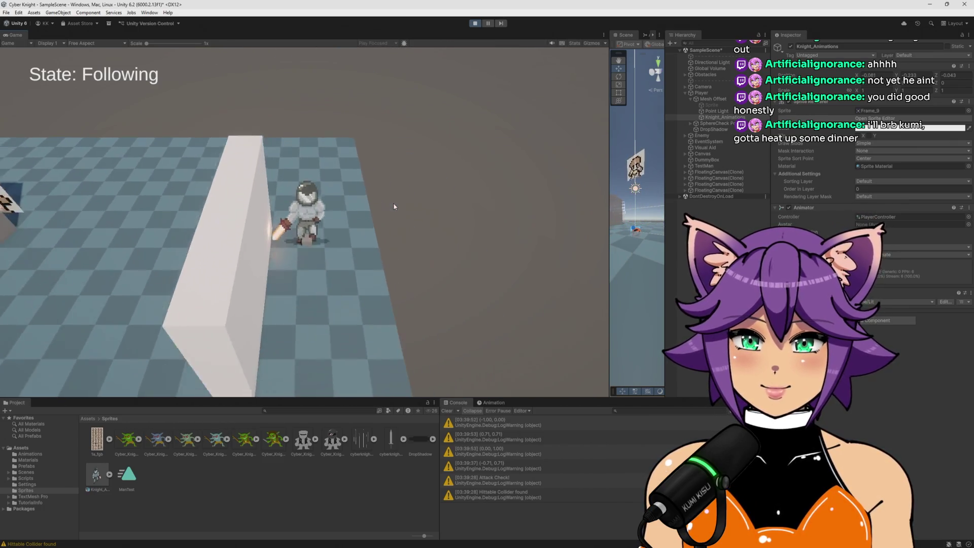
{"action": "key", "text": "a"}
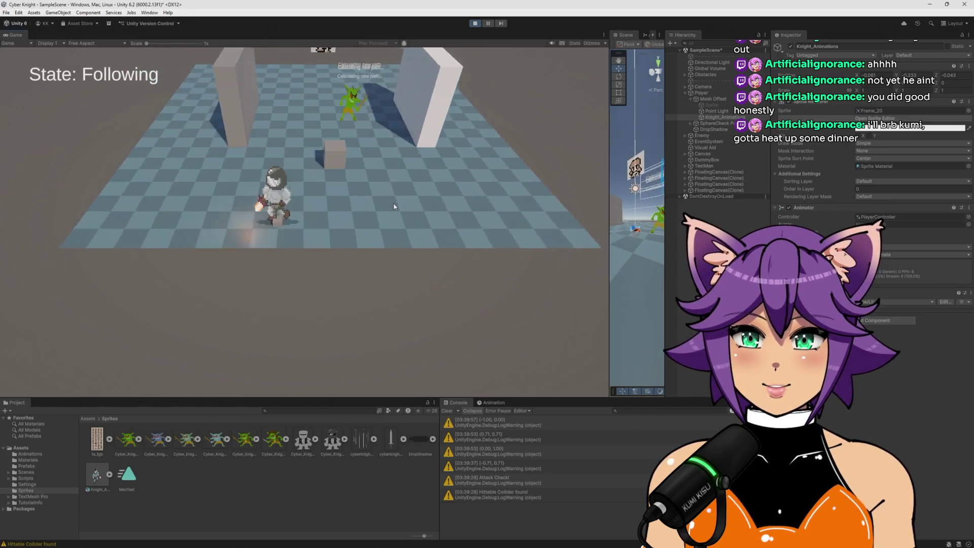
{"action": "key", "text": "w"}
{"action": "key", "text": "w"}
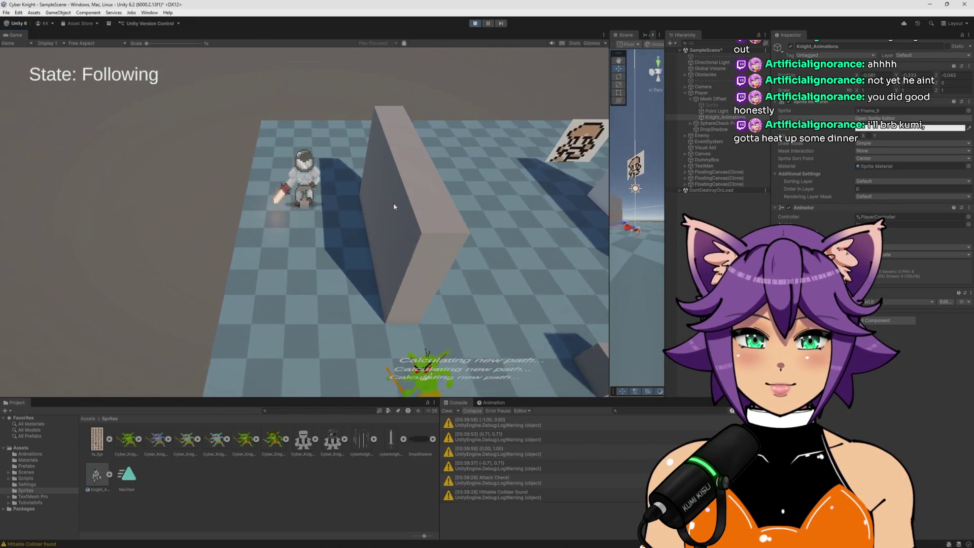
{"action": "key", "text": "d"}
{"action": "key", "text": "d"}
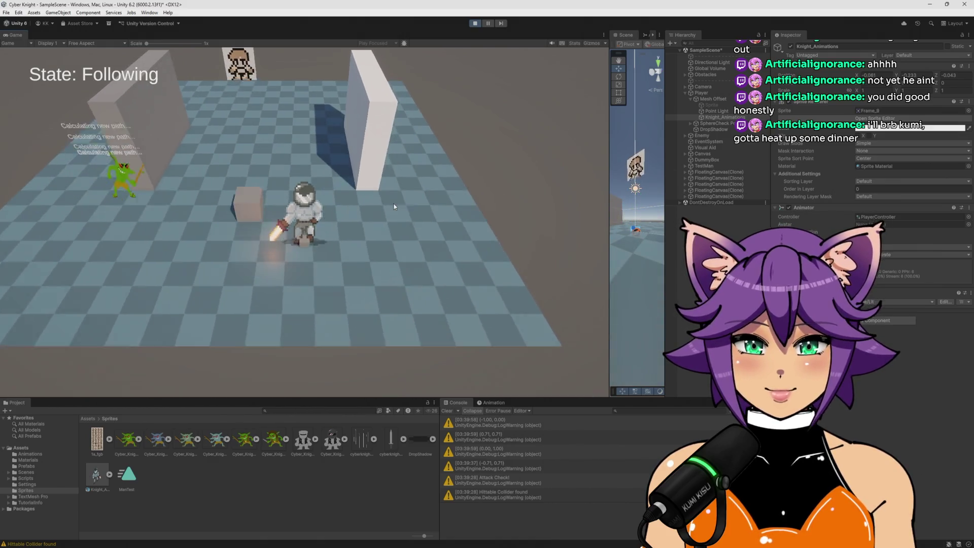
{"action": "key", "text": "a"}
{"action": "key", "text": "w"}
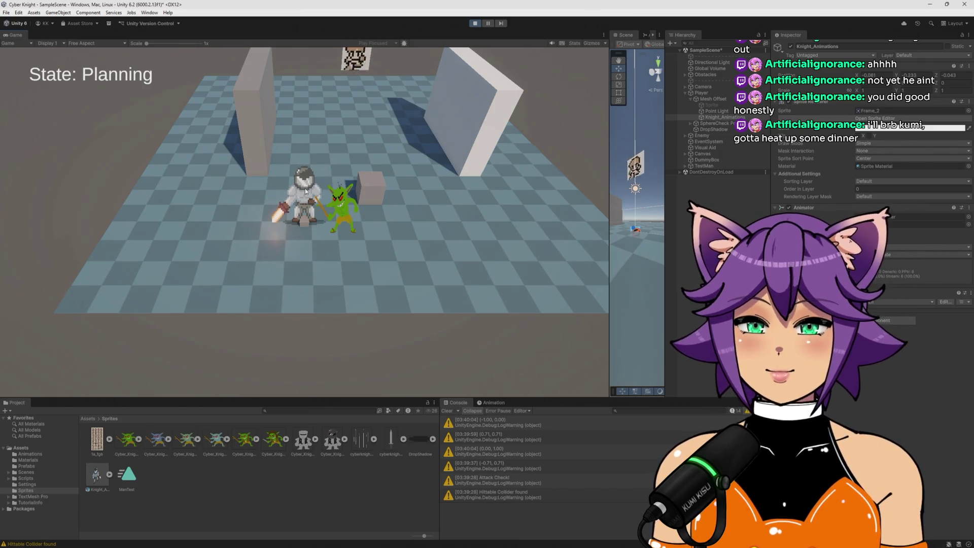
Step: Stop Play mode and clear the Console's warnings
{"action": "left_click", "coordinate": [475, 22]}
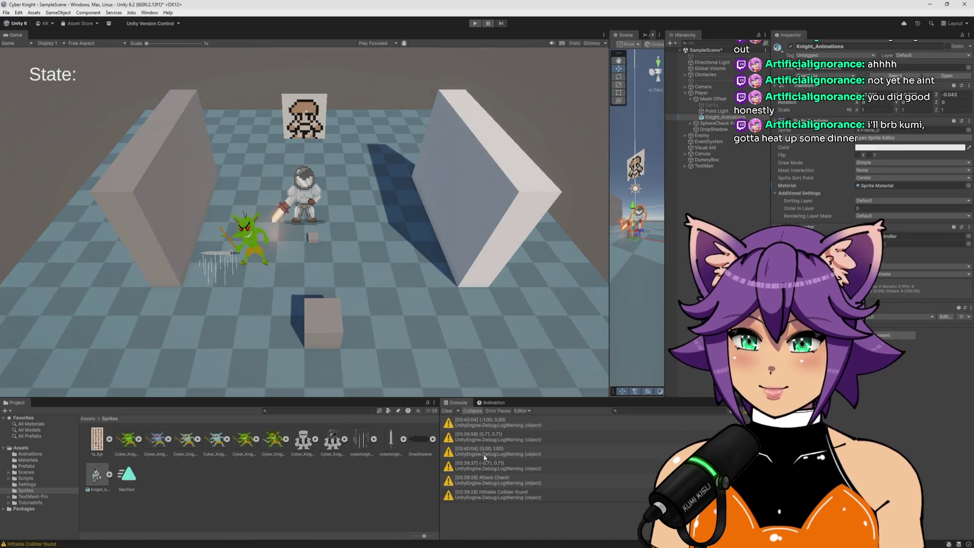
{"action": "left_click", "coordinate": [447, 411]}
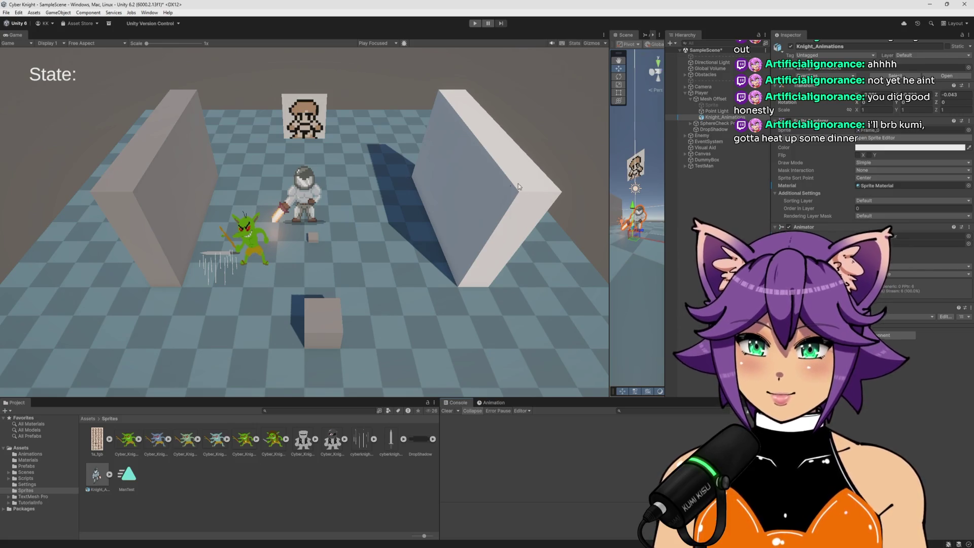
Step: Frame the knight, then frame the Animator graph and inspect the Any State to R_Idle transition
{"action": "left_click_drag", "start_coordinate": [609, 134], "coordinate": [396, 134]}
{"action": "key", "text": "f"}
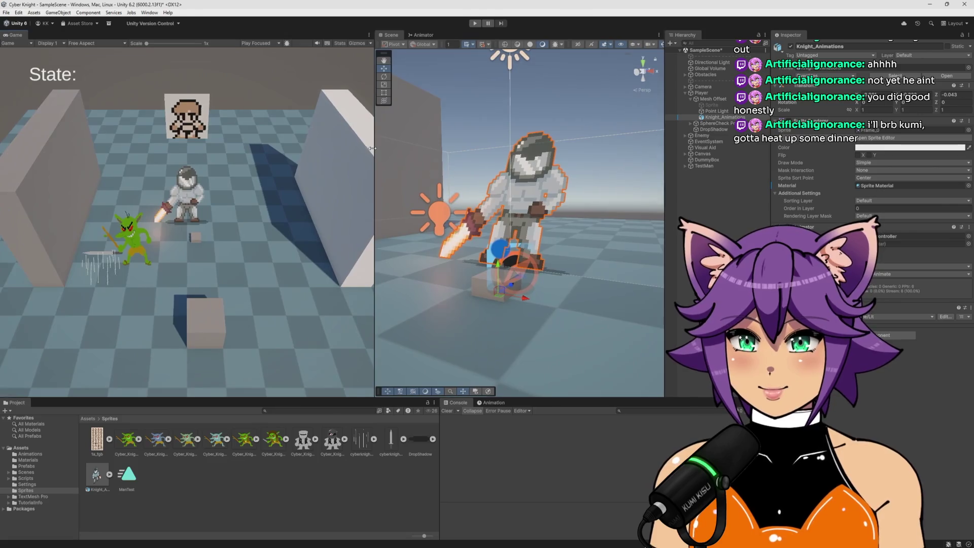
{"action": "left_click", "coordinate": [444, 35]}
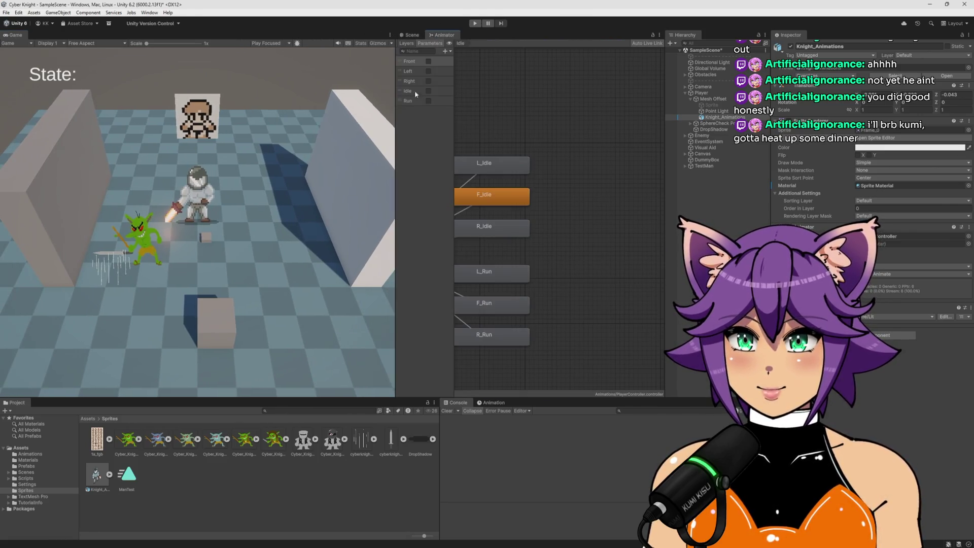
{"action": "left_click_drag", "start_coordinate": [396, 125], "coordinate": [259, 125]}
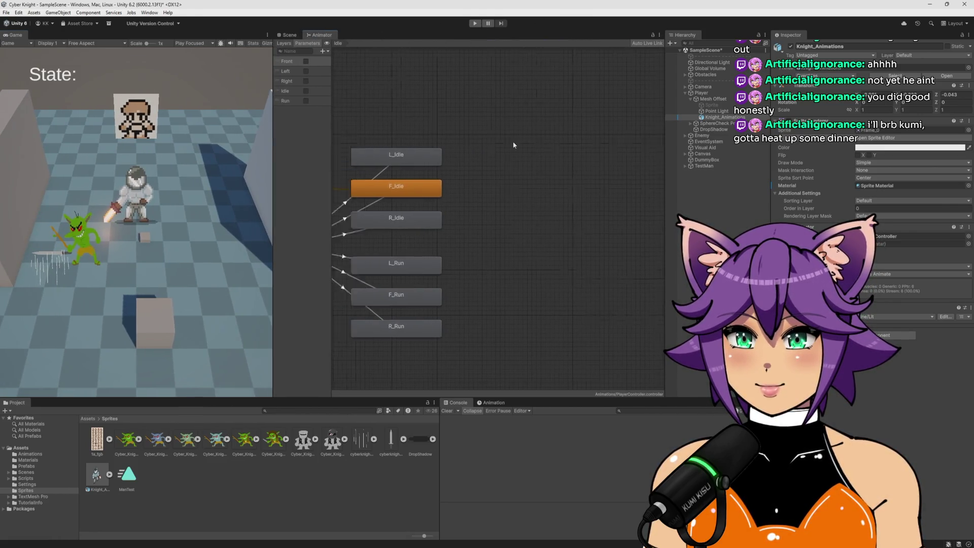
{"action": "key", "text": "a"}
{"action": "scroll", "coordinate": [578, 185], "scroll_direction": "up", "scroll_amount": 3}
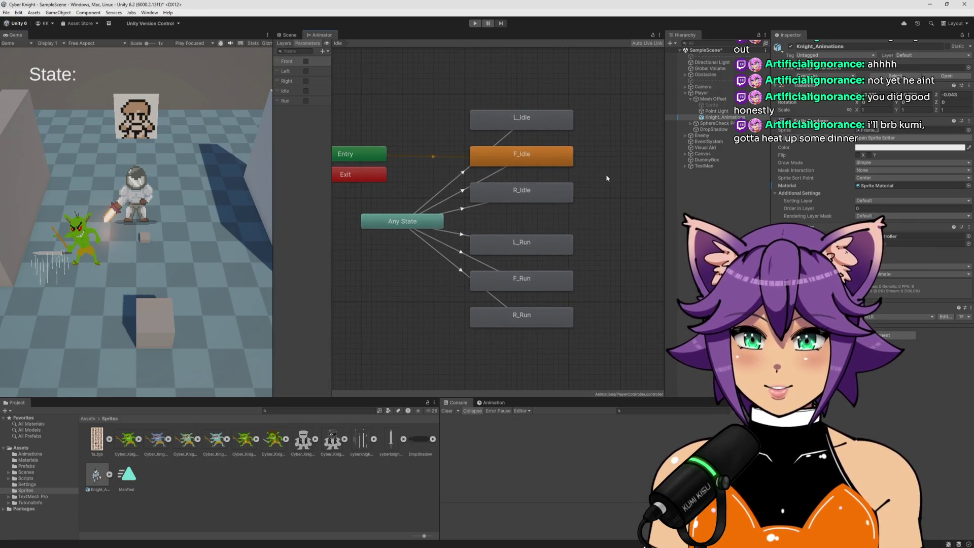
{"action": "left_click_drag", "start_coordinate": [610, 173], "coordinate": [623, 174]}
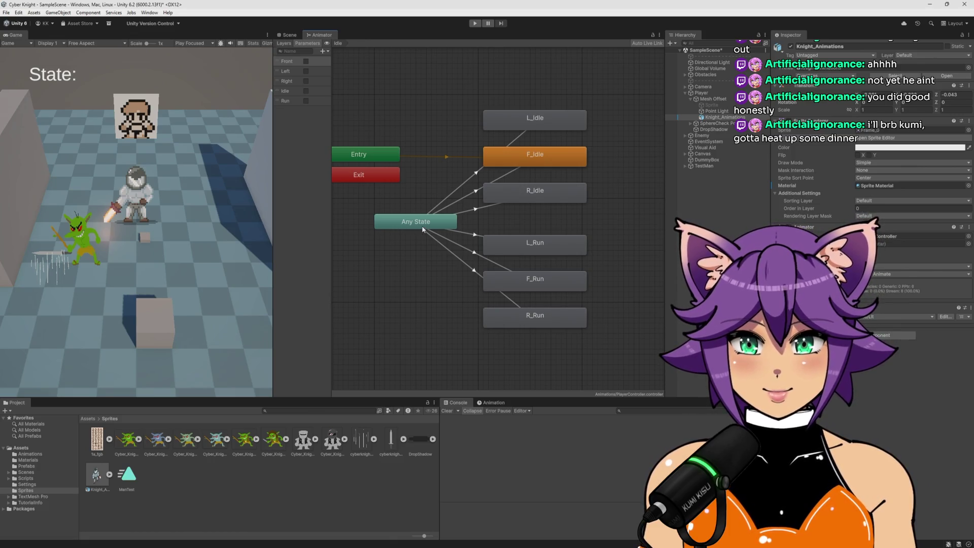
{"action": "left_click", "coordinate": [473, 211]}
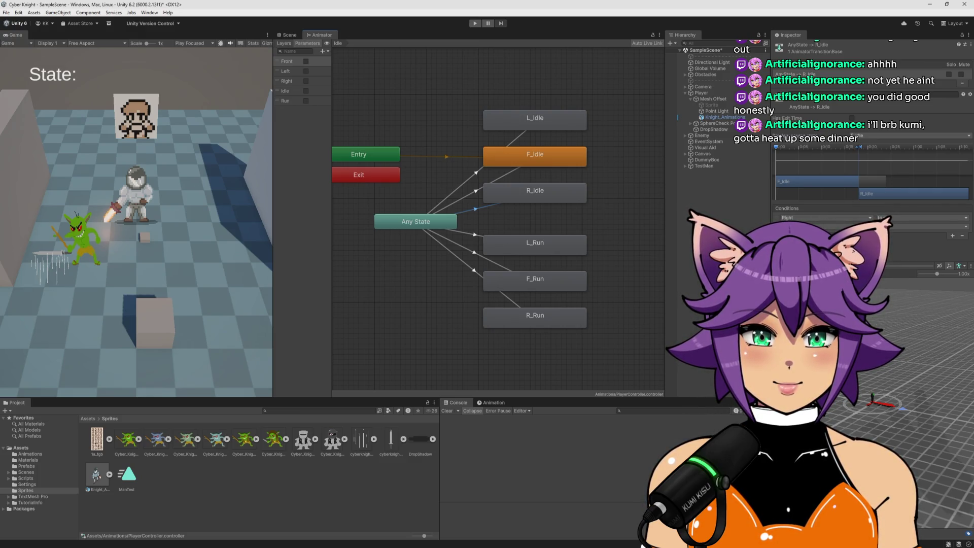
{"action": "left_click", "coordinate": [618, 222]}
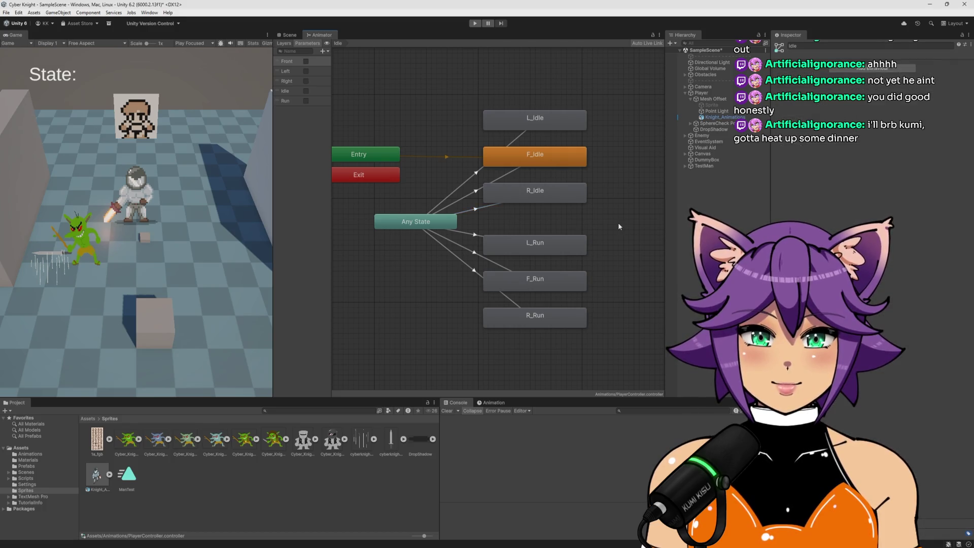
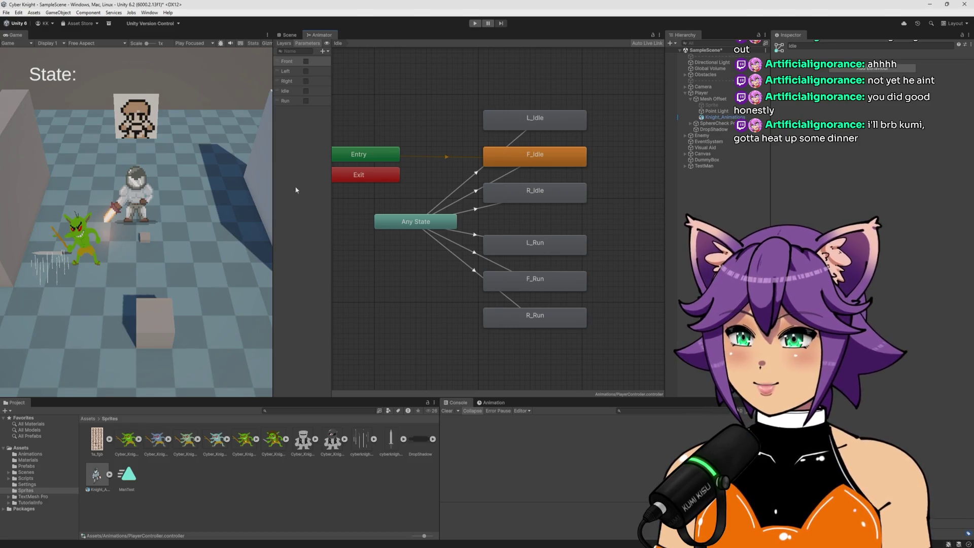
Step: Switch to the Scene view and frame the goblin enemy with its spear
{"action": "left_click", "coordinate": [288, 34]}
{"action": "mouse_move", "coordinate": [561, 198]}
{"action": "left_mouse_down"}
{"action": "mouse_move", "coordinate": [576, 260]}
{"action": "mouse_move", "coordinate": [473, 186]}
{"action": "left_mouse_up"}
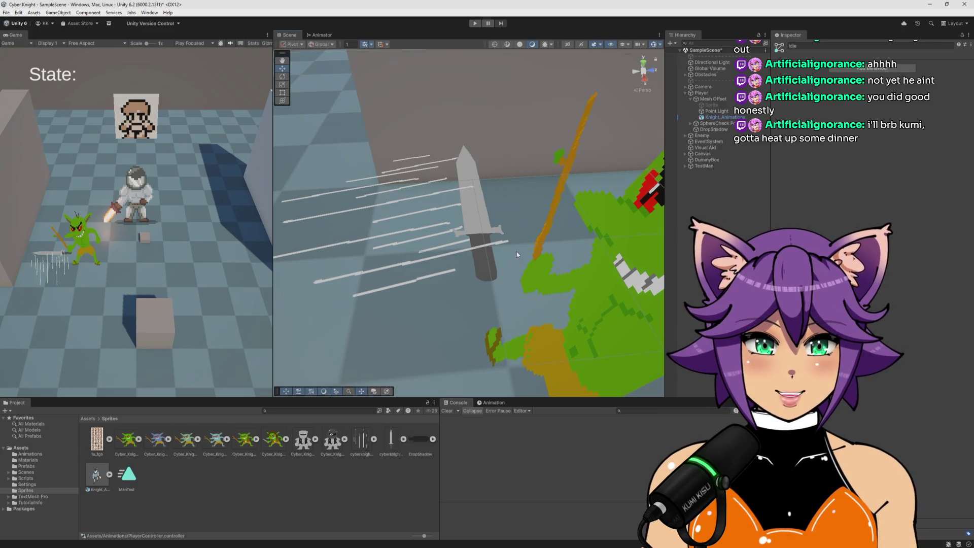
{"action": "mouse_move", "coordinate": [512, 247]}
{"action": "left_mouse_down"}
{"action": "mouse_move", "coordinate": [483, 178]}
{"action": "mouse_move", "coordinate": [387, 196]}
{"action": "left_mouse_up"}
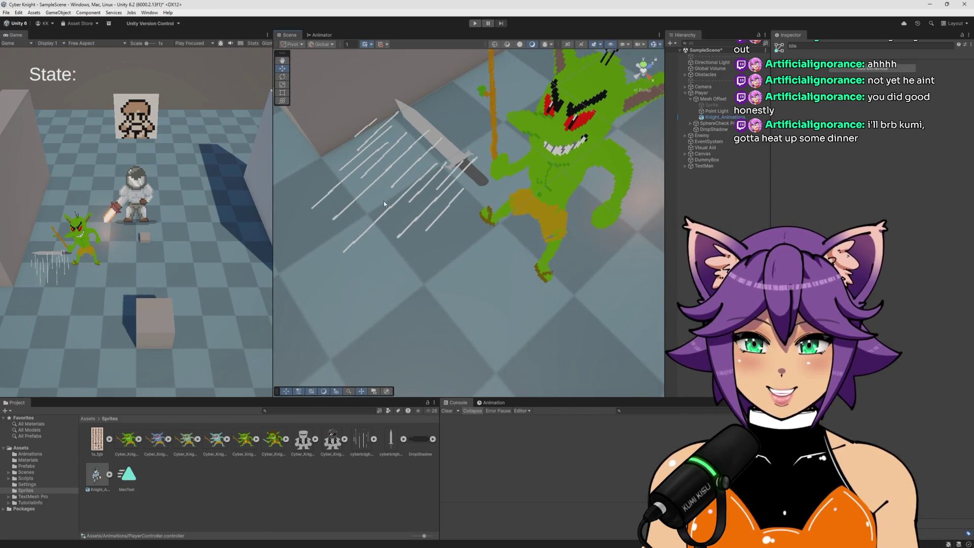
{"action": "left_click_drag", "start_coordinate": [467, 303], "coordinate": [582, 223]}
{"action": "left_click_drag", "start_coordinate": [467, 270], "coordinate": [526, 256]}
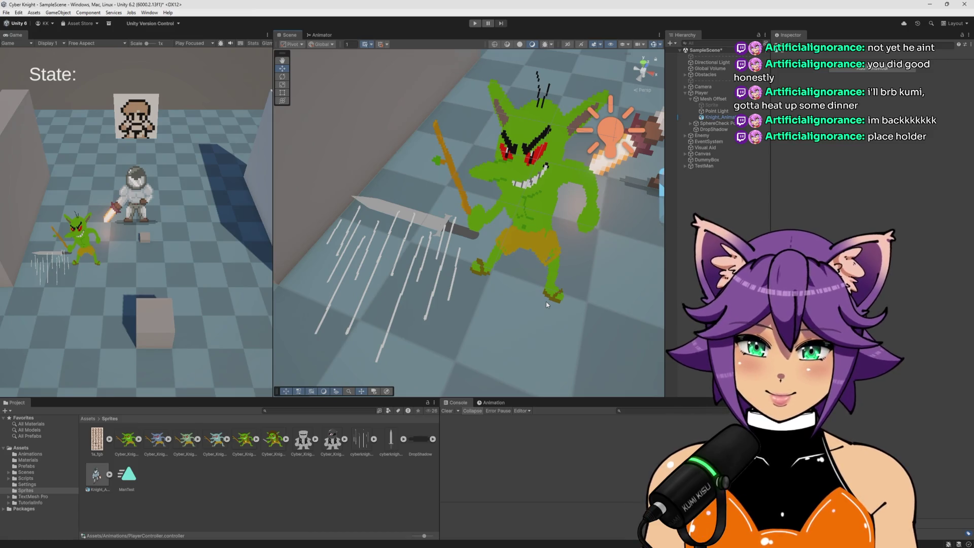
Step: Orbit around to the knight for a wider view of both characters, then select Enemy
{"action": "mouse_move", "coordinate": [537, 191]}
{"action": "left_mouse_down"}
{"action": "mouse_move", "coordinate": [513, 210]}
{"action": "mouse_move", "coordinate": [515, 185]}
{"action": "mouse_move", "coordinate": [436, 235]}
{"action": "left_mouse_up"}
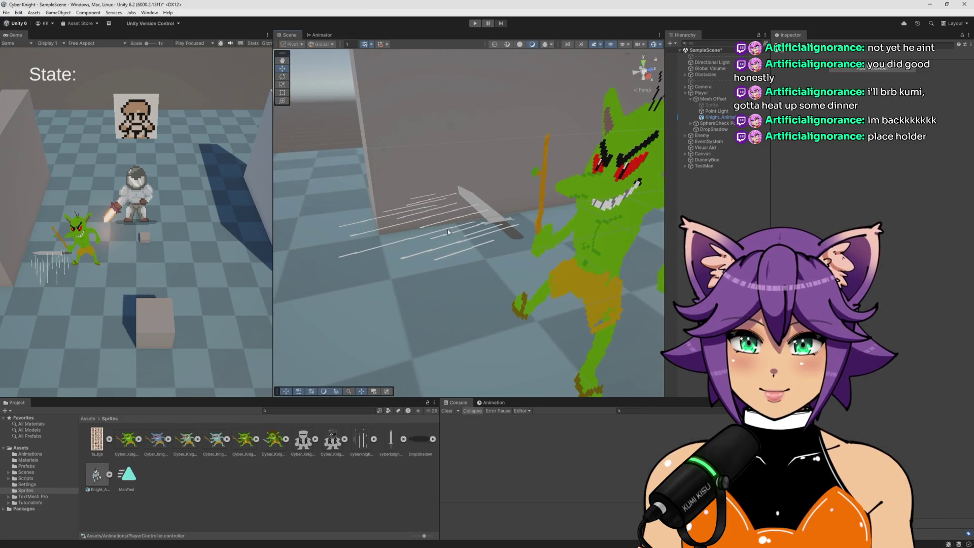
{"action": "mouse_move", "coordinate": [497, 218]}
{"action": "left_mouse_down"}
{"action": "mouse_move", "coordinate": [565, 248]}
{"action": "mouse_move", "coordinate": [510, 169]}
{"action": "mouse_move", "coordinate": [517, 175]}
{"action": "left_mouse_up"}
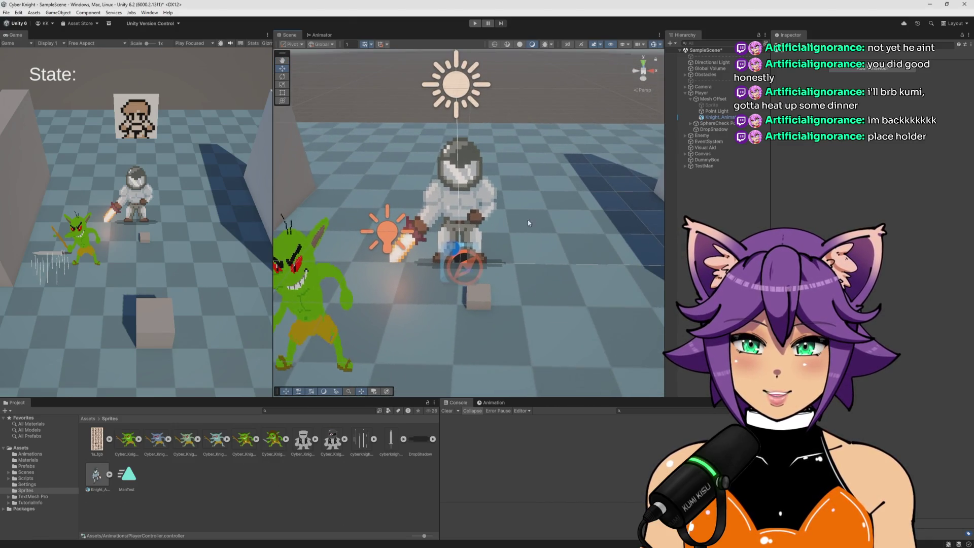
{"action": "scroll", "coordinate": [542, 209], "scroll_direction": "up", "scroll_amount": 2}
{"action": "scroll", "coordinate": [542, 209], "scroll_direction": "down", "scroll_amount": 3}
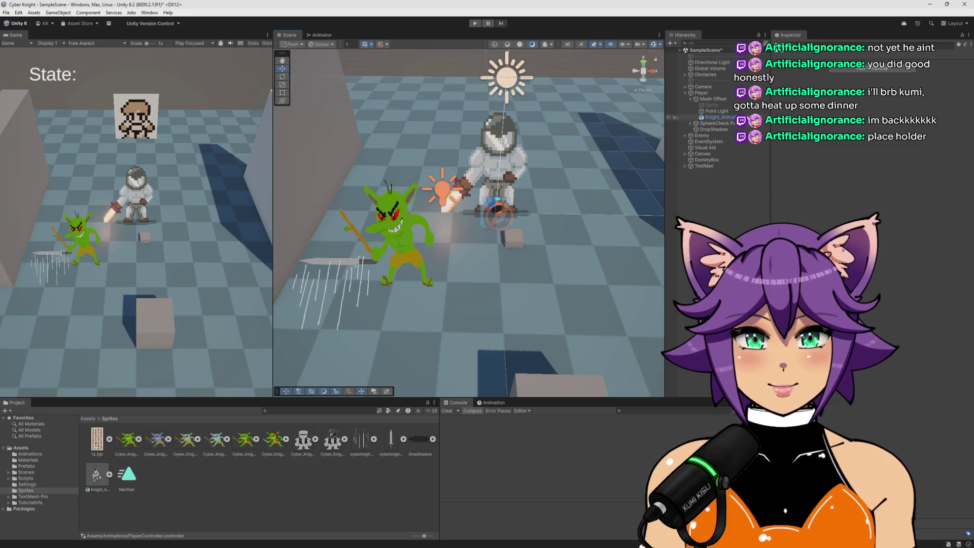
{"action": "left_click", "coordinate": [725, 135]}
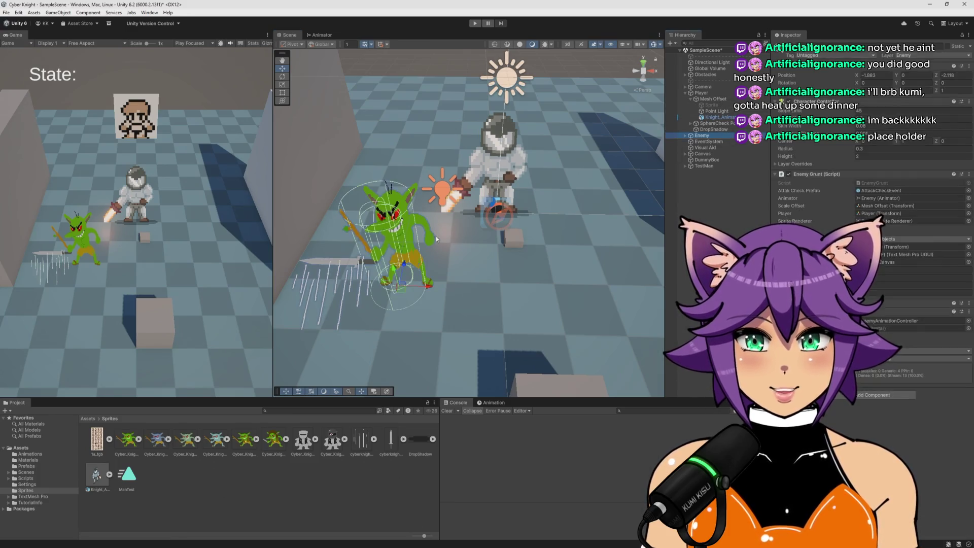
Step: Drag the goblin enemy up, forward and right until it stands just behind the knight
{"action": "mouse_move", "coordinate": [394, 294]}
{"action": "left_mouse_down"}
{"action": "mouse_move", "coordinate": [515, 178]}
{"action": "mouse_move", "coordinate": [546, 212]}
{"action": "mouse_move", "coordinate": [550, 183]}
{"action": "left_mouse_up"}
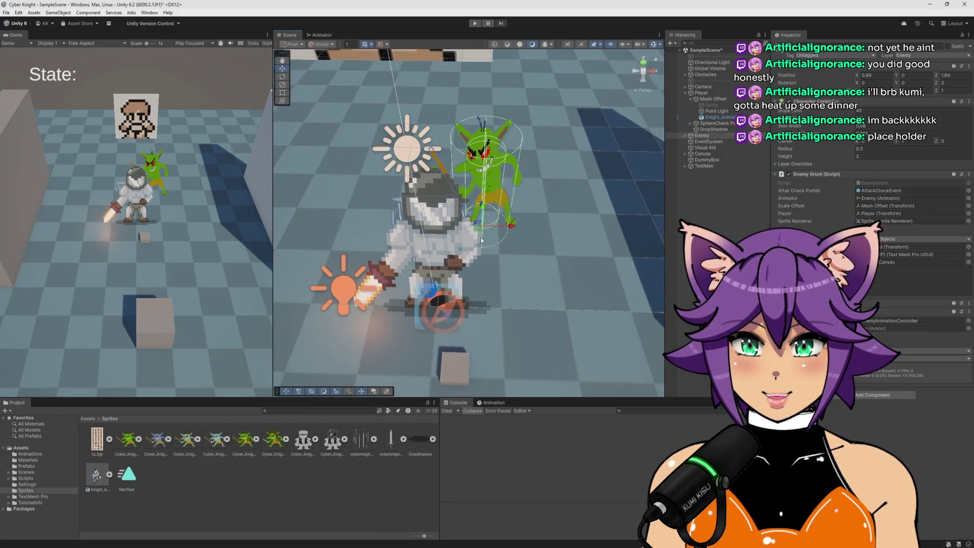
{"action": "mouse_move", "coordinate": [477, 234]}
{"action": "left_mouse_down"}
{"action": "mouse_move", "coordinate": [482, 222]}
{"action": "mouse_move", "coordinate": [505, 223]}
{"action": "mouse_move", "coordinate": [437, 223]}
{"action": "mouse_move", "coordinate": [507, 223]}
{"action": "mouse_move", "coordinate": [436, 222]}
{"action": "mouse_move", "coordinate": [490, 214]}
{"action": "mouse_move", "coordinate": [498, 193]}
{"action": "left_mouse_up"}
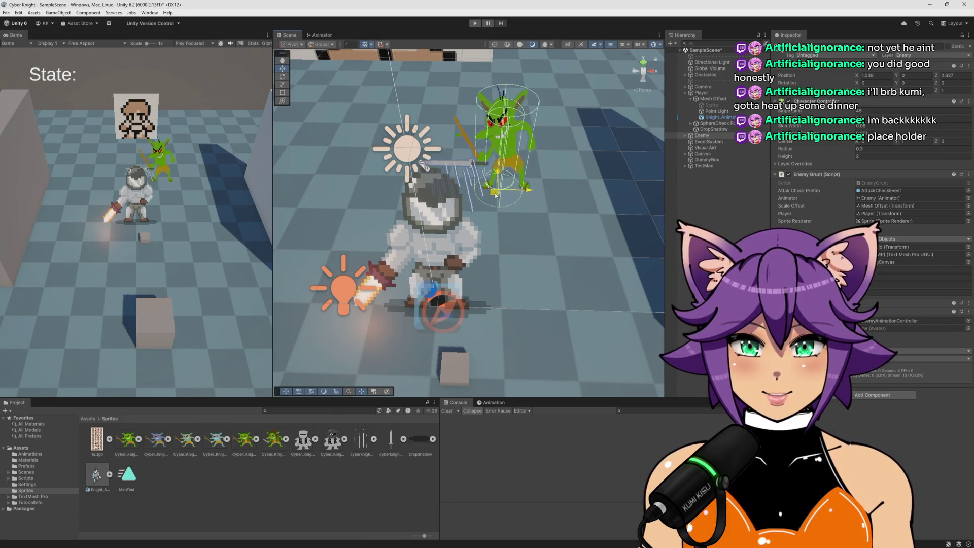
{"action": "mouse_move", "coordinate": [498, 193]}
{"action": "left_mouse_down"}
{"action": "mouse_move", "coordinate": [525, 207]}
{"action": "mouse_move", "coordinate": [497, 195]}
{"action": "mouse_move", "coordinate": [458, 233]}
{"action": "mouse_move", "coordinate": [406, 236]}
{"action": "mouse_move", "coordinate": [471, 236]}
{"action": "mouse_move", "coordinate": [406, 228]}
{"action": "mouse_move", "coordinate": [442, 177]}
{"action": "mouse_move", "coordinate": [480, 238]}
{"action": "mouse_move", "coordinate": [439, 230]}
{"action": "mouse_move", "coordinate": [490, 243]}
{"action": "left_mouse_up"}
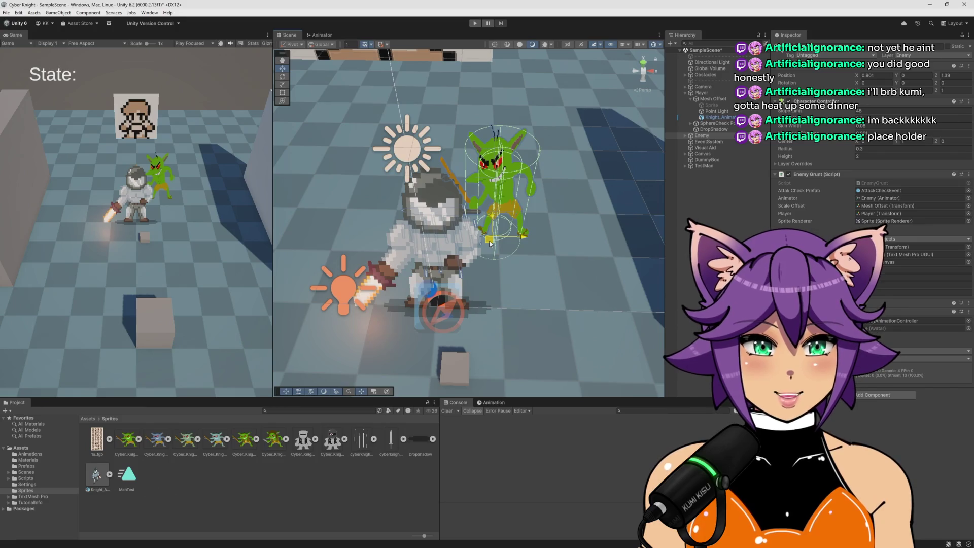
Step: Nudge the goblin slightly forward and orbit the view around both characters
{"action": "left_click_drag", "start_coordinate": [490, 243], "coordinate": [492, 254]}
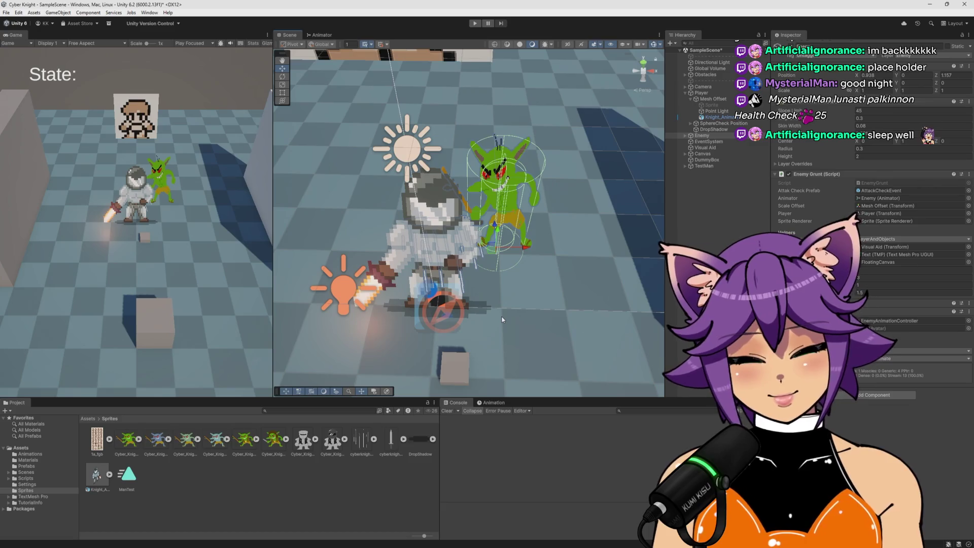
{"action": "left_click_drag", "start_coordinate": [502, 319], "coordinate": [538, 263]}
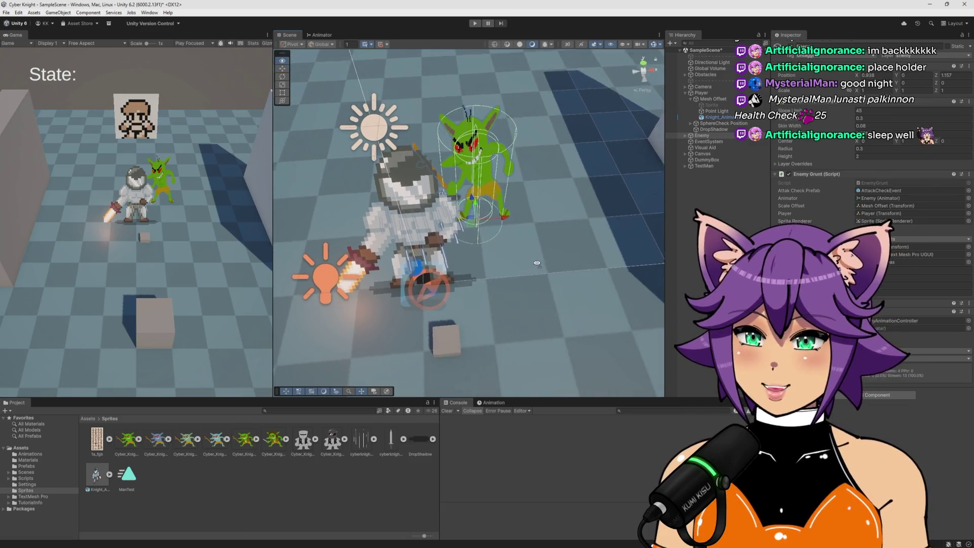
Step: Move the goblin left then right to stand beside the spear rack, zooming to check it
{"action": "scroll", "coordinate": [528, 254], "scroll_direction": "down", "scroll_amount": 8}
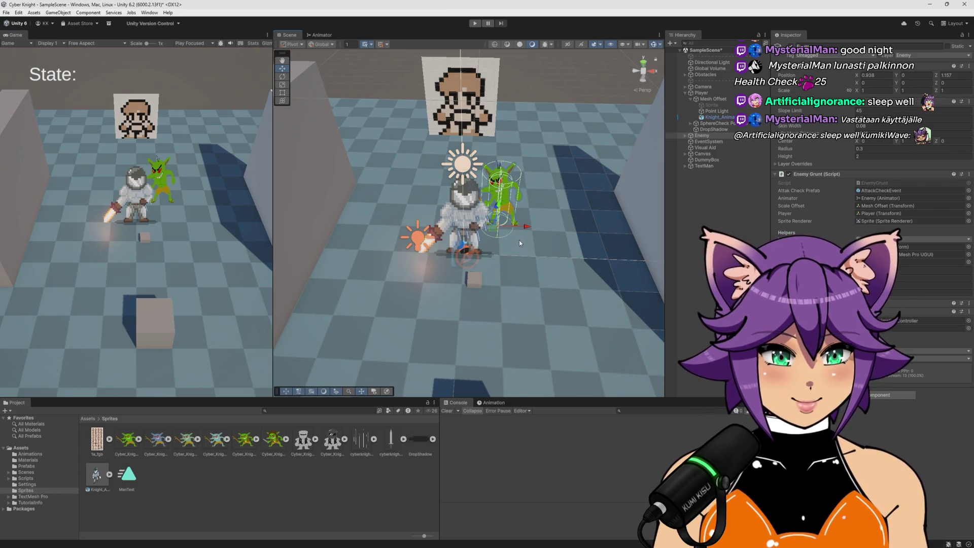
{"action": "mouse_move", "coordinate": [478, 242]}
{"action": "left_mouse_down"}
{"action": "mouse_move", "coordinate": [402, 313]}
{"action": "mouse_move", "coordinate": [432, 269]}
{"action": "mouse_move", "coordinate": [503, 208]}
{"action": "mouse_move", "coordinate": [424, 229]}
{"action": "mouse_move", "coordinate": [500, 239]}
{"action": "mouse_move", "coordinate": [454, 243]}
{"action": "mouse_move", "coordinate": [468, 257]}
{"action": "mouse_move", "coordinate": [512, 244]}
{"action": "mouse_move", "coordinate": [434, 242]}
{"action": "mouse_move", "coordinate": [485, 238]}
{"action": "left_mouse_up"}
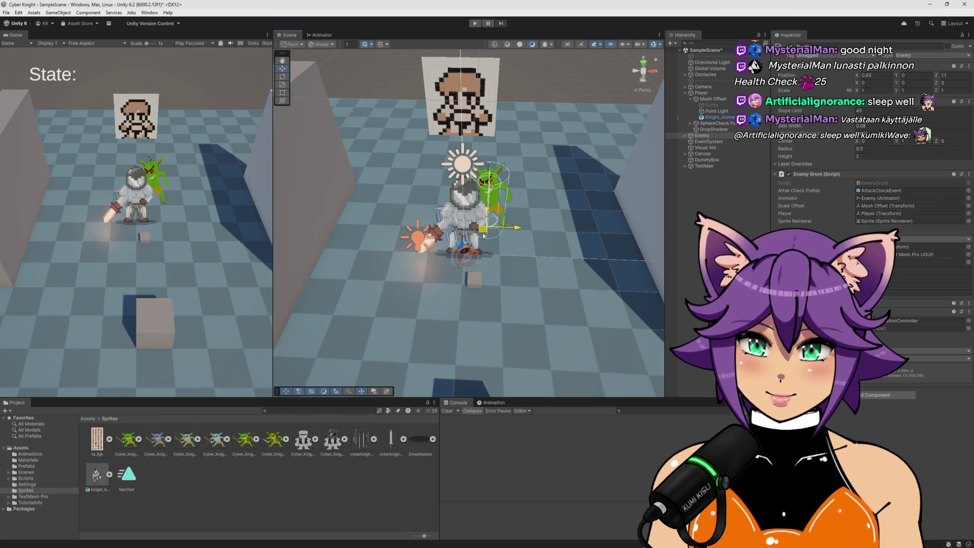
{"action": "left_click_drag", "start_coordinate": [484, 235], "coordinate": [491, 234]}
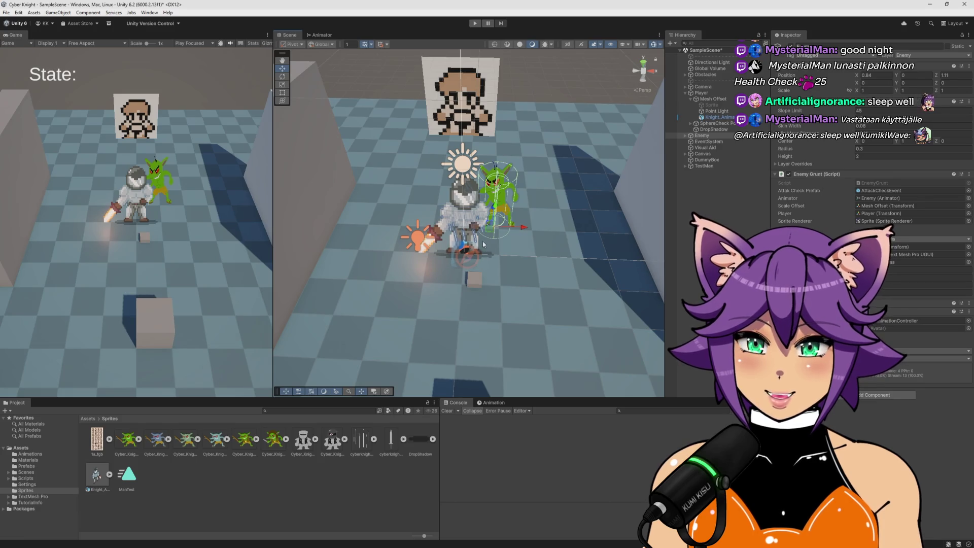
{"action": "scroll", "coordinate": [483, 244], "scroll_direction": "up", "scroll_amount": 5}
{"action": "scroll", "coordinate": [508, 152], "scroll_direction": "down", "scroll_amount": 3}
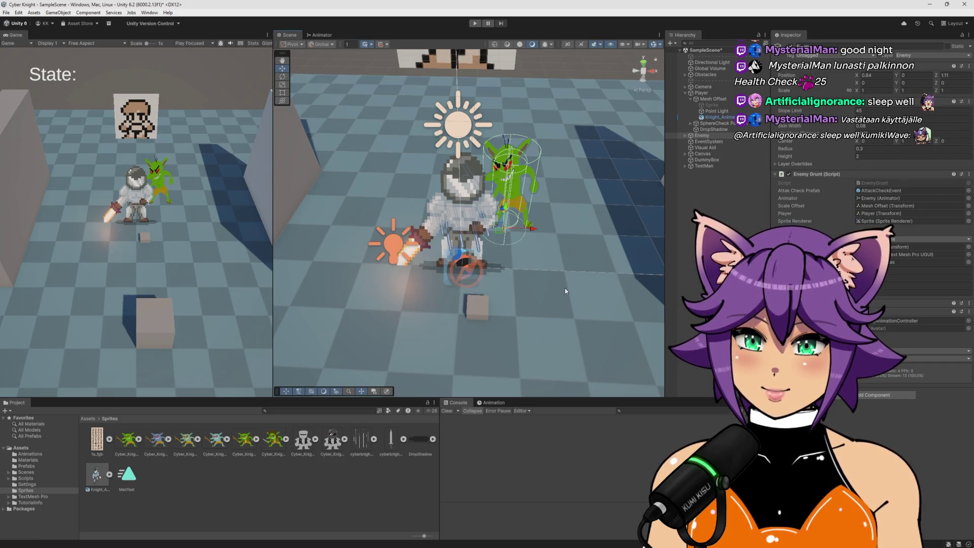
{"action": "scroll", "coordinate": [565, 288], "scroll_direction": "down", "scroll_amount": 2}
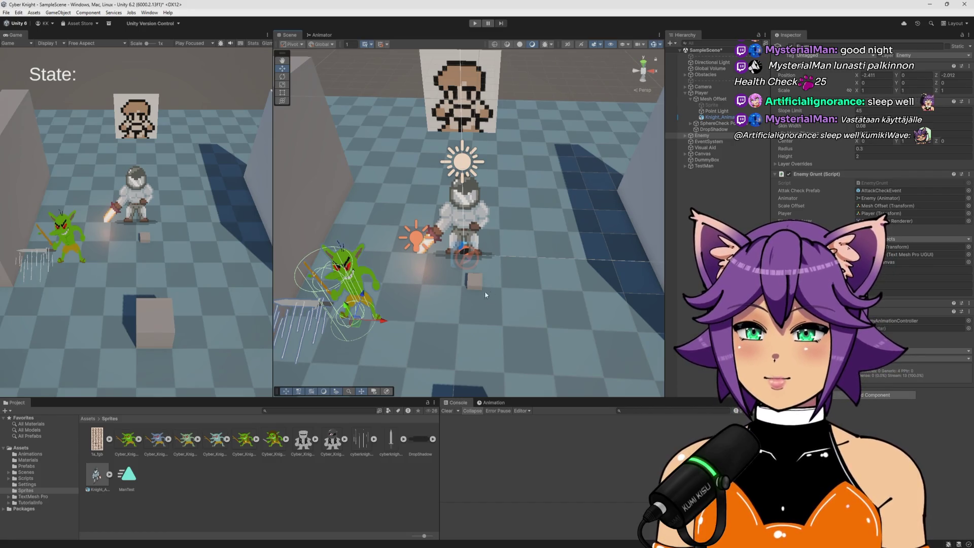
{"action": "scroll", "coordinate": [538, 237], "scroll_direction": "up", "scroll_amount": 10}
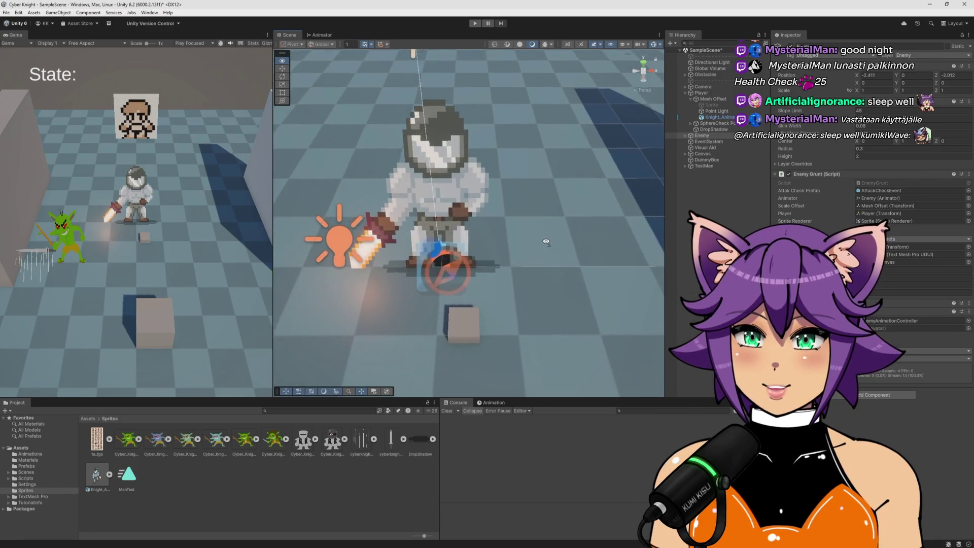
Step: Try moving Knight_Animator sideways, then undo so the knight keeps its original offset
{"action": "scroll", "coordinate": [546, 242], "scroll_direction": "down", "scroll_amount": 5}
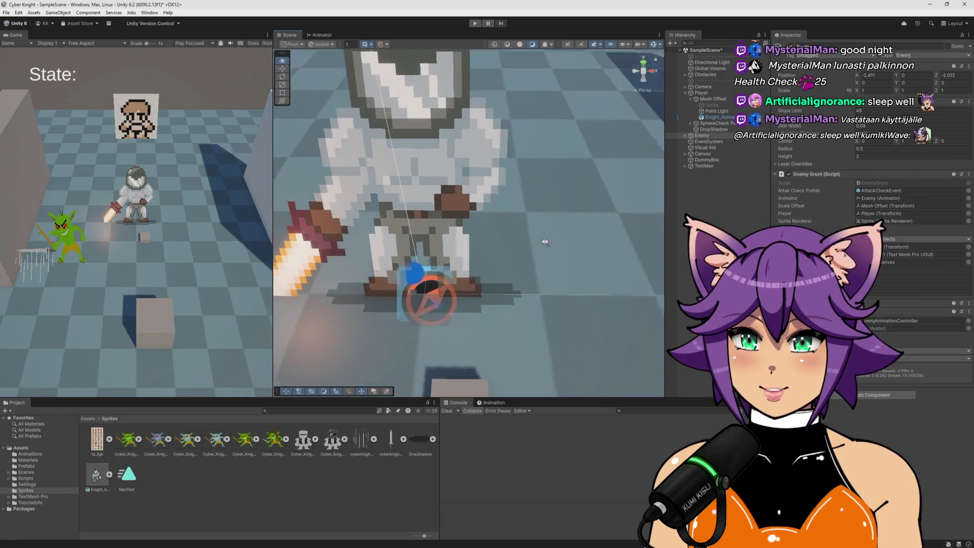
{"action": "scroll", "coordinate": [545, 242], "scroll_direction": "up", "scroll_amount": 2}
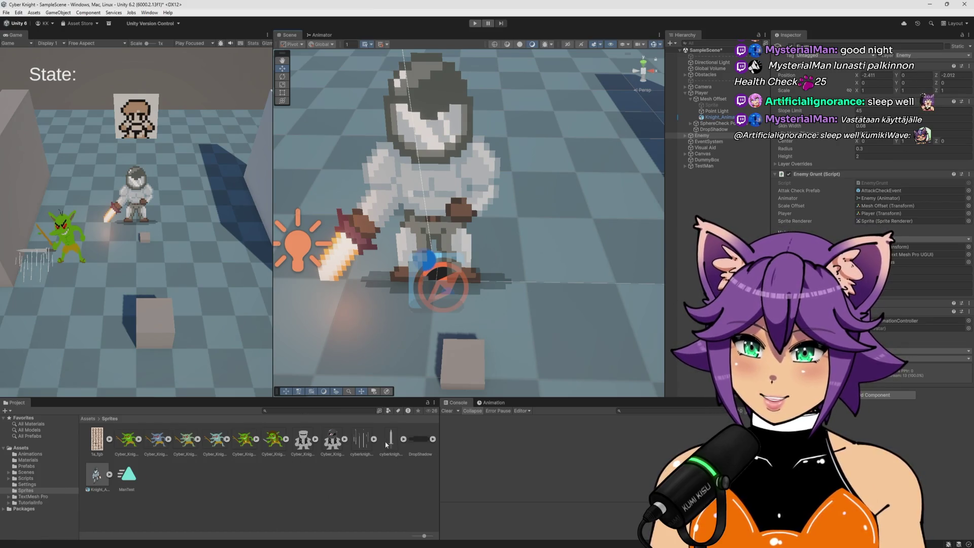
{"action": "left_click", "coordinate": [683, 117]}
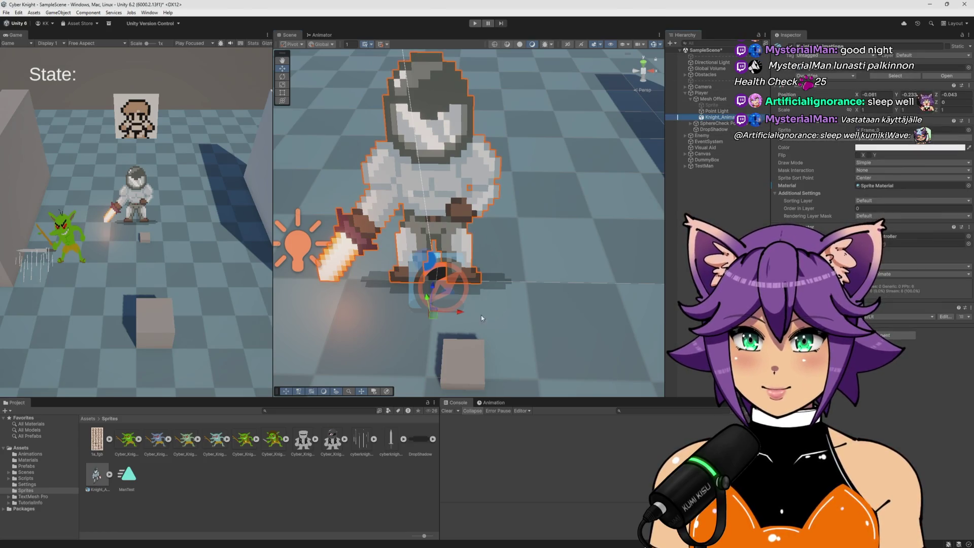
{"action": "left_click_drag", "start_coordinate": [457, 315], "coordinate": [501, 314]}
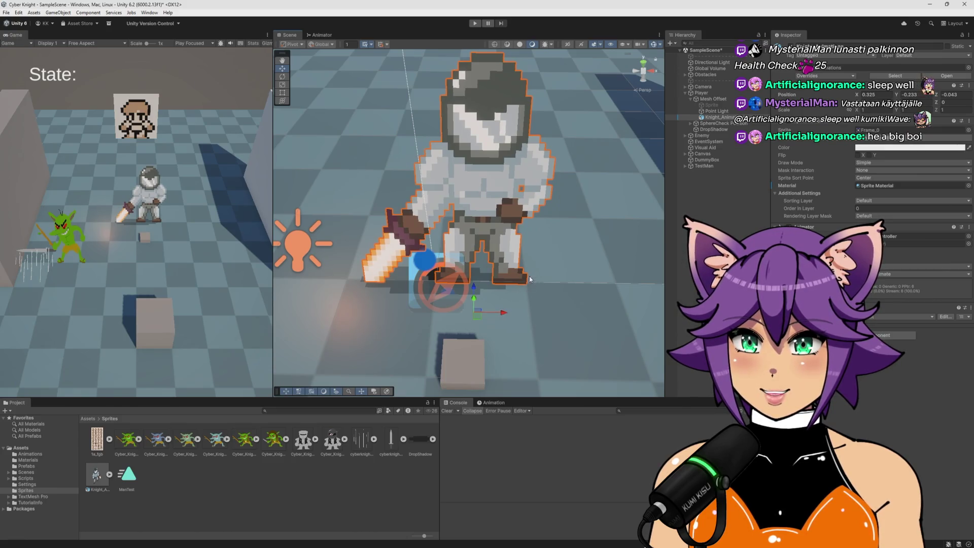
{"action": "key", "text": "ctrl+z"}
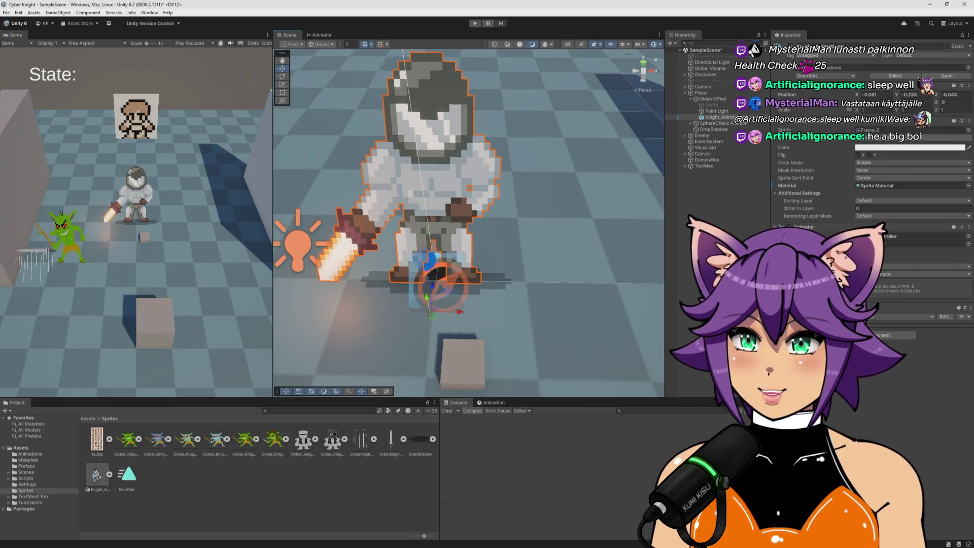
{"action": "key", "text": "alt+Tab"}
{"action": "key", "text": "alt+Tab"}
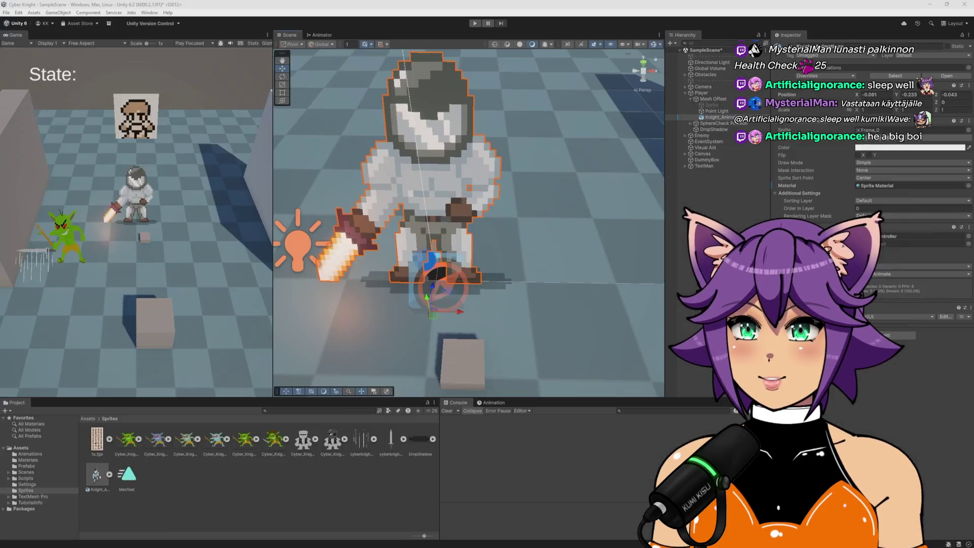
{"action": "key", "text": "alt+Tab"}
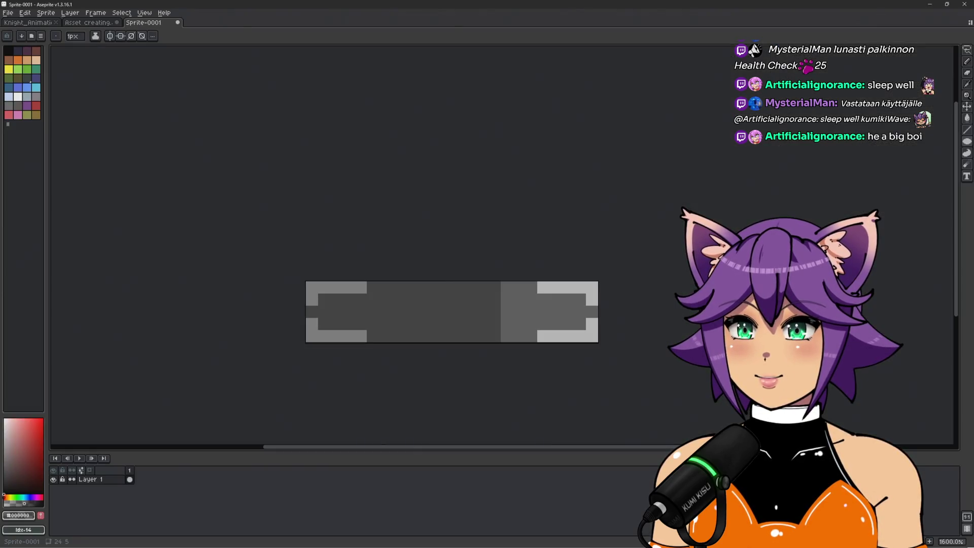
Step: Open the Asset creating sheet, zoom in on the orange dots, and place a dark grey pixel below
{"action": "left_click", "coordinate": [84, 24]}
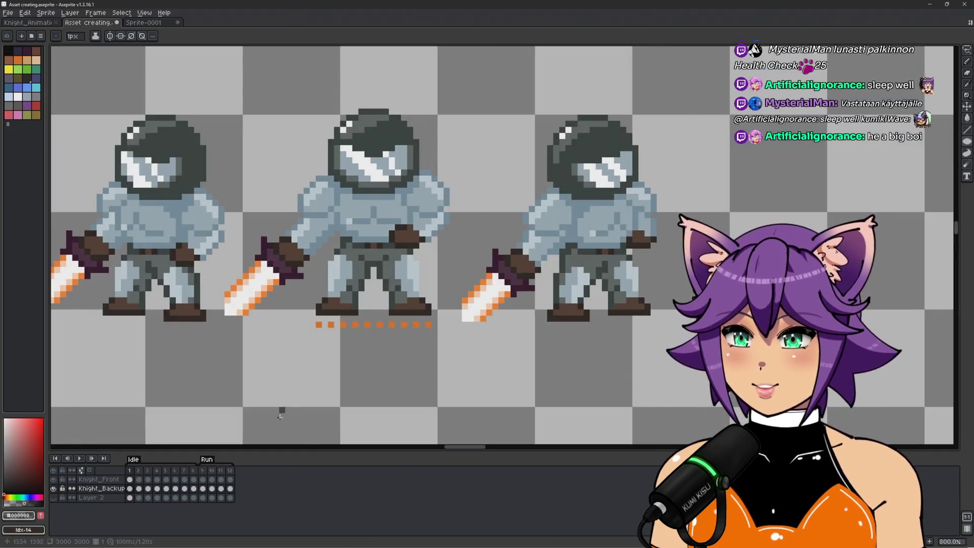
{"action": "scroll", "coordinate": [413, 230], "scroll_direction": "up", "scroll_amount": 5}
{"action": "scroll", "coordinate": [413, 229], "scroll_direction": "down", "scroll_amount": 2}
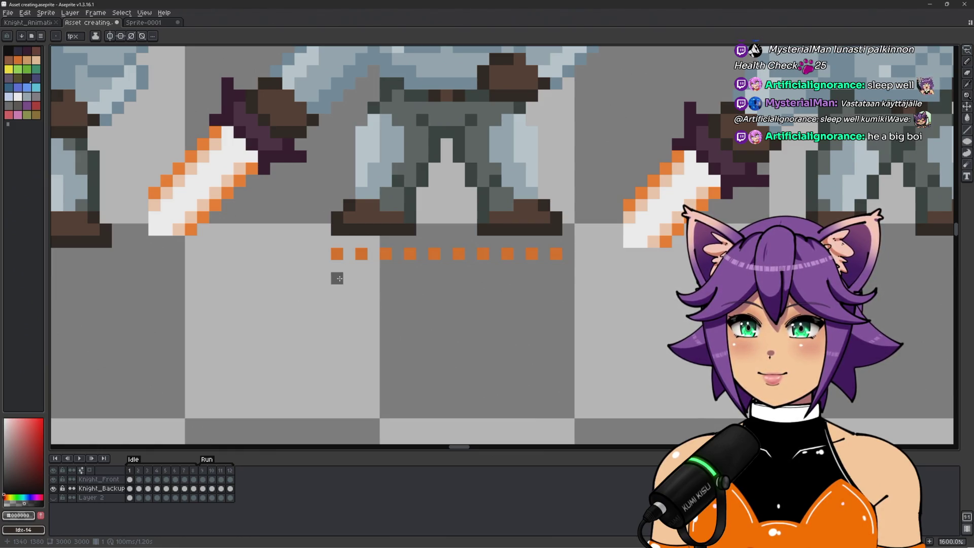
{"action": "left_click", "coordinate": [396, 280]}
Step: Paint a strip of dark grey pixels along the row beneath the orange dots, fixing gaps
{"action": "left_click", "coordinate": [337, 279]}
{"action": "left_click", "coordinate": [373, 278]}
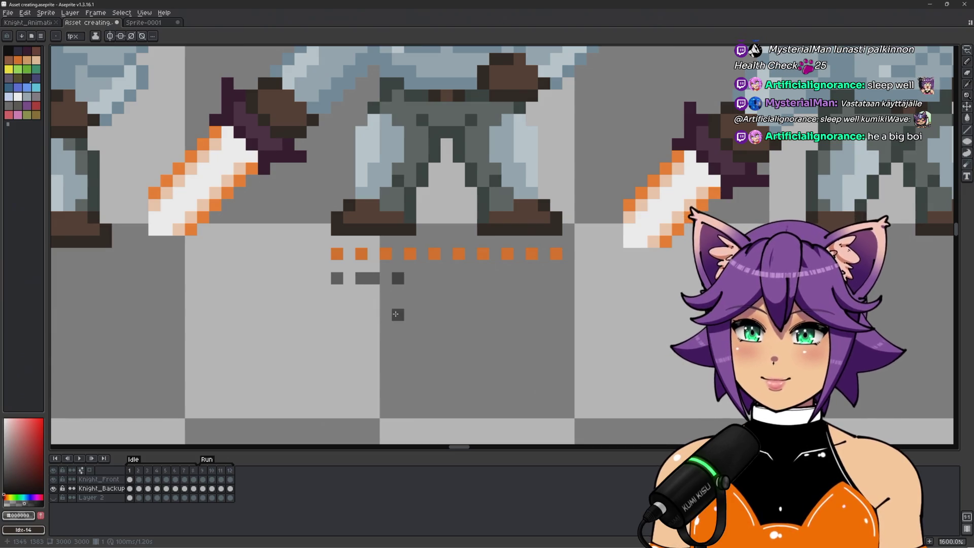
{"action": "key", "text": "ctrl+z"}
{"action": "key", "text": "ctrl+z"}
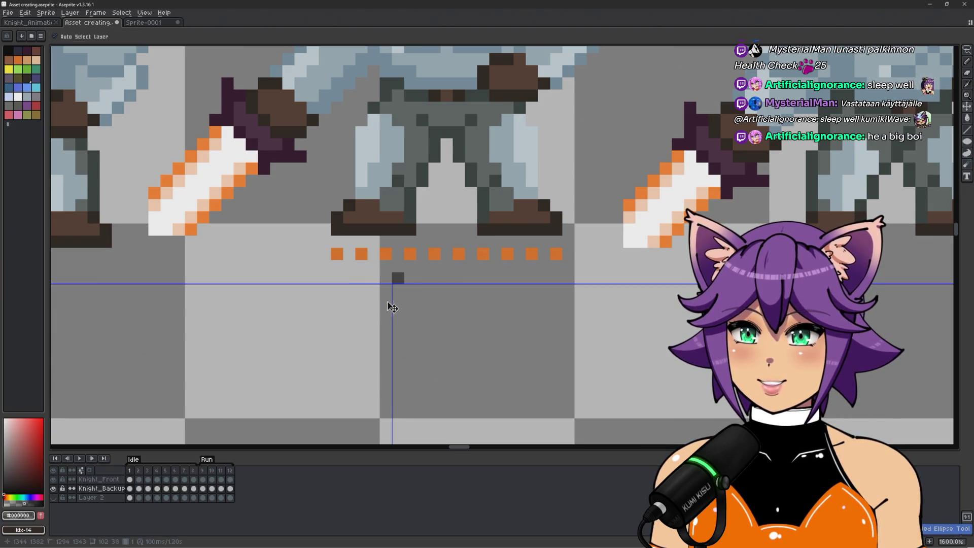
{"action": "key", "text": "ctrl+z"}
{"action": "left_click", "coordinate": [337, 278]}
{"action": "left_click", "coordinate": [362, 278]}
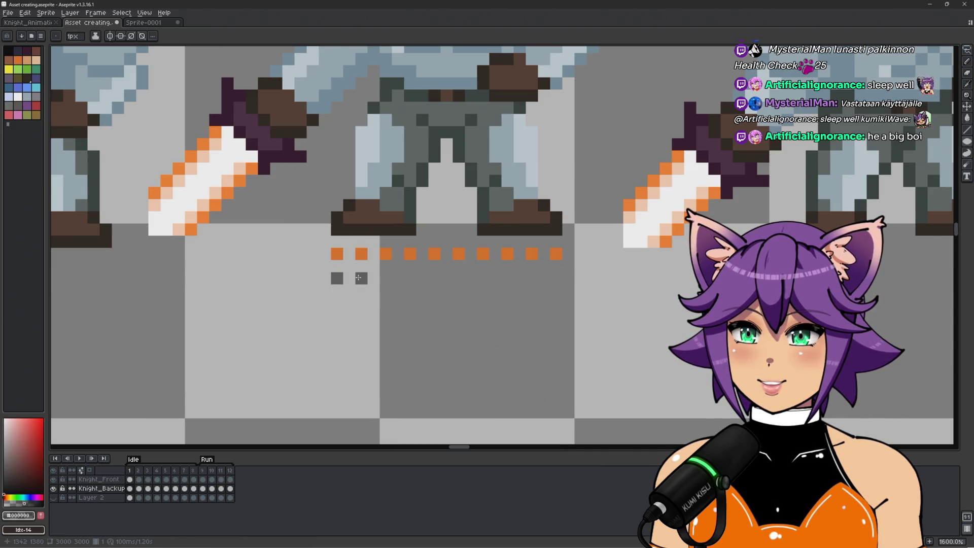
{"action": "left_click", "coordinate": [374, 278]}
{"action": "left_click", "coordinate": [349, 278]}
{"action": "key", "text": "ctrl+z"}
{"action": "left_click", "coordinate": [386, 278]}
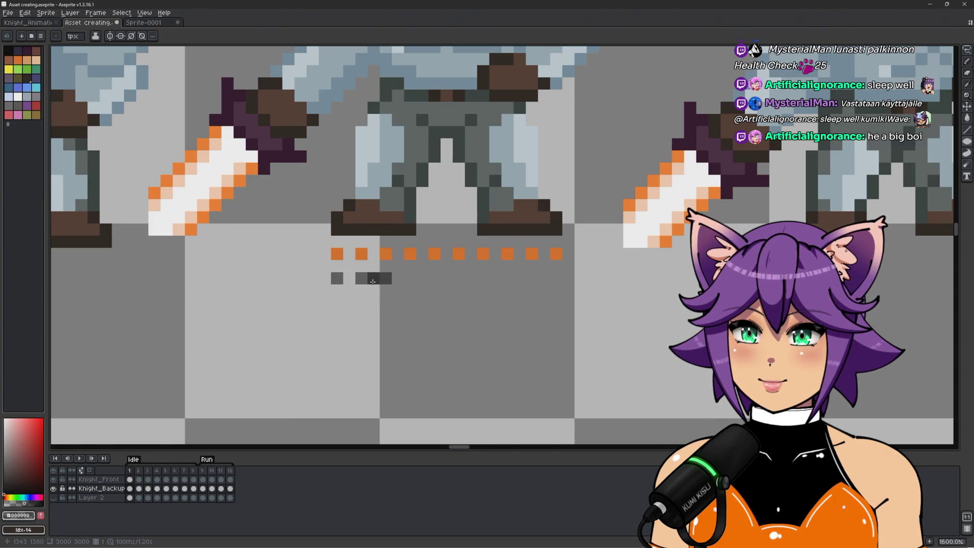
{"action": "right_click", "coordinate": [372, 278]}
{"action": "key", "text": "i"}
{"action": "key", "text": "b"}
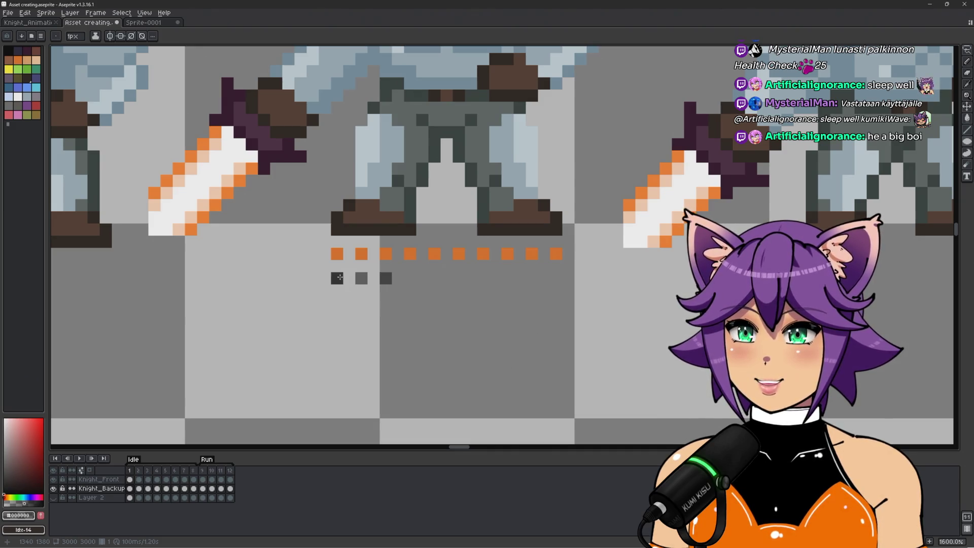
Step: Add more dark grey pixels further along that row and one row lower
{"action": "left_click", "coordinate": [532, 278]}
{"action": "left_click", "coordinate": [557, 279]}
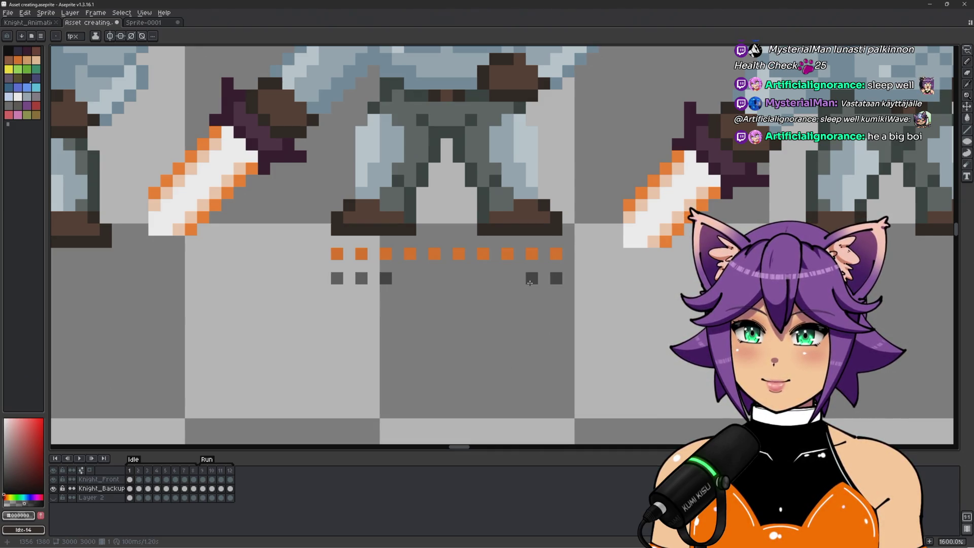
{"action": "left_click", "coordinate": [507, 278]}
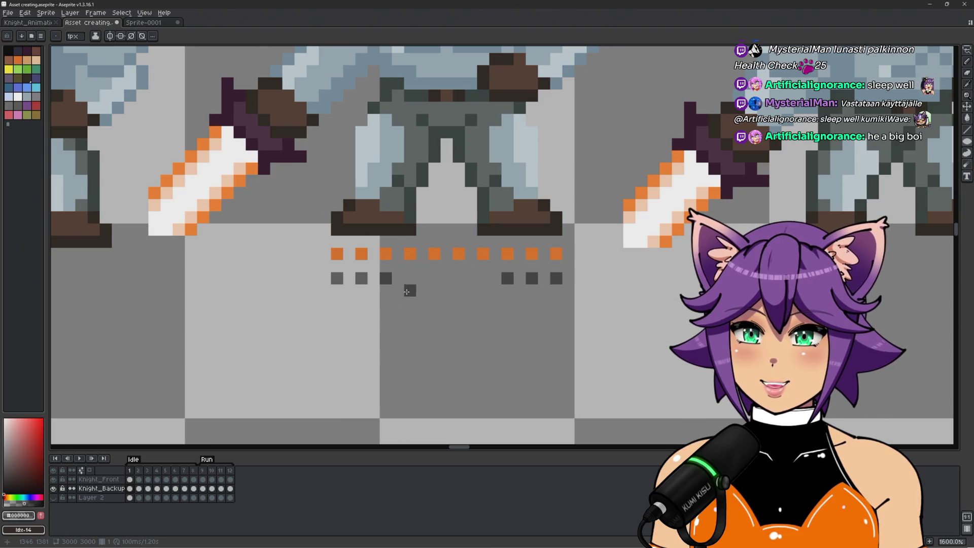
{"action": "left_click", "coordinate": [410, 278]}
{"action": "left_click", "coordinate": [435, 278]}
{"action": "left_click_drag", "start_coordinate": [456, 279], "coordinate": [447, 290]}
{"action": "key", "text": "ctrl+z"}
{"action": "key", "text": "ctrl+z"}
{"action": "key", "text": "ctrl+z"}
{"action": "left_click", "coordinate": [410, 290]}
{"action": "key", "text": "ctrl+z"}
{"action": "left_click", "coordinate": [459, 291]}
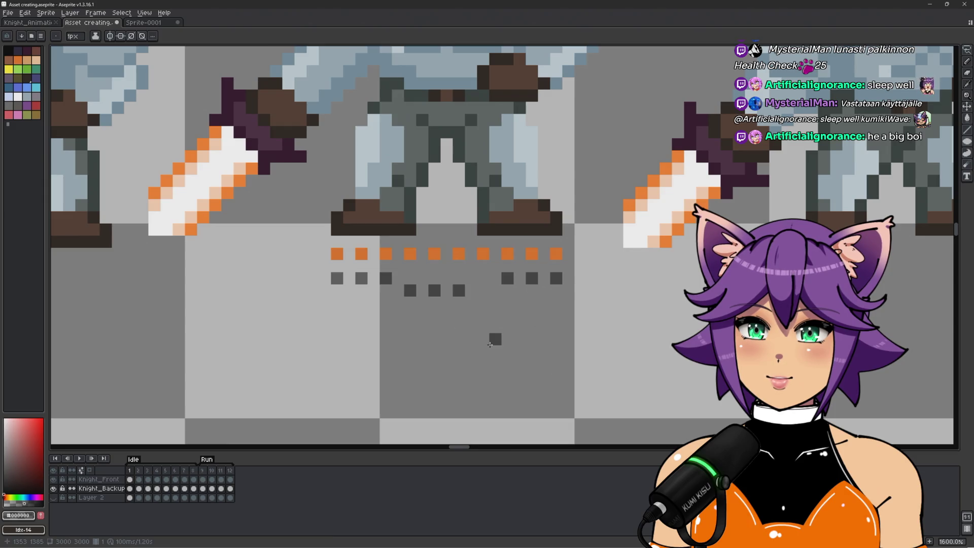
Step: Undo the dark grey pixels until only one remains beneath the orange dots
{"action": "left_click", "coordinate": [398, 278]}
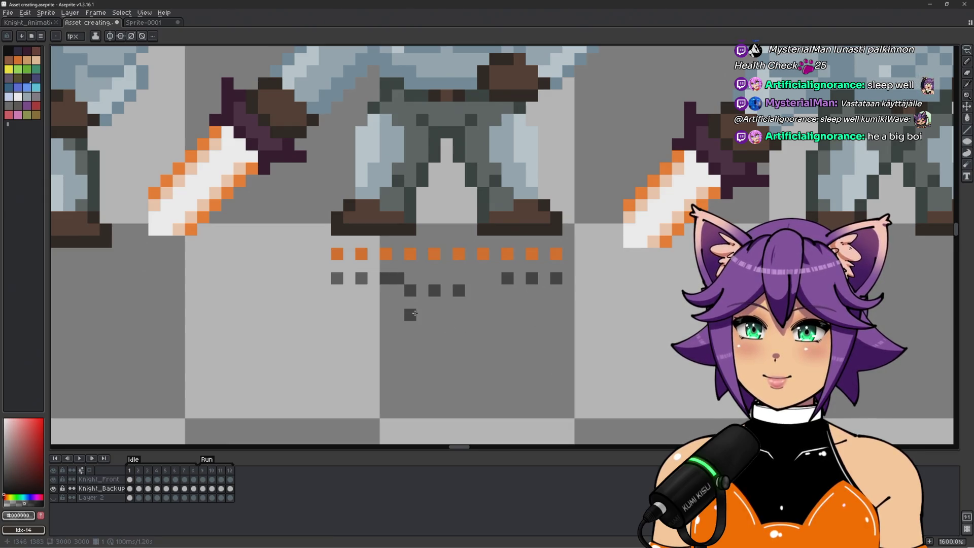
{"action": "key", "text": "ctrl+z"}
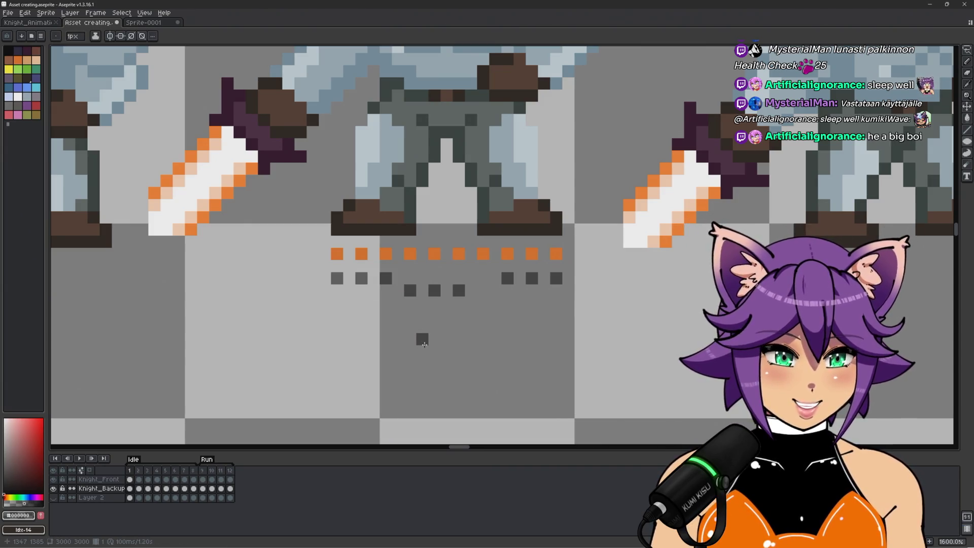
{"action": "key", "text": "ctrl+z"}
{"action": "key", "text": "ctrl+z"}
{"action": "key", "text": "ctrl+z"}
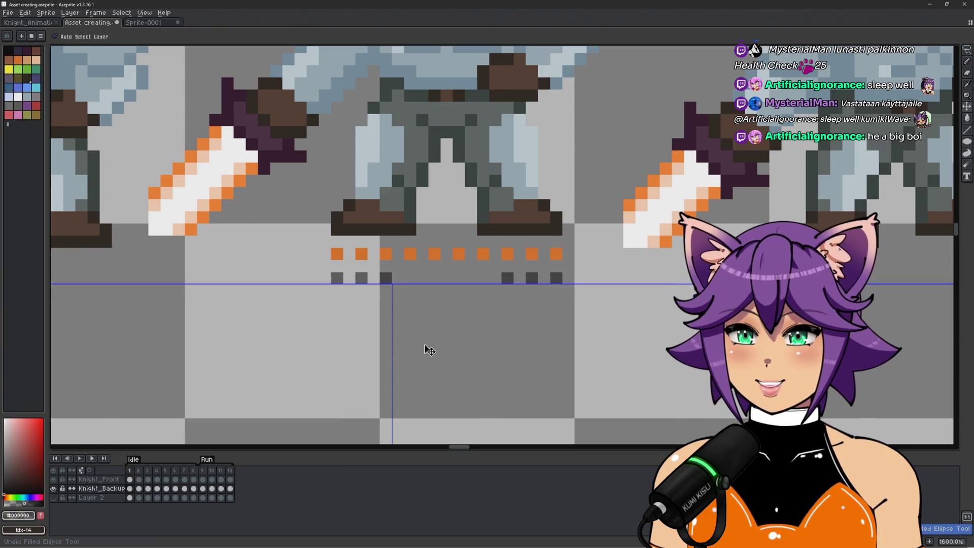
{"action": "key", "text": "ctrl+z"}
{"action": "key", "text": "ctrl+z"}
{"action": "key", "text": "ctrl+z"}
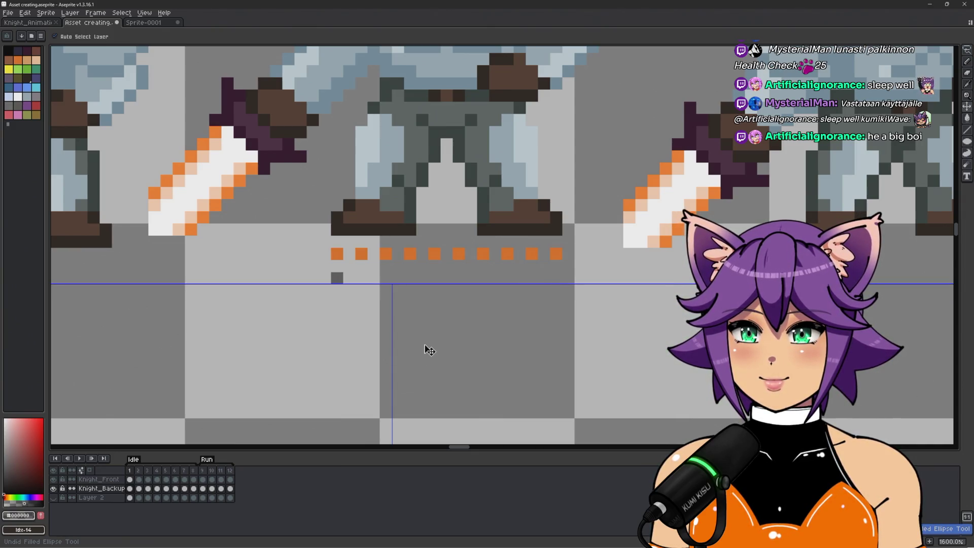
{"action": "scroll", "coordinate": [424, 344], "scroll_direction": "down", "scroll_amount": 3}
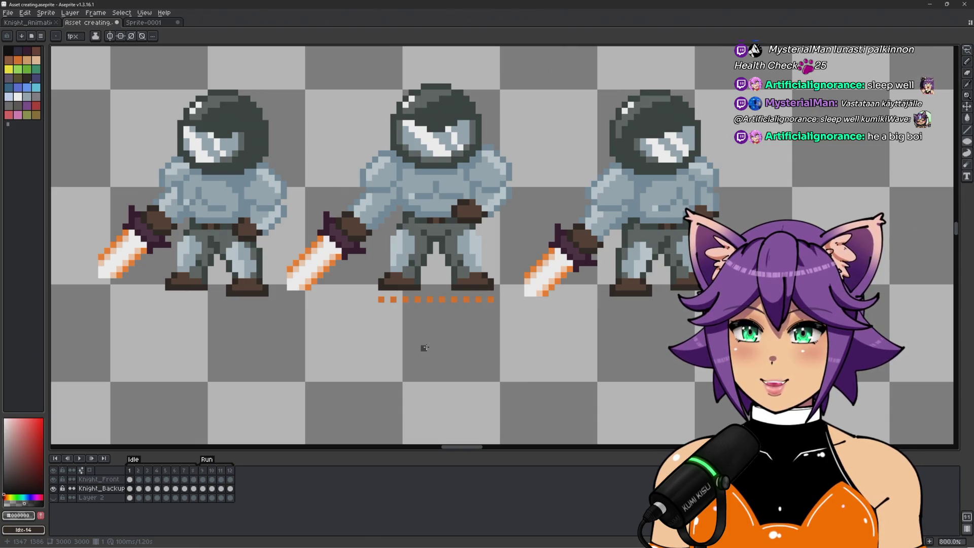
Step: Check the Unity scene, then try dark pixels at the orange row's ends and undo them
{"action": "scroll", "coordinate": [424, 347], "scroll_direction": "down", "scroll_amount": 1}
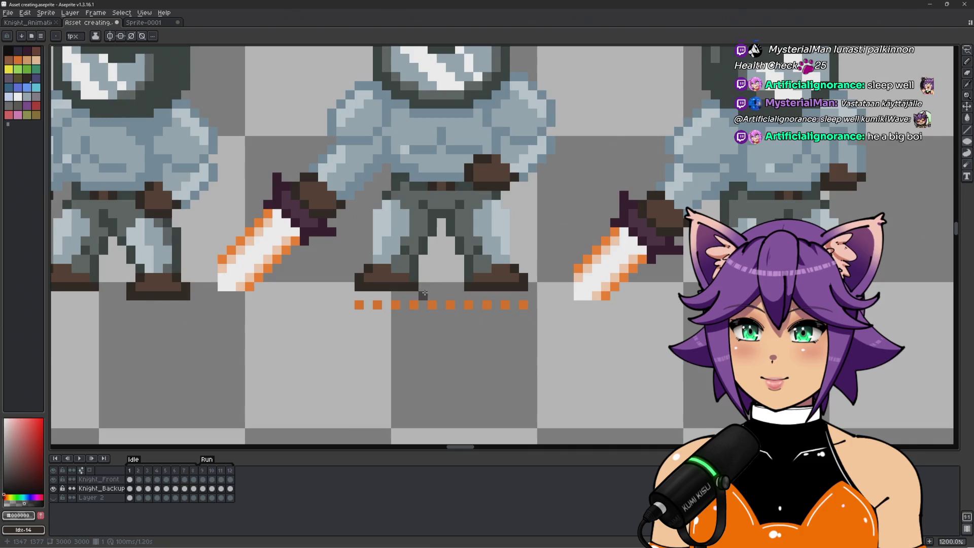
{"action": "scroll", "coordinate": [408, 320], "scroll_direction": "down", "scroll_amount": 1}
{"action": "scroll", "coordinate": [409, 320], "scroll_direction": "up", "scroll_amount": 1}
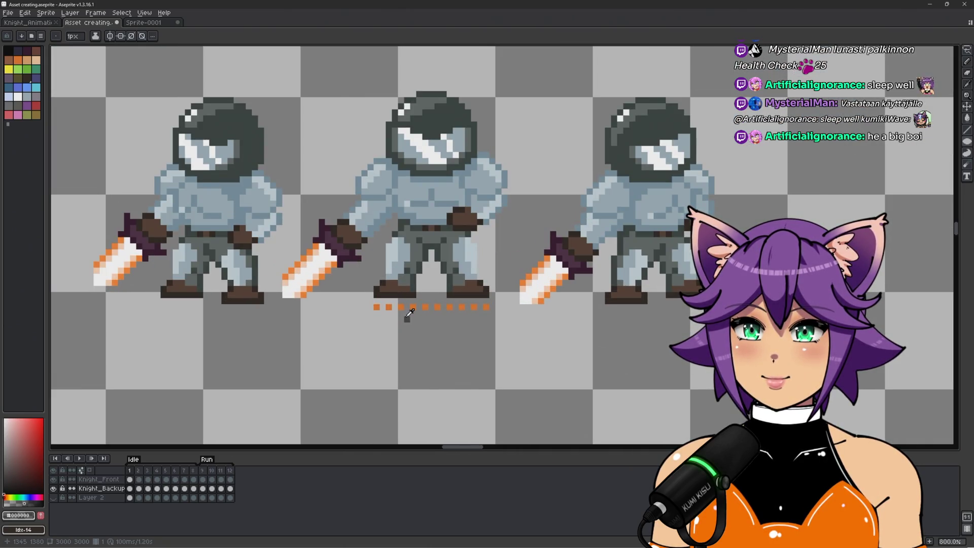
{"action": "key", "text": "alt+Tab"}
{"action": "scroll", "coordinate": [427, 309], "scroll_direction": "down", "scroll_amount": 5}
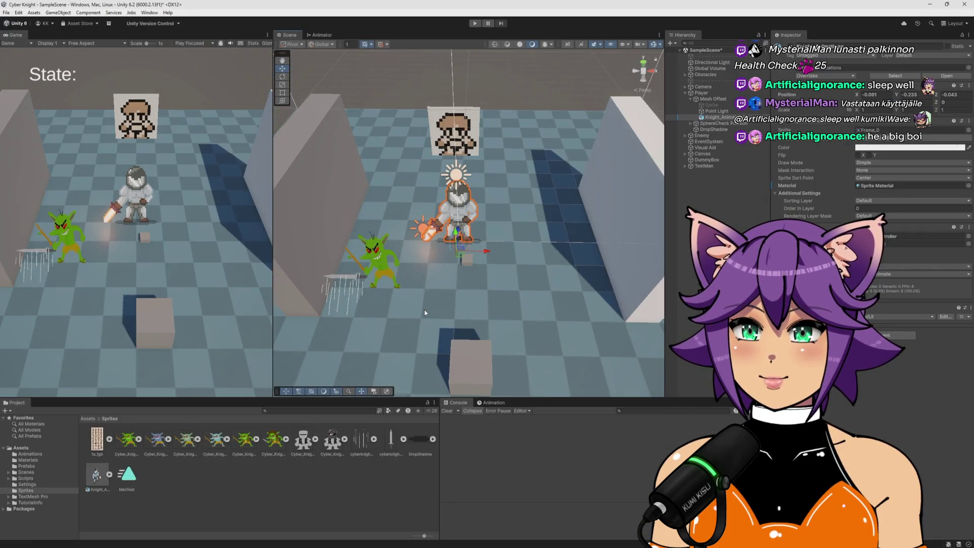
{"action": "scroll", "coordinate": [425, 313], "scroll_direction": "up", "scroll_amount": 5}
{"action": "key", "text": "alt+Tab"}
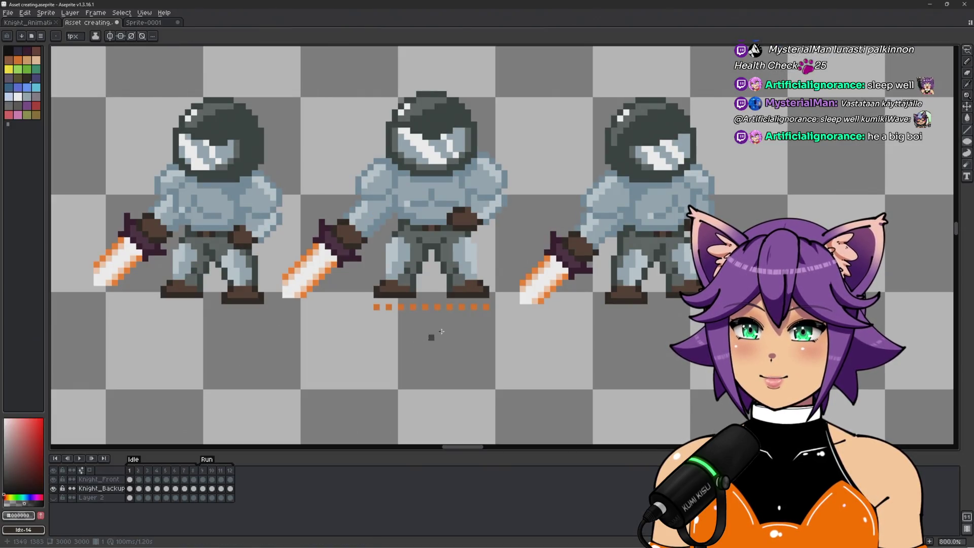
{"action": "left_click", "coordinate": [370, 307]}
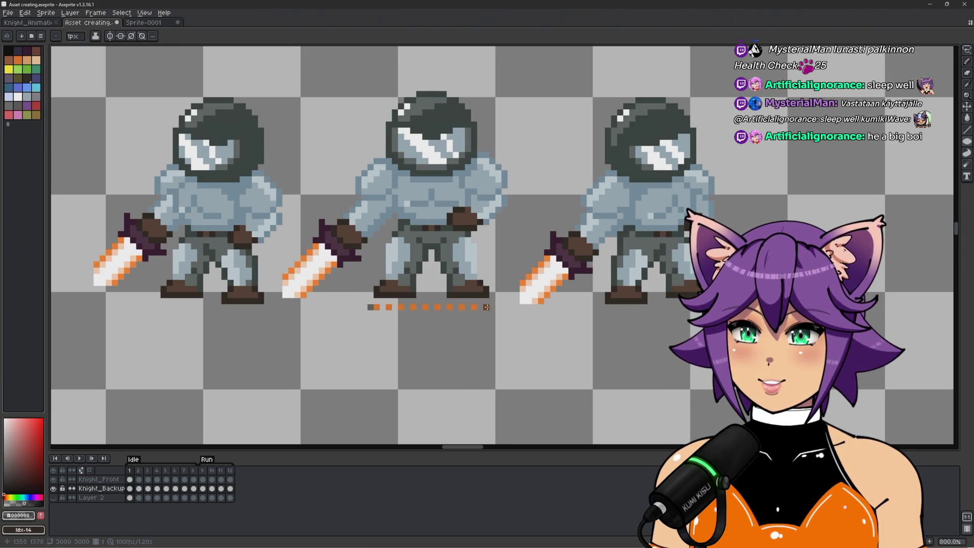
{"action": "key", "text": "ctrl+z"}
{"action": "key", "text": "ctrl+z"}
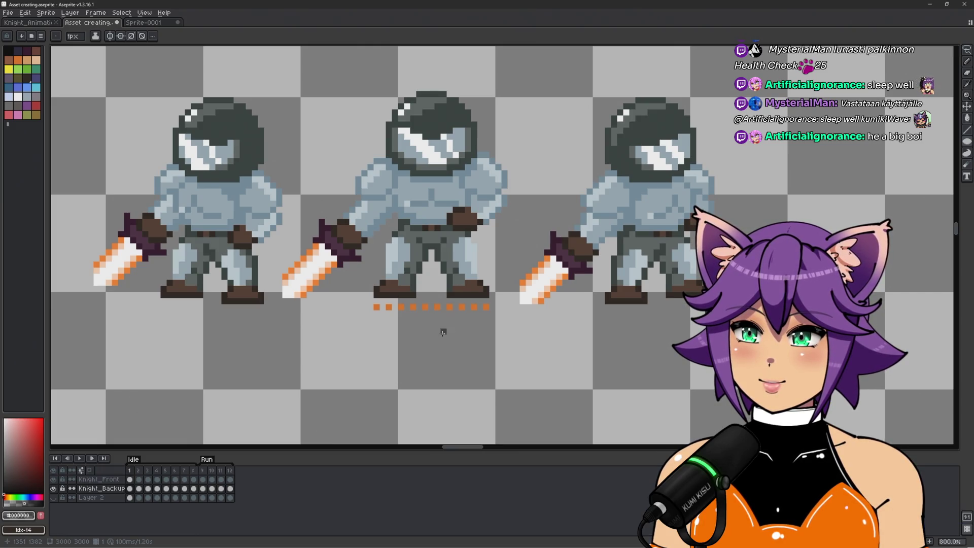
Step: Switch to the Sprite-0001 grey bar sprite and open the File menu
{"action": "scroll", "coordinate": [445, 348], "scroll_direction": "up", "scroll_amount": 2}
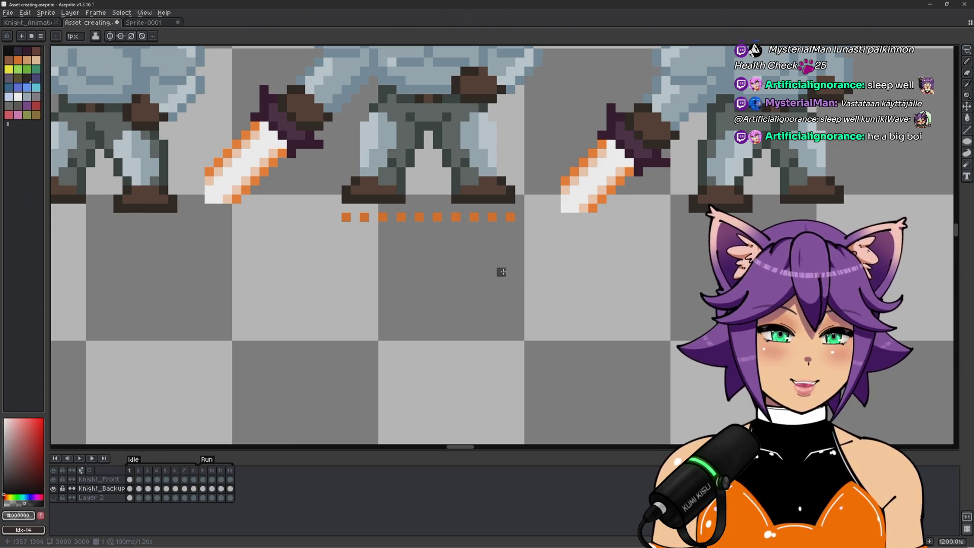
{"action": "scroll", "coordinate": [502, 272], "scroll_direction": "down", "scroll_amount": 3}
{"action": "left_click", "coordinate": [144, 22]}
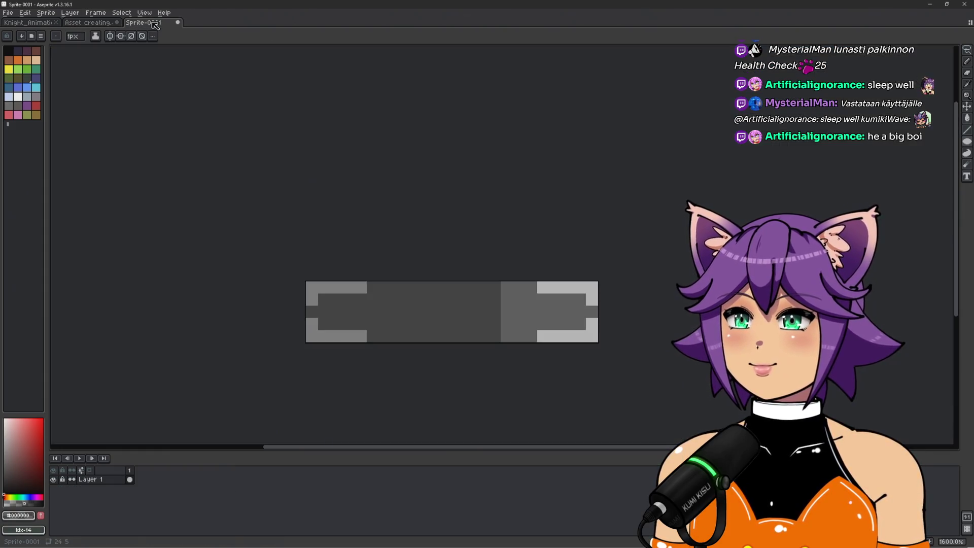
{"action": "left_click", "coordinate": [8, 12]}
Step: Create a new blank sprite of 100×100 px
{"action": "left_click", "coordinate": [20, 23]}
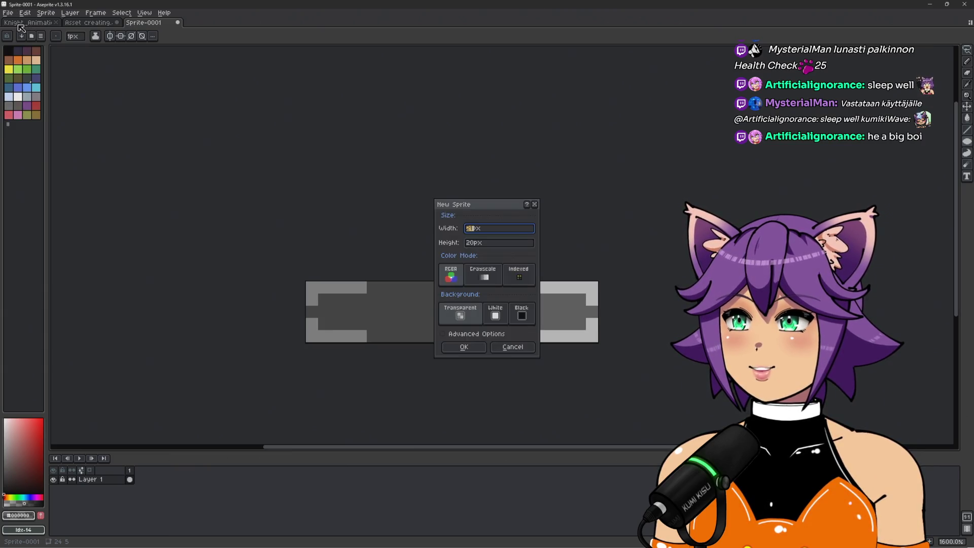
{"action": "type", "text": "100"}
{"action": "left_click", "coordinate": [475, 244]}
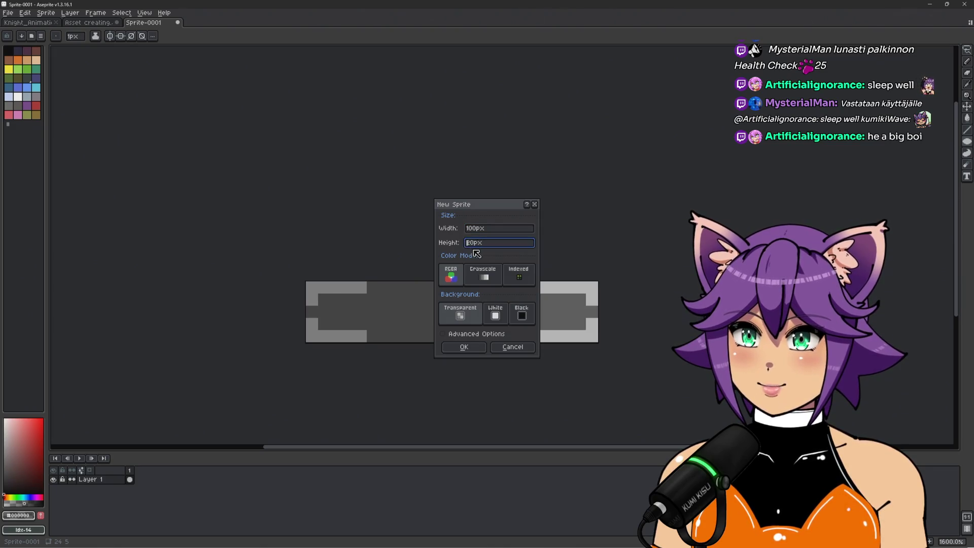
{"action": "type", "text": "120"}
{"action": "key", "text": "BackSpace"}
{"action": "key", "text": "BackSpace"}
{"action": "type", "text": "00"}
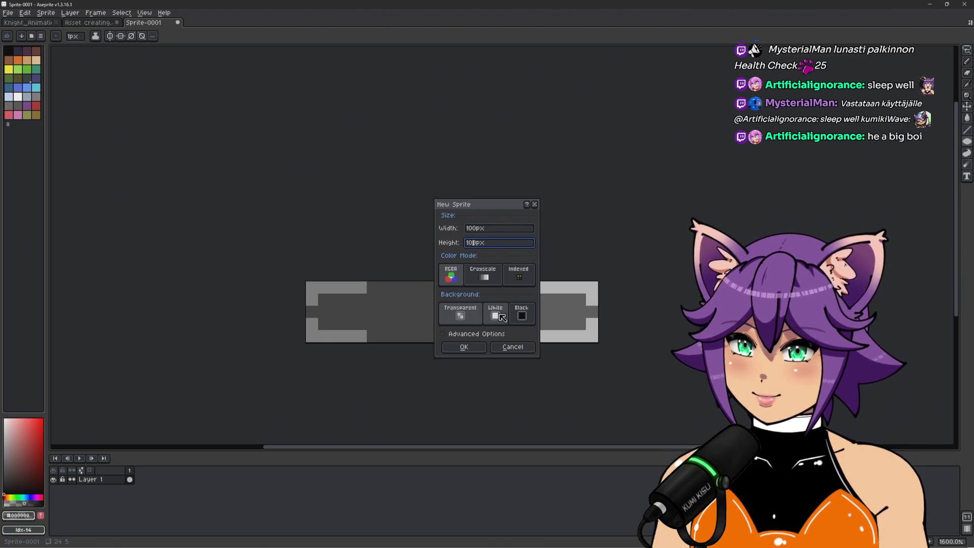
{"action": "left_click", "coordinate": [463, 347]}
Step: Try several palette swatches and settle on olive as the drawing colour
{"action": "scroll", "coordinate": [492, 239], "scroll_direction": "up", "scroll_amount": 2}
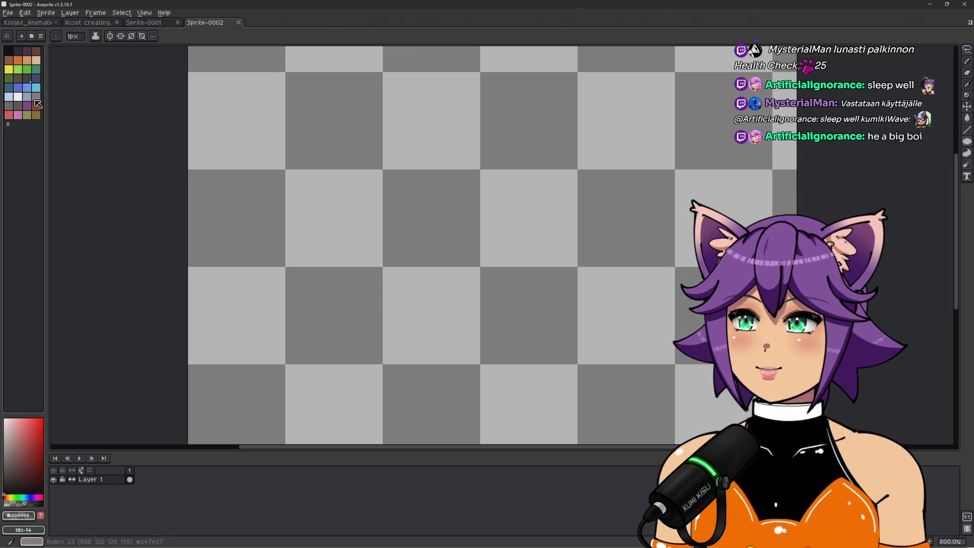
{"action": "left_click", "coordinate": [36, 97]}
{"action": "scroll", "coordinate": [419, 232], "scroll_direction": "up", "scroll_amount": 2}
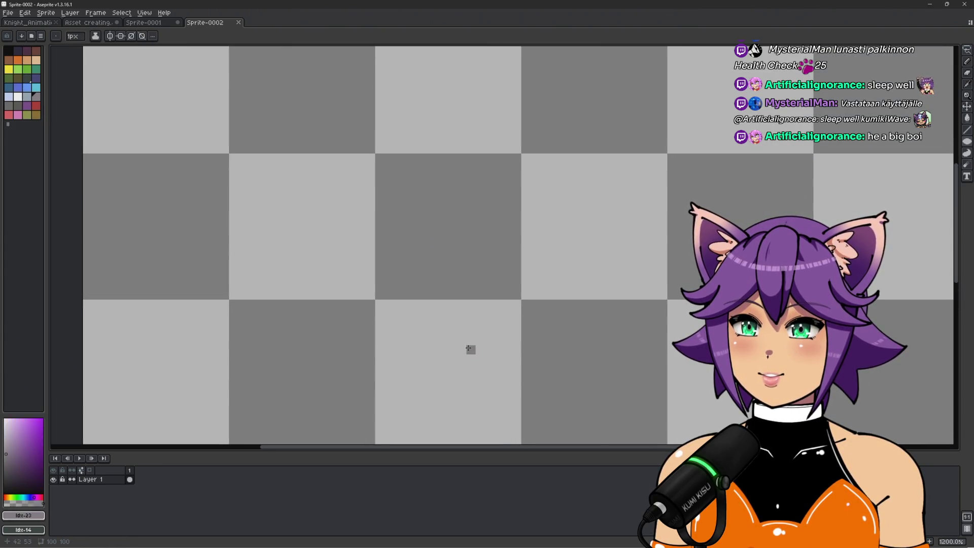
{"action": "scroll", "coordinate": [470, 348], "scroll_direction": "down", "scroll_amount": 2}
{"action": "left_click", "coordinate": [23, 498]}
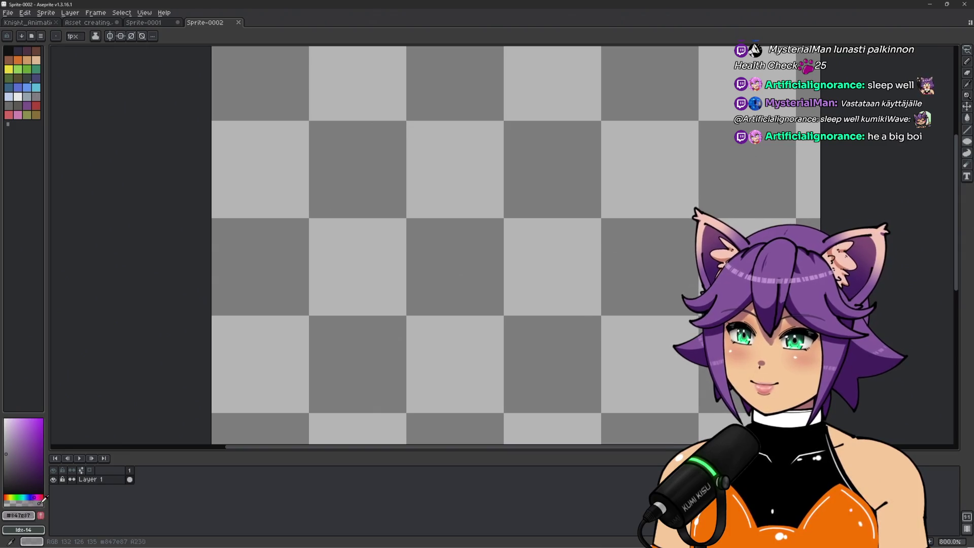
{"action": "left_click", "coordinate": [27, 105]}
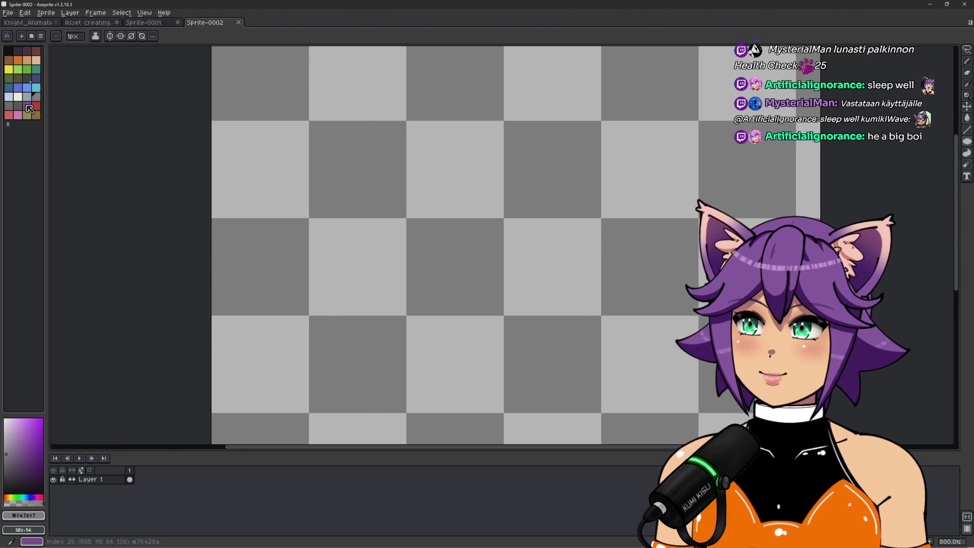
{"action": "left_click", "coordinate": [27, 69]}
{"action": "left_click", "coordinate": [18, 77]}
{"action": "scroll", "coordinate": [481, 227], "scroll_direction": "up", "scroll_amount": 2}
{"action": "scroll", "coordinate": [457, 236], "scroll_direction": "down", "scroll_amount": 2}
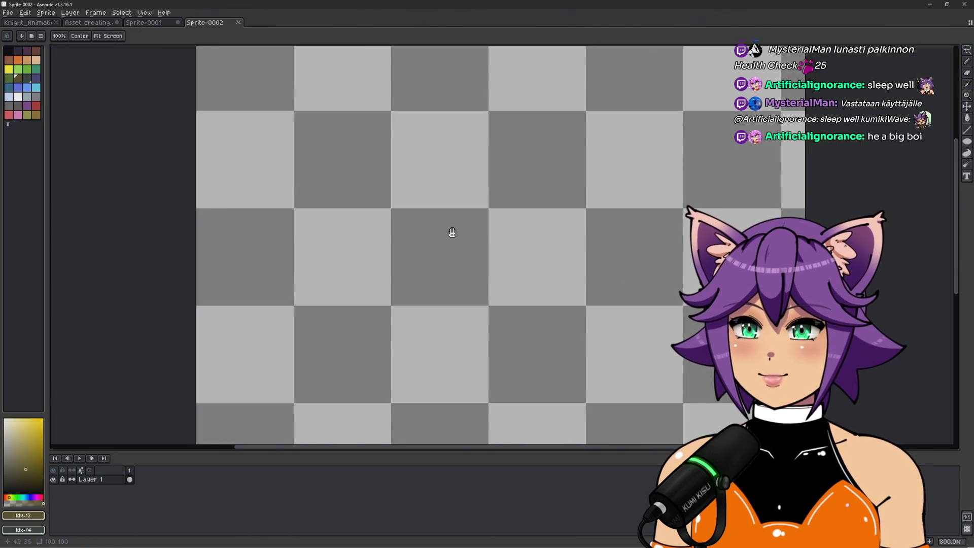
{"action": "key", "text": "alt+Tab"}
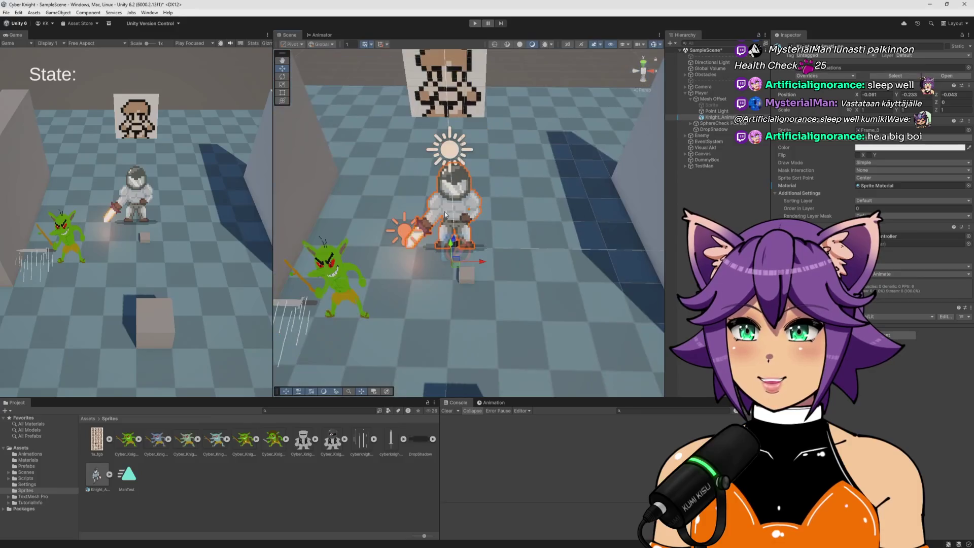
Step: Orbit around the tall wall in Unity's Scene view, then return to the blank Aseprite sprite
{"action": "mouse_move", "coordinate": [369, 227]}
{"action": "left_mouse_down"}
{"action": "mouse_move", "coordinate": [394, 220]}
{"action": "mouse_move", "coordinate": [448, 290]}
{"action": "mouse_move", "coordinate": [542, 260]}
{"action": "mouse_move", "coordinate": [519, 157]}
{"action": "mouse_move", "coordinate": [448, 142]}
{"action": "left_mouse_up"}
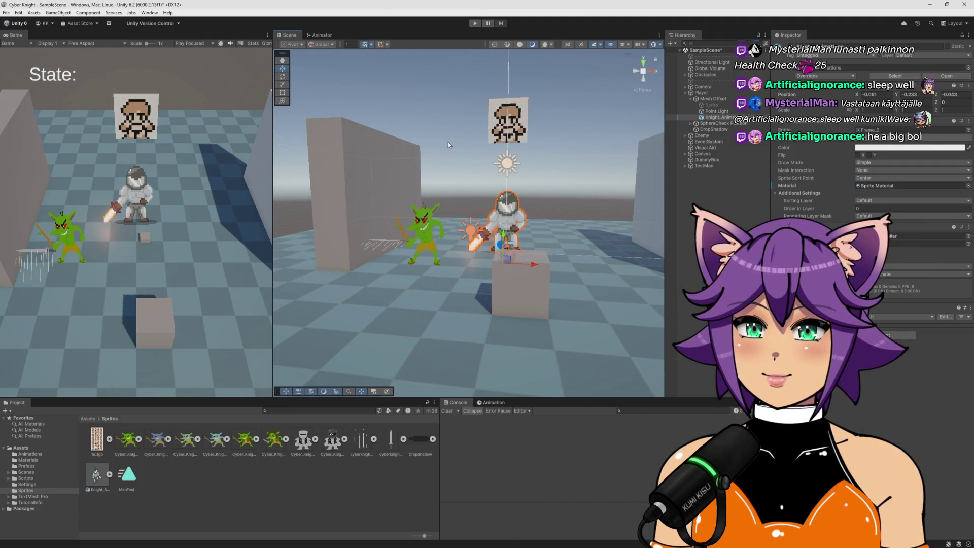
{"action": "scroll", "coordinate": [449, 144], "scroll_direction": "up", "scroll_amount": 5}
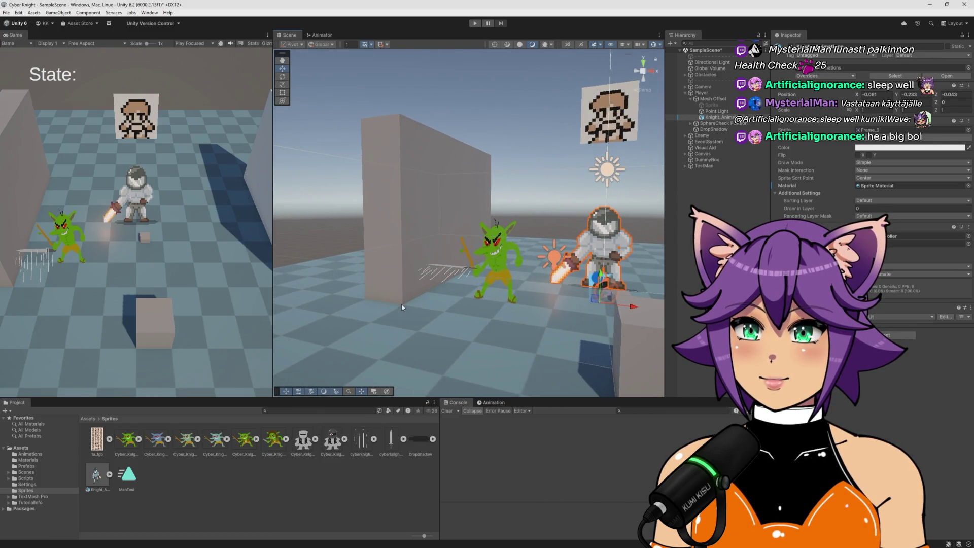
{"action": "left_click_drag", "start_coordinate": [401, 306], "coordinate": [419, 141]}
{"action": "left_click", "coordinate": [419, 142]}
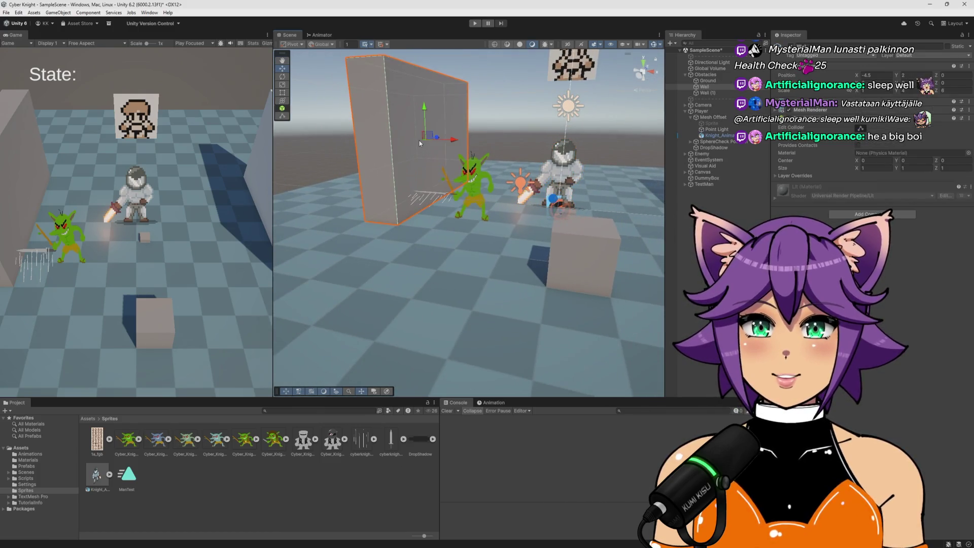
{"action": "left_click", "coordinate": [520, 111]}
{"action": "mouse_move", "coordinate": [520, 111]}
{"action": "left_mouse_down"}
{"action": "mouse_move", "coordinate": [524, 161]}
{"action": "mouse_move", "coordinate": [486, 124]}
{"action": "mouse_move", "coordinate": [455, 147]}
{"action": "mouse_move", "coordinate": [480, 145]}
{"action": "left_mouse_up"}
{"action": "key", "text": "alt+Tab"}
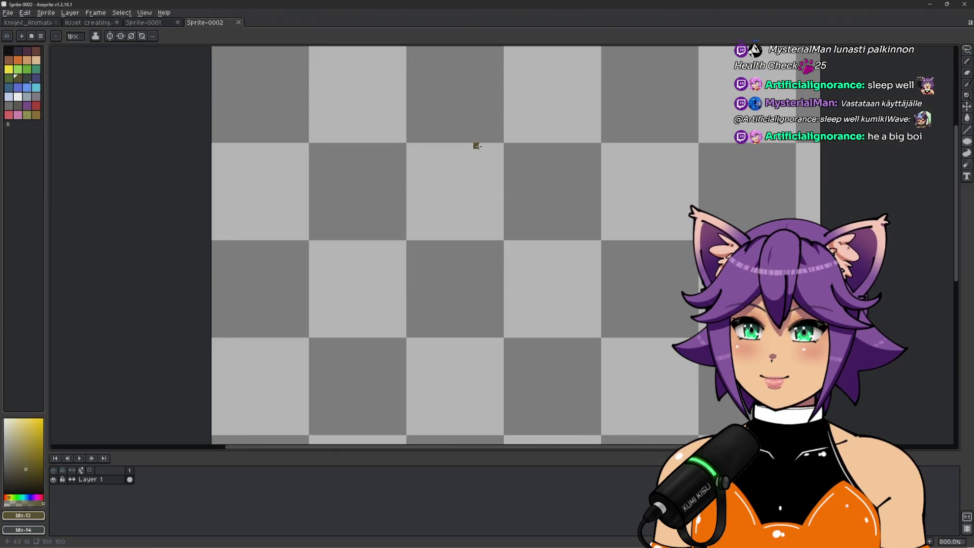
Step: Try a filled ellipse and an orange freehand test stroke, undoing both
{"action": "scroll", "coordinate": [455, 199], "scroll_direction": "down", "scroll_amount": 2}
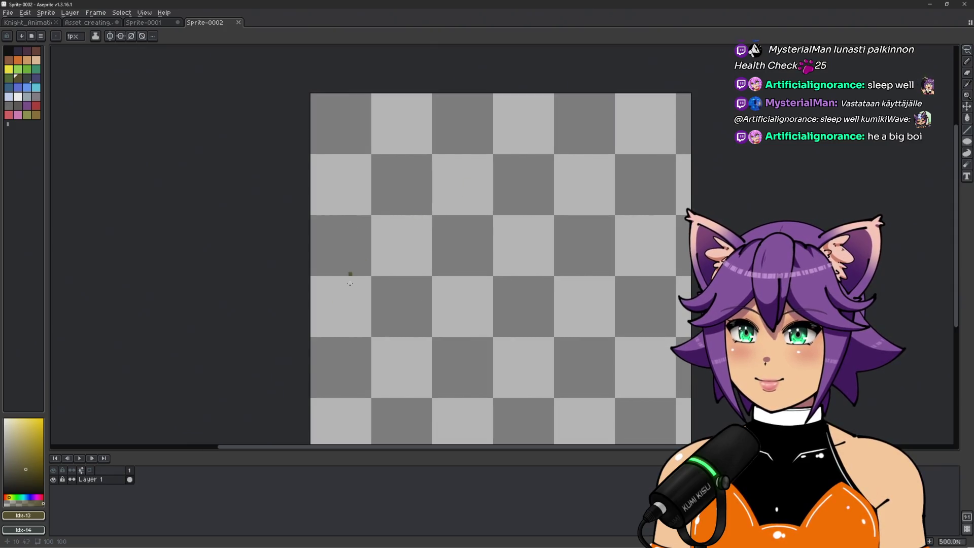
{"action": "left_click_drag", "start_coordinate": [313, 340], "coordinate": [381, 76]}
{"action": "key", "text": "ctrl+z"}
{"action": "scroll", "coordinate": [358, 211], "scroll_direction": "up", "scroll_amount": 1}
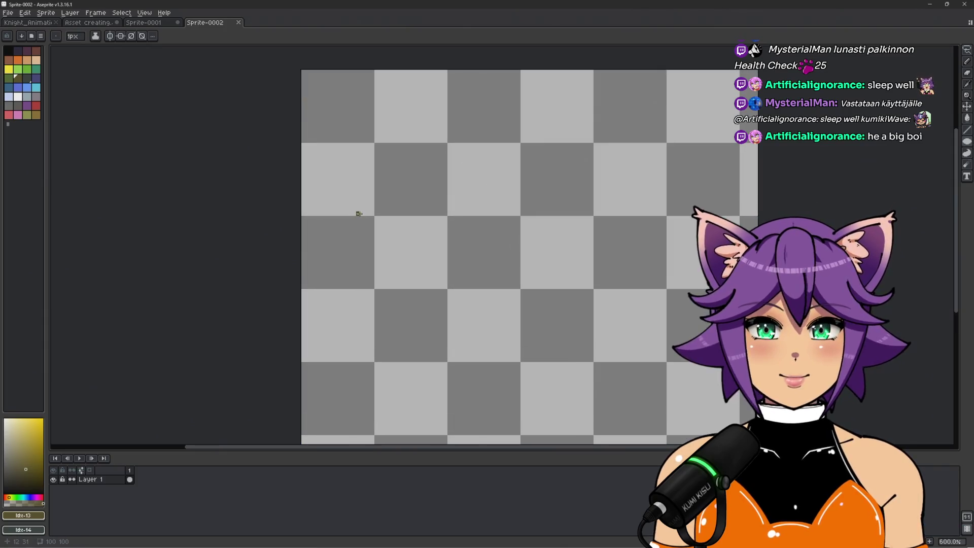
{"action": "left_click_drag", "start_coordinate": [421, 210], "coordinate": [418, 205]}
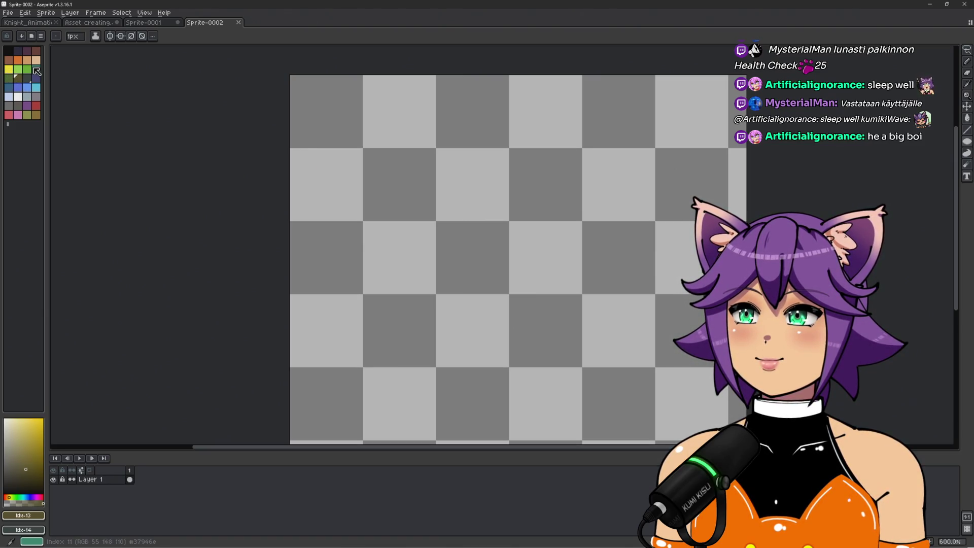
{"action": "left_click", "coordinate": [27, 60]}
{"action": "key", "text": "b"}
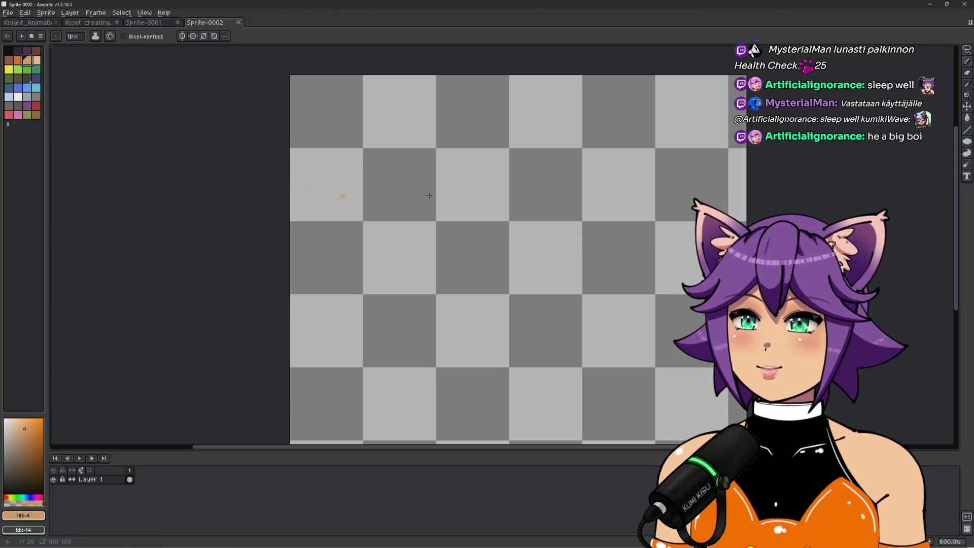
{"action": "left_click_drag", "start_coordinate": [391, 192], "coordinate": [341, 227]}
{"action": "key", "text": "ctrl+z"}
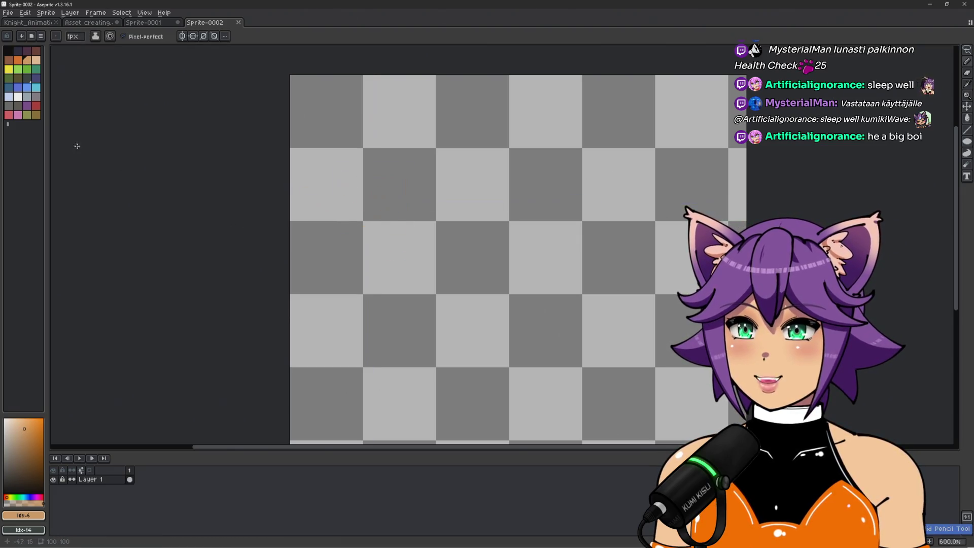
Step: Draw a dark purple filled rectangle, 16×64 px, from the canvas's top-left corner
{"action": "left_click", "coordinate": [18, 51]}
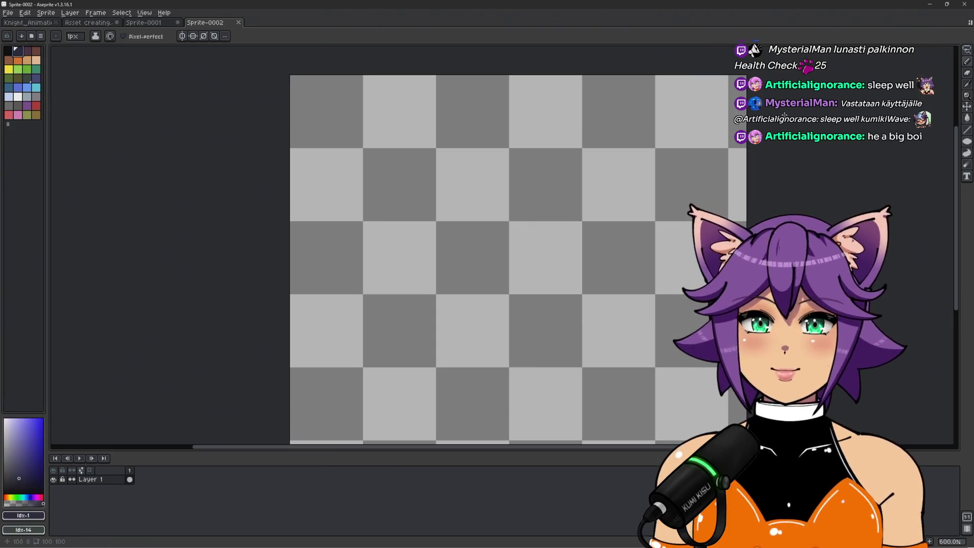
{"action": "left_click_drag", "start_coordinate": [968, 142], "coordinate": [933, 142]}
{"action": "mouse_move", "coordinate": [290, 77]}
{"action": "left_mouse_down"}
{"action": "mouse_move", "coordinate": [359, 389]}
{"action": "mouse_move", "coordinate": [360, 359]}
{"action": "mouse_move", "coordinate": [464, 342]}
{"action": "mouse_move", "coordinate": [507, 360]}
{"action": "mouse_move", "coordinate": [581, 365]}
{"action": "left_mouse_up"}
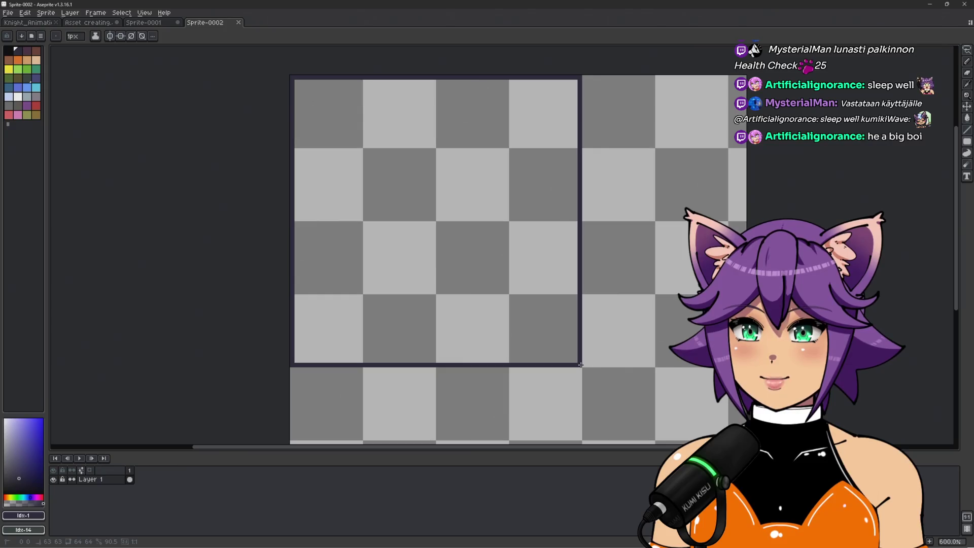
{"action": "mouse_move", "coordinate": [580, 364]}
{"action": "left_mouse_down"}
{"action": "mouse_move", "coordinate": [330, 342]}
{"action": "mouse_move", "coordinate": [381, 370]}
{"action": "mouse_move", "coordinate": [359, 364]}
{"action": "left_mouse_up"}
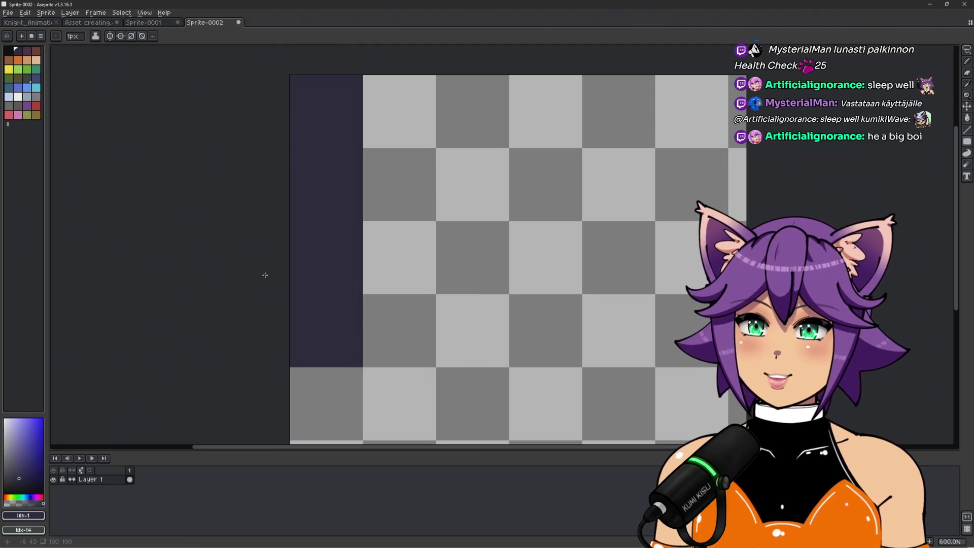
{"action": "scroll", "coordinate": [265, 275], "scroll_direction": "down", "scroll_amount": 2}
{"action": "scroll", "coordinate": [263, 280], "scroll_direction": "up", "scroll_amount": 3}
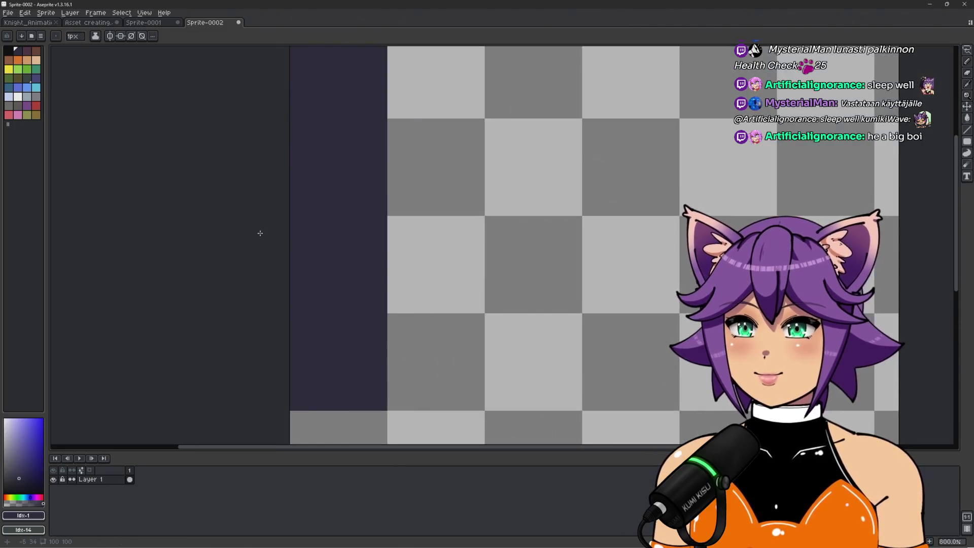
{"action": "scroll", "coordinate": [270, 216], "scroll_direction": "down", "scroll_amount": 2}
{"action": "left_click", "coordinate": [95, 13]}
{"action": "mouse_move", "coordinate": [71, 13]}
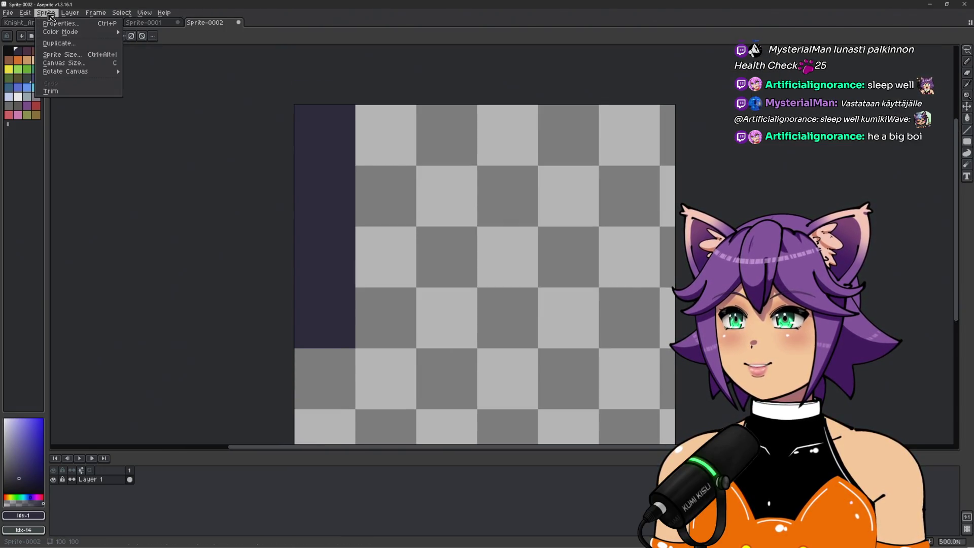
Step: Resize the canvas to 16×64 so it crops to the dark rectangle
{"action": "left_click", "coordinate": [70, 64]}
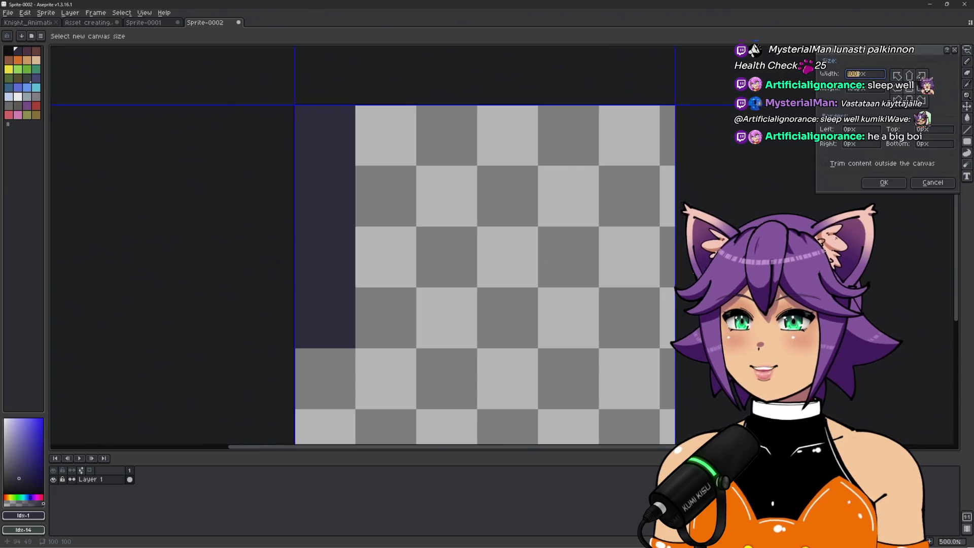
{"action": "mouse_move", "coordinate": [674, 375]}
{"action": "left_mouse_down"}
{"action": "mouse_move", "coordinate": [482, 350]}
{"action": "mouse_move", "coordinate": [485, 369]}
{"action": "left_mouse_up"}
{"action": "left_click_drag", "start_coordinate": [464, 417], "coordinate": [474, 336]}
{"action": "left_click", "coordinate": [884, 182]}
{"action": "scroll", "coordinate": [671, 325], "scroll_direction": "up", "scroll_amount": 2}
{"action": "scroll", "coordinate": [613, 257], "scroll_direction": "up", "scroll_amount": 1}
{"action": "scroll", "coordinate": [613, 257], "scroll_direction": "up", "scroll_amount": 1}
{"action": "scroll", "coordinate": [613, 257], "scroll_direction": "down", "scroll_amount": 1}
{"action": "left_click_drag", "start_coordinate": [613, 256], "coordinate": [588, 261]}
Step: Erase a jagged vertical crack and a stepped horizontal crack into the strip
{"action": "key", "text": "b"}
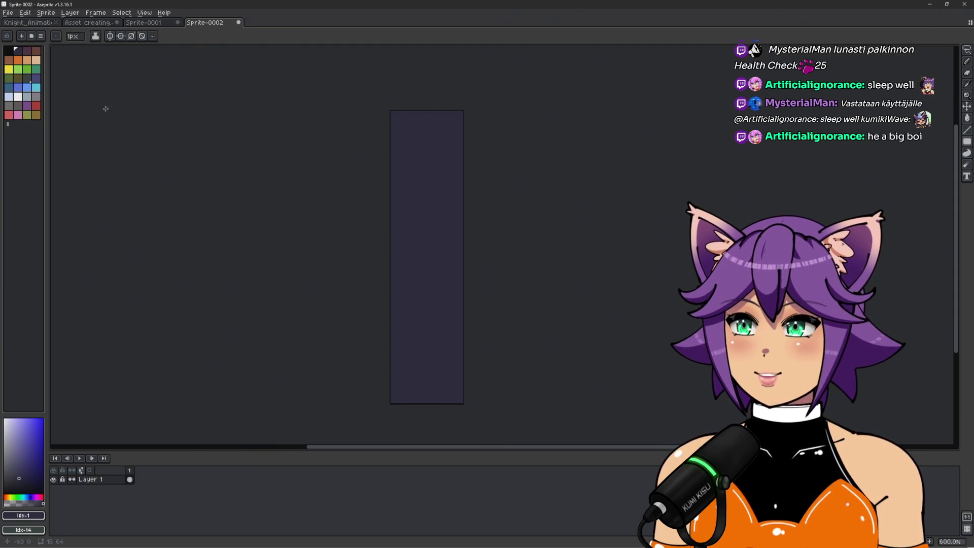
{"action": "key", "text": "e"}
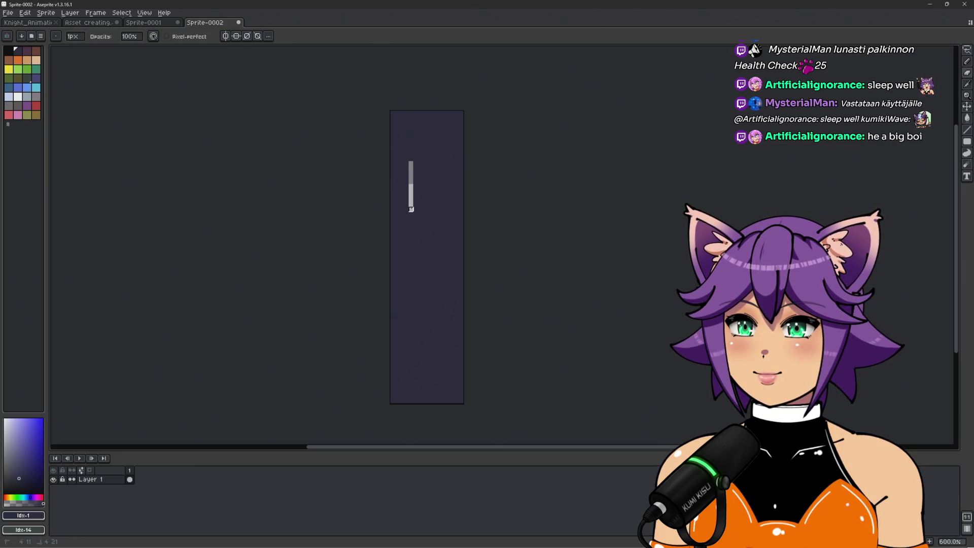
{"action": "left_click_drag", "start_coordinate": [411, 209], "coordinate": [416, 333]}
{"action": "scroll", "coordinate": [416, 350], "scroll_direction": "up", "scroll_amount": 3}
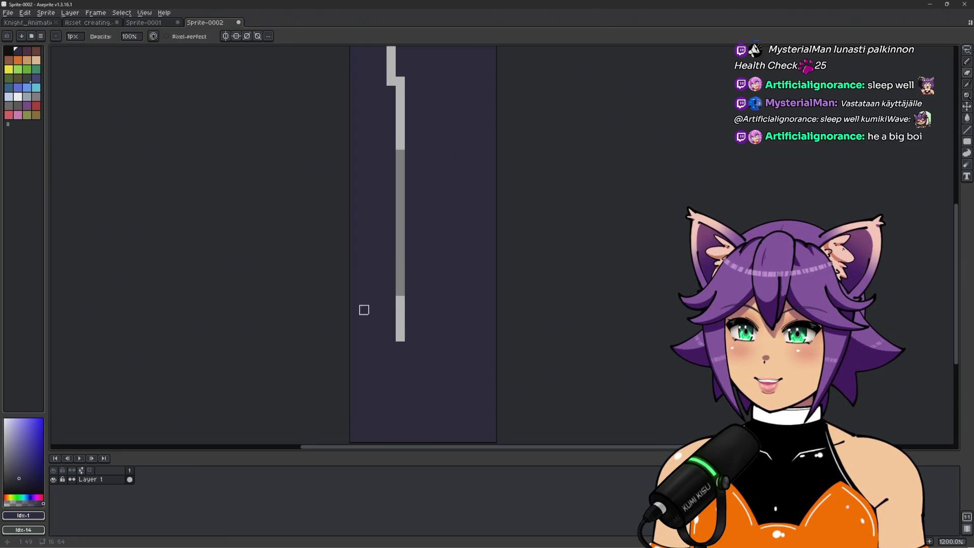
{"action": "left_click_drag", "start_coordinate": [356, 301], "coordinate": [493, 309]}
{"action": "scroll", "coordinate": [456, 301], "scroll_direction": "down", "scroll_amount": 2}
{"action": "scroll", "coordinate": [455, 301], "scroll_direction": "up", "scroll_amount": 2}
{"action": "scroll", "coordinate": [250, 152], "scroll_direction": "down", "scroll_amount": 1}
{"action": "key", "text": "alt+Tab"}
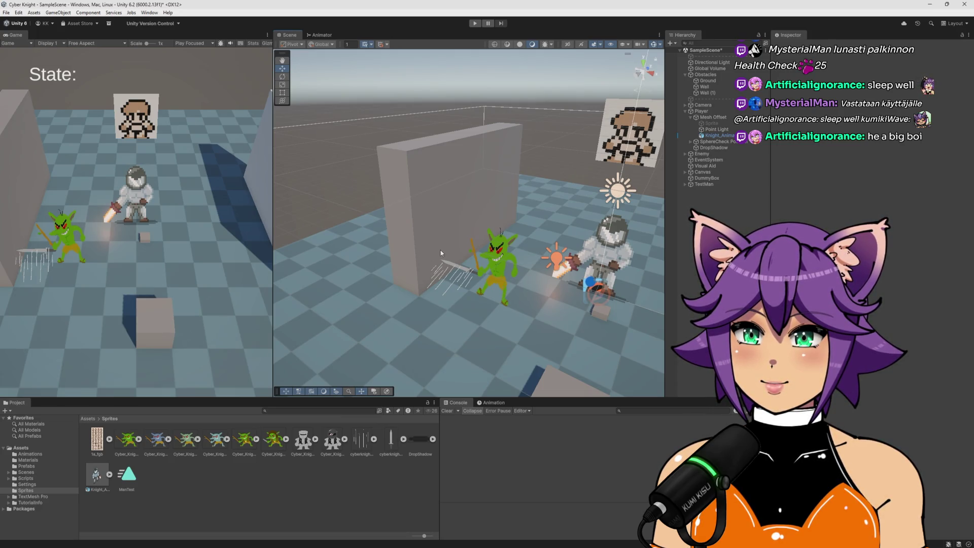
{"action": "key", "text": "alt+Tab"}
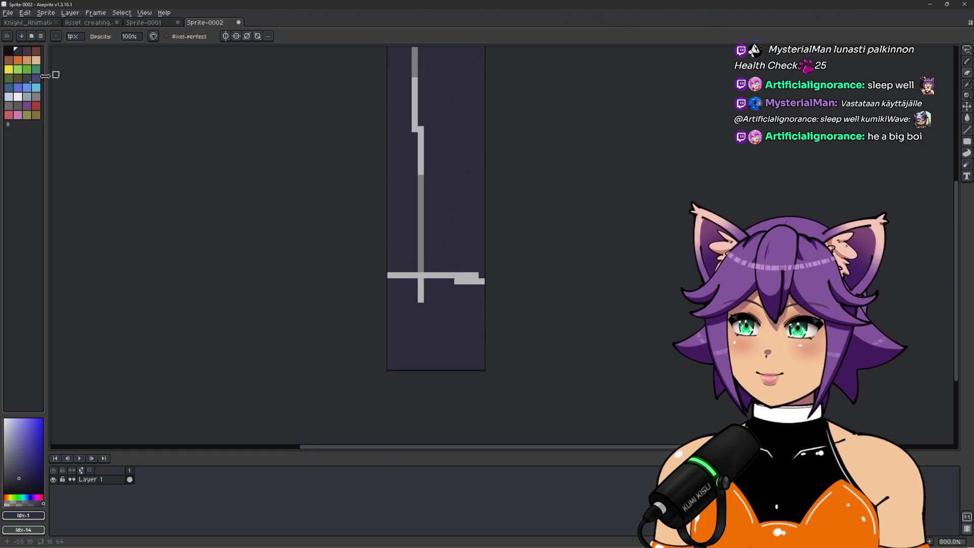
Step: Paint brown with a 17 px brush, then erase a band below the top and the middle
{"action": "left_click", "coordinate": [9, 60]}
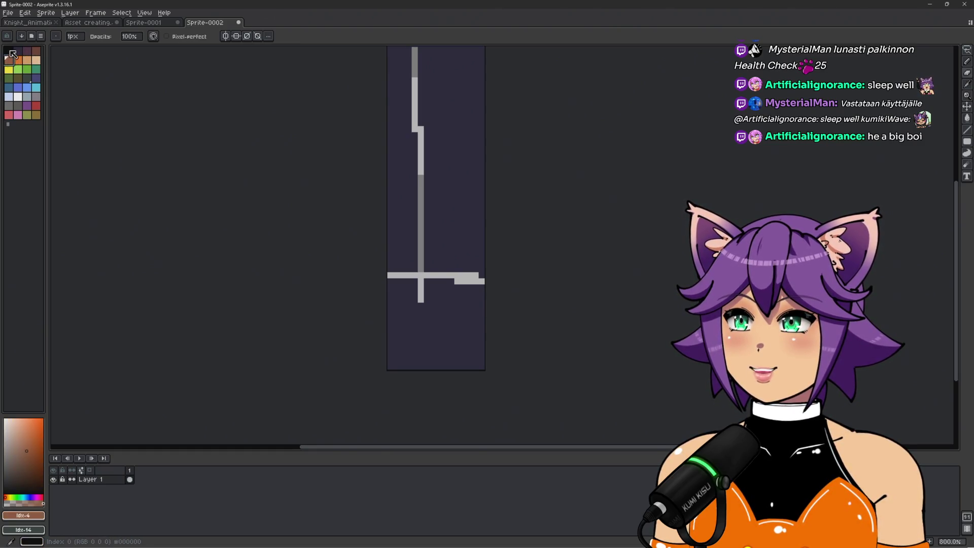
{"action": "mouse_move", "coordinate": [389, 275]}
{"action": "left_mouse_down"}
{"action": "mouse_move", "coordinate": [483, 275]}
{"action": "mouse_move", "coordinate": [507, 298]}
{"action": "mouse_move", "coordinate": [435, 350]}
{"action": "mouse_move", "coordinate": [411, 314]}
{"action": "mouse_move", "coordinate": [440, 339]}
{"action": "left_mouse_up"}
{"action": "key", "text": "plus"}
{"action": "scroll", "coordinate": [512, 332], "scroll_direction": "up", "scroll_amount": 3}
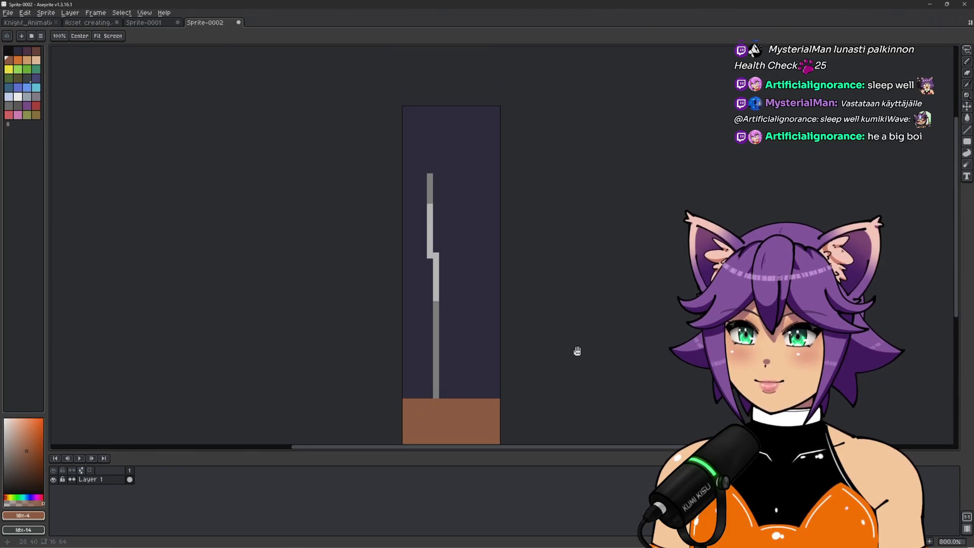
{"action": "mouse_move", "coordinate": [413, 122]}
{"action": "left_mouse_down"}
{"action": "mouse_move", "coordinate": [408, 147]}
{"action": "mouse_move", "coordinate": [522, 148]}
{"action": "left_mouse_up"}
{"action": "key", "text": "ctrl+z"}
{"action": "key", "text": "e"}
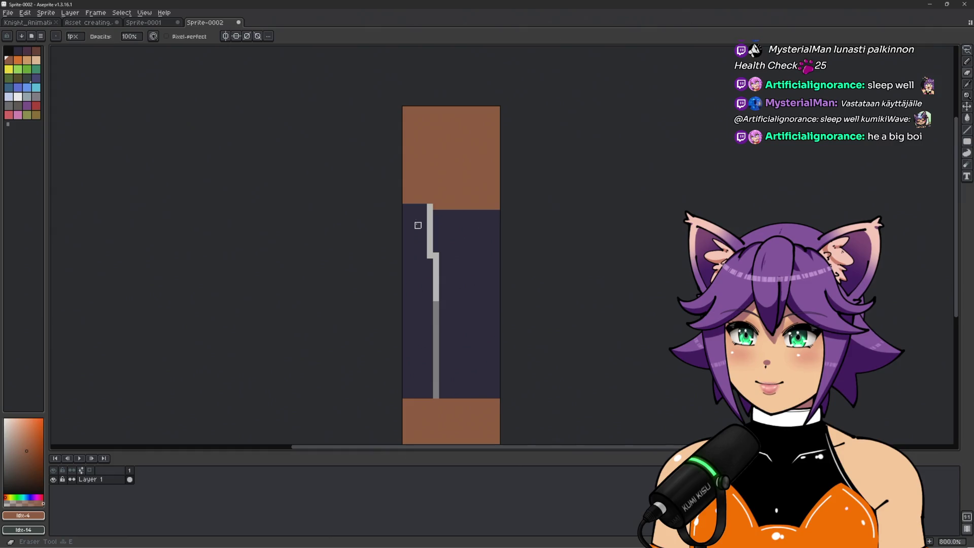
{"action": "mouse_move", "coordinate": [406, 207]}
{"action": "left_mouse_down"}
{"action": "mouse_move", "coordinate": [527, 207]}
{"action": "mouse_move", "coordinate": [430, 207]}
{"action": "left_mouse_up"}
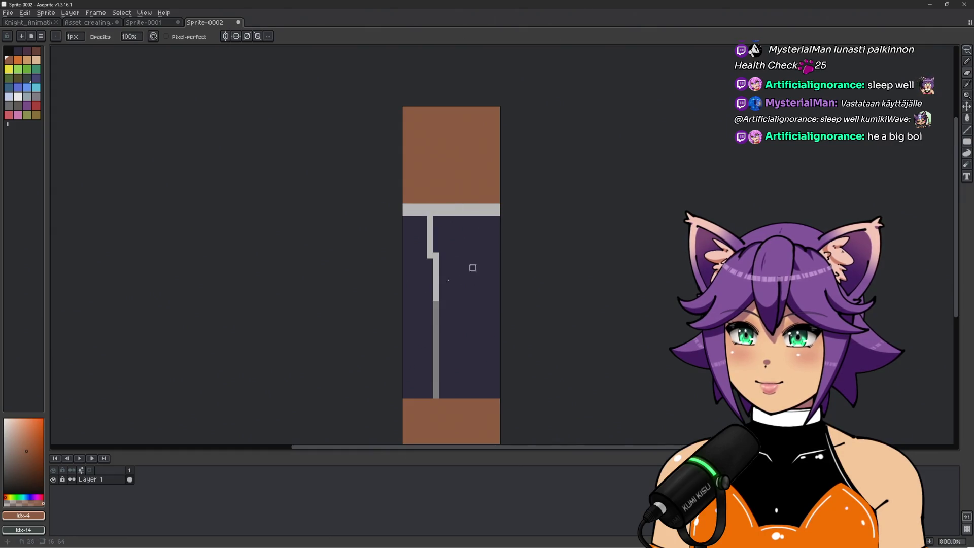
{"action": "scroll", "coordinate": [485, 262], "scroll_direction": "up", "scroll_amount": 12}
{"action": "mouse_move", "coordinate": [387, 335]}
{"action": "left_mouse_down"}
{"action": "mouse_move", "coordinate": [579, 337]}
{"action": "mouse_move", "coordinate": [579, 272]}
{"action": "mouse_move", "coordinate": [421, 251]}
{"action": "left_mouse_up"}
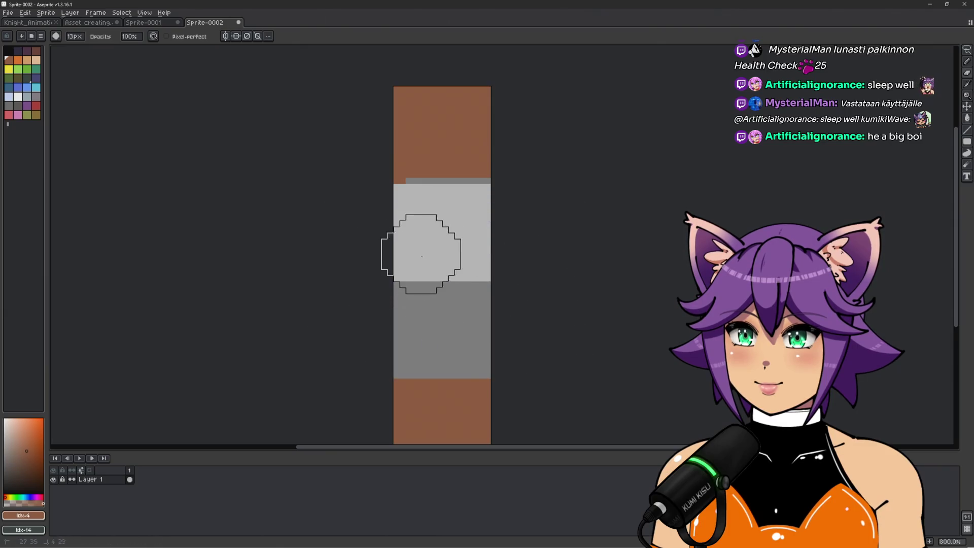
{"action": "key", "text": "ctrl+z"}
{"action": "key", "text": "ctrl+y"}
Step: Fill the strip's middle band with light blue
{"action": "scroll", "coordinate": [491, 277], "scroll_direction": "down", "scroll_amount": 3}
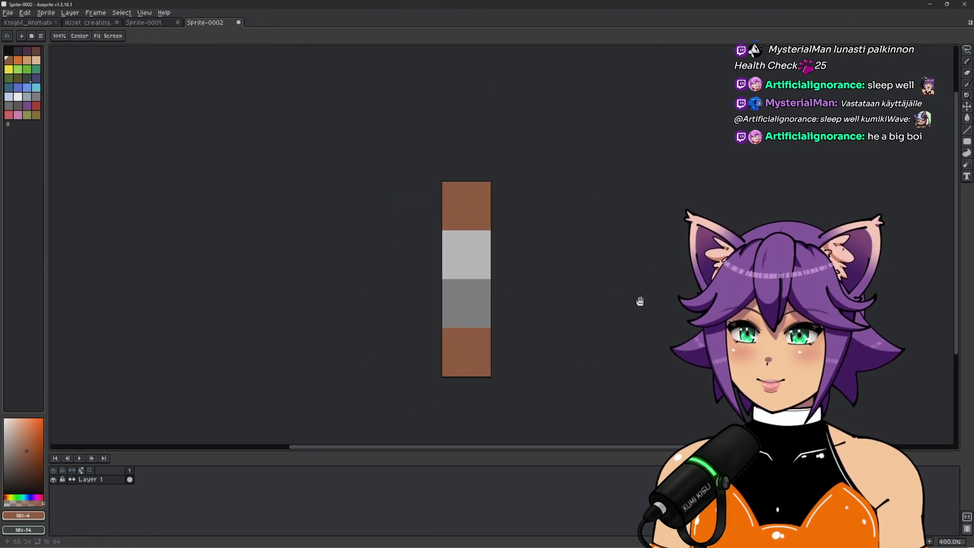
{"action": "scroll", "coordinate": [522, 251], "scroll_direction": "up", "scroll_amount": 2}
{"action": "scroll", "coordinate": [570, 278], "scroll_direction": "right", "scroll_amount": 2}
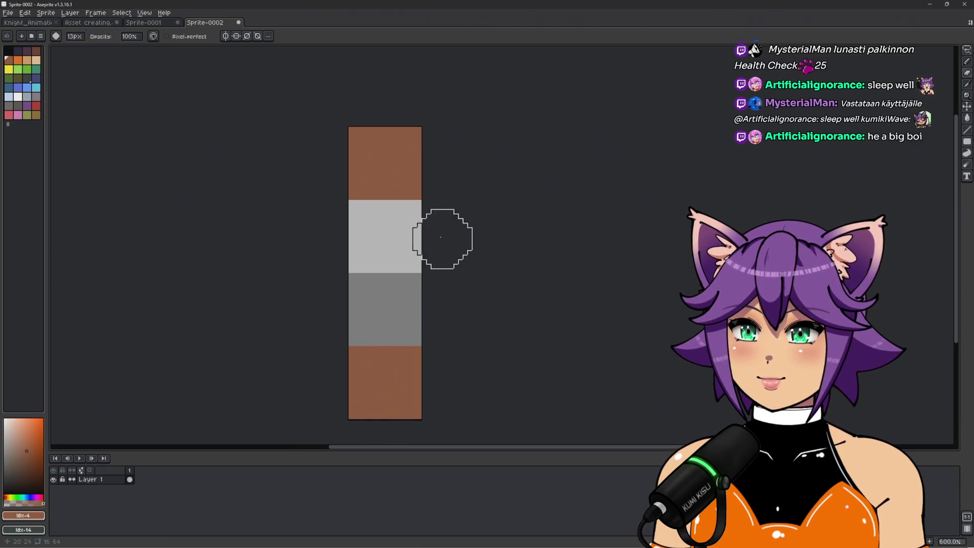
{"action": "scroll", "coordinate": [350, 264], "scroll_direction": "up", "scroll_amount": 1}
{"action": "left_click", "coordinate": [27, 96]}
{"action": "key", "text": "b"}
{"action": "scroll", "coordinate": [402, 324], "scroll_direction": "down", "scroll_amount": 2}
{"action": "left_click", "coordinate": [370, 192]}
{"action": "mouse_move", "coordinate": [368, 192]}
{"action": "left_mouse_down"}
{"action": "mouse_move", "coordinate": [461, 193]}
{"action": "mouse_move", "coordinate": [372, 279]}
{"action": "mouse_move", "coordinate": [462, 278]}
{"action": "left_mouse_up"}
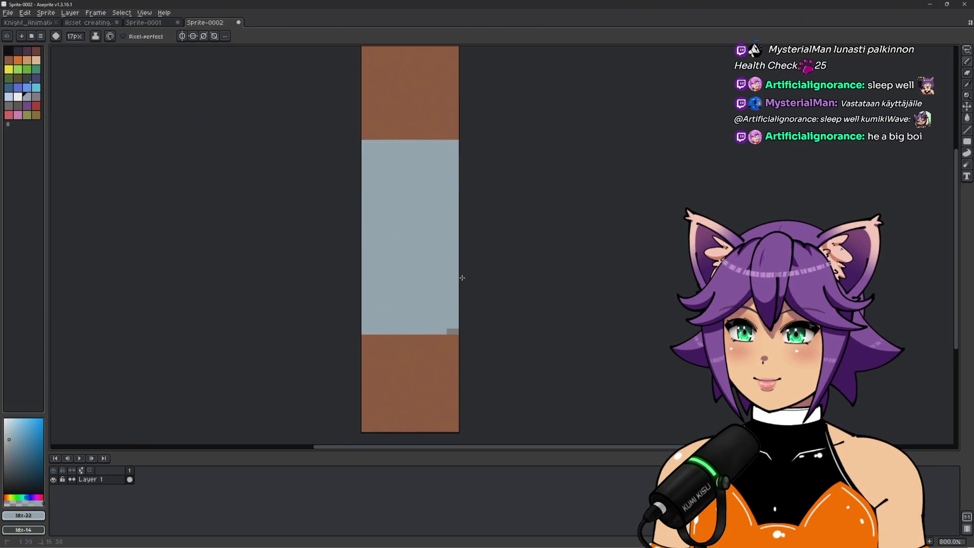
{"action": "scroll", "coordinate": [572, 335], "scroll_direction": "down", "scroll_amount": 1}
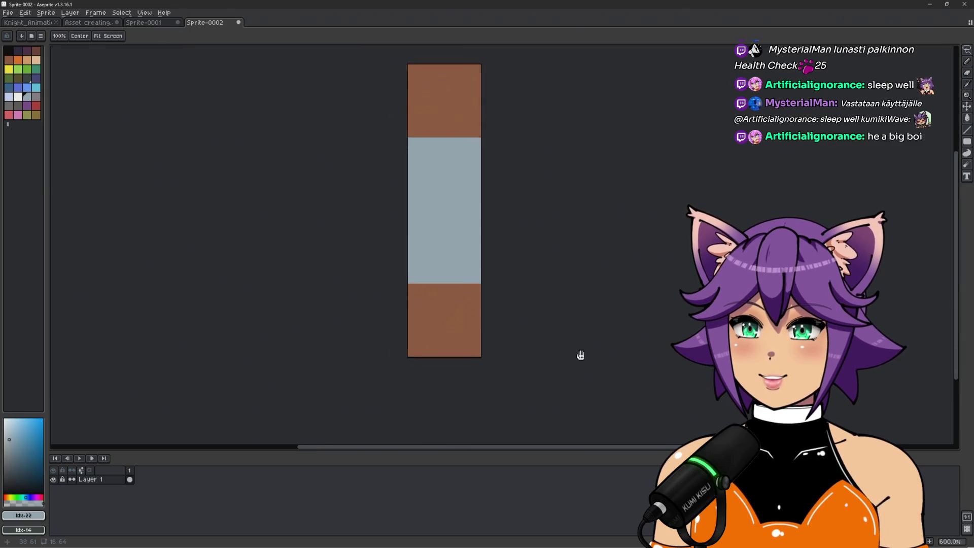
{"action": "scroll", "coordinate": [611, 329], "scroll_direction": "up", "scroll_amount": 1}
{"action": "left_click_drag", "start_coordinate": [612, 329], "coordinate": [583, 302]}
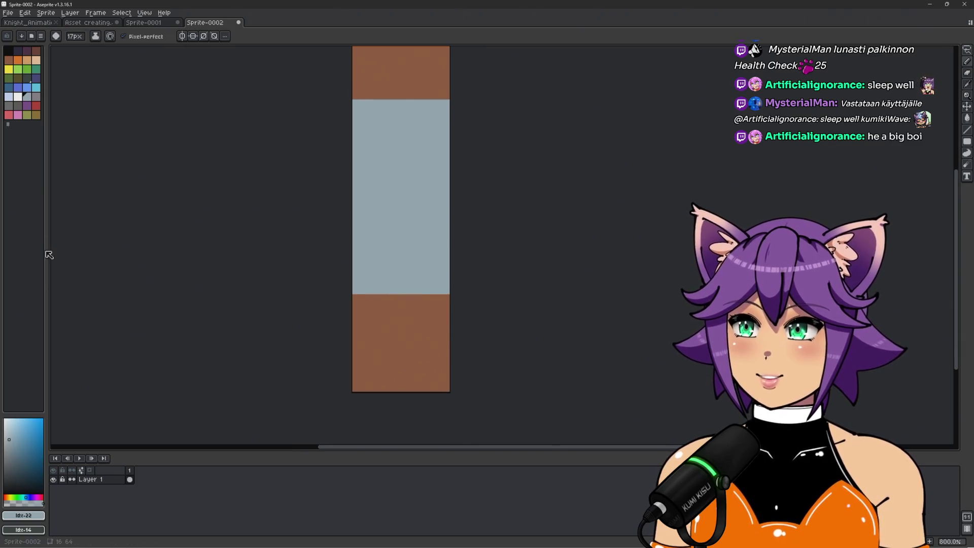
Step: Cover the light blue and bottom brown with dark grey stone, then add Layer 2
{"action": "left_click", "coordinate": [11, 462]}
{"action": "left_click_drag", "start_coordinate": [338, 230], "coordinate": [355, 296]}
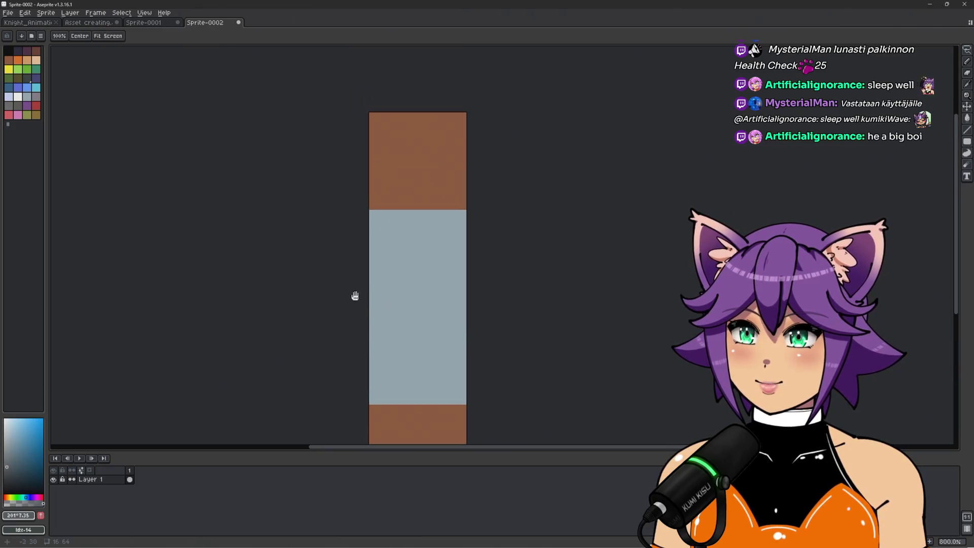
{"action": "left_click_drag", "start_coordinate": [380, 265], "coordinate": [480, 266]}
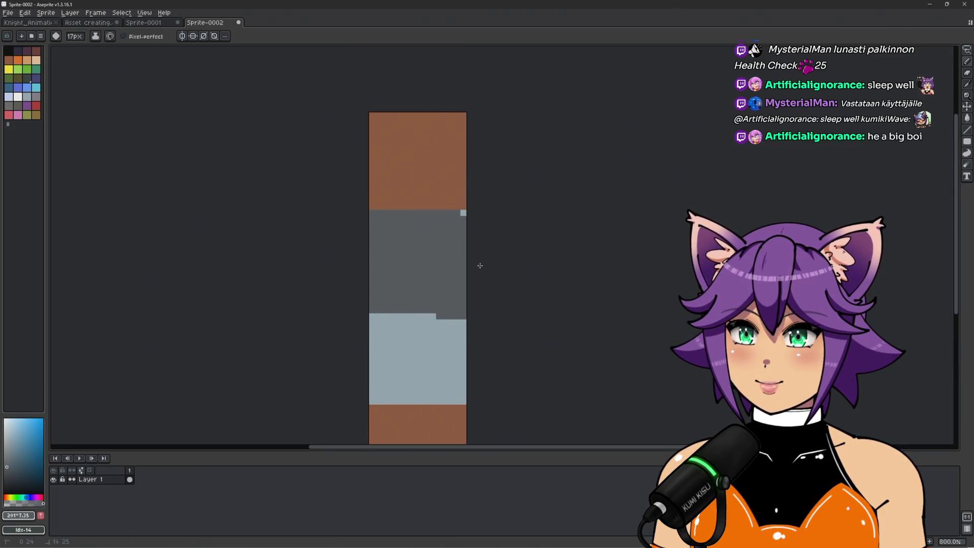
{"action": "left_click", "coordinate": [456, 257]}
{"action": "mouse_move", "coordinate": [350, 334]}
{"action": "left_mouse_down"}
{"action": "mouse_move", "coordinate": [332, 268]}
{"action": "mouse_move", "coordinate": [422, 250]}
{"action": "mouse_move", "coordinate": [354, 260]}
{"action": "mouse_move", "coordinate": [504, 262]}
{"action": "mouse_move", "coordinate": [533, 300]}
{"action": "left_mouse_up"}
{"action": "scroll", "coordinate": [523, 262], "scroll_direction": "down", "scroll_amount": 1}
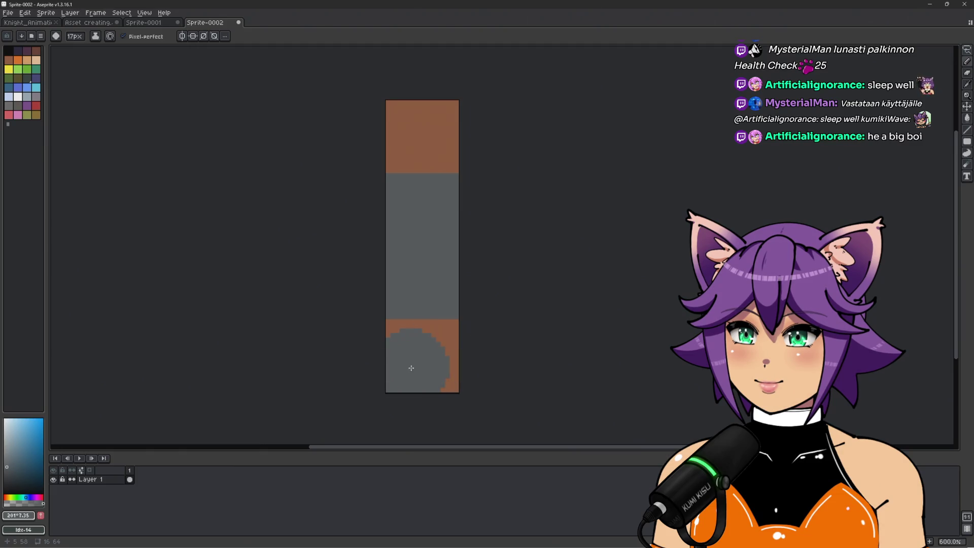
{"action": "scroll", "coordinate": [412, 360], "scroll_direction": "up", "scroll_amount": 3}
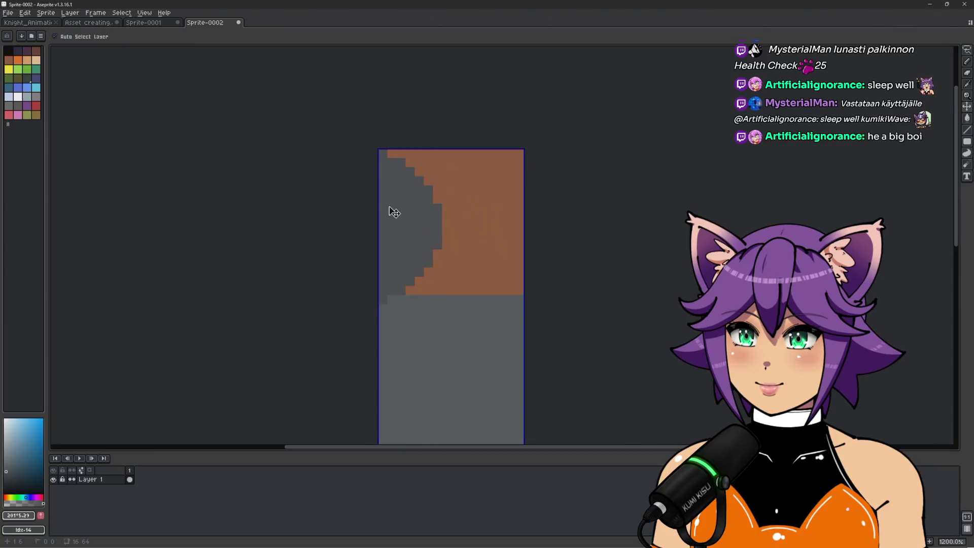
{"action": "left_click_drag", "start_coordinate": [373, 210], "coordinate": [565, 211]}
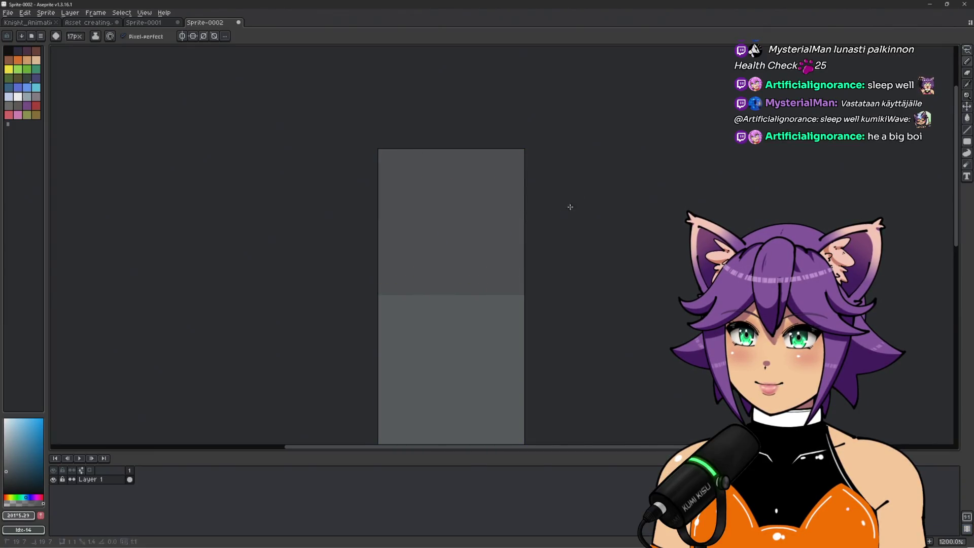
{"action": "scroll", "coordinate": [659, 214], "scroll_direction": "down", "scroll_amount": 3}
{"action": "left_click_drag", "start_coordinate": [659, 215], "coordinate": [607, 162]}
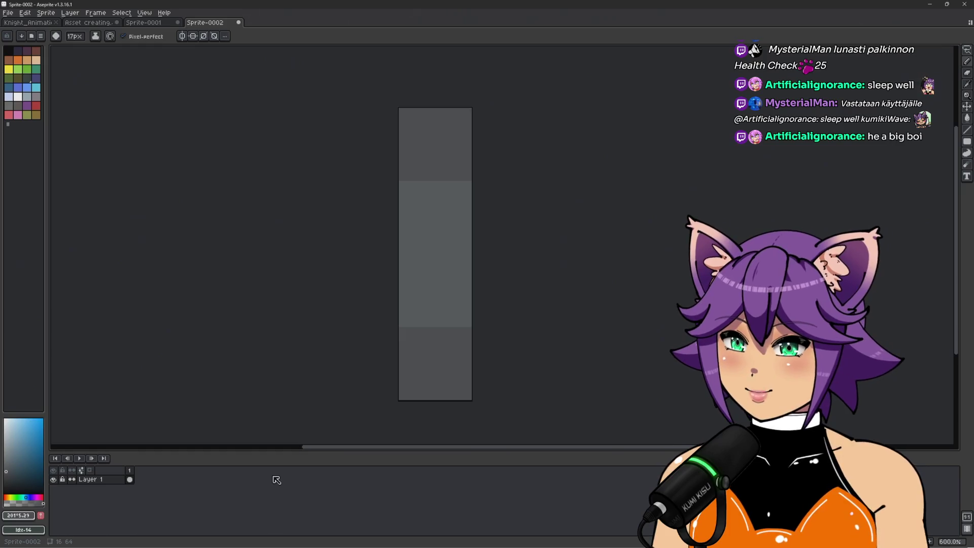
{"action": "key", "text": "shift+n"}
{"action": "left_click", "coordinate": [4, 482]}
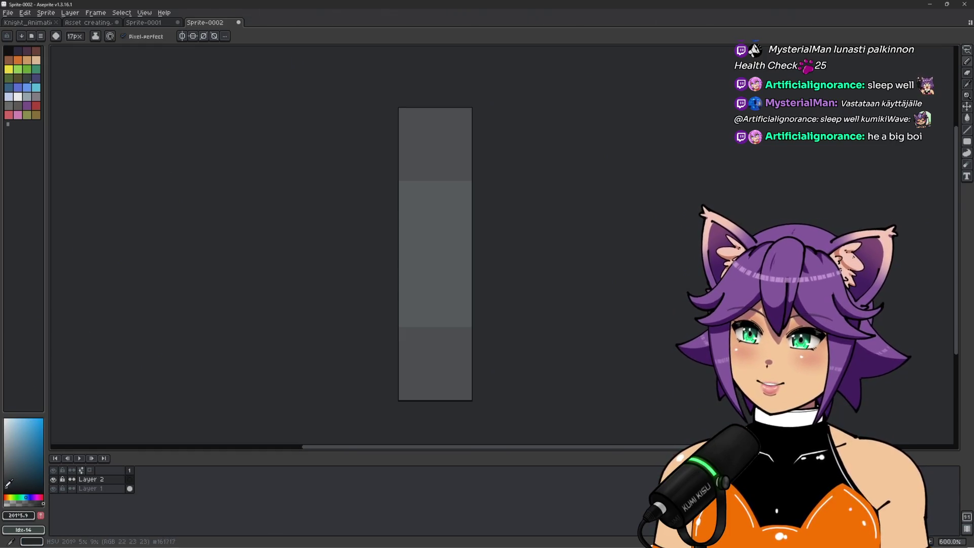
Step: Choose a darker crack colour and undo a stray check-mark stroke
{"action": "scroll", "coordinate": [437, 233], "scroll_direction": "down", "scroll_amount": 5}
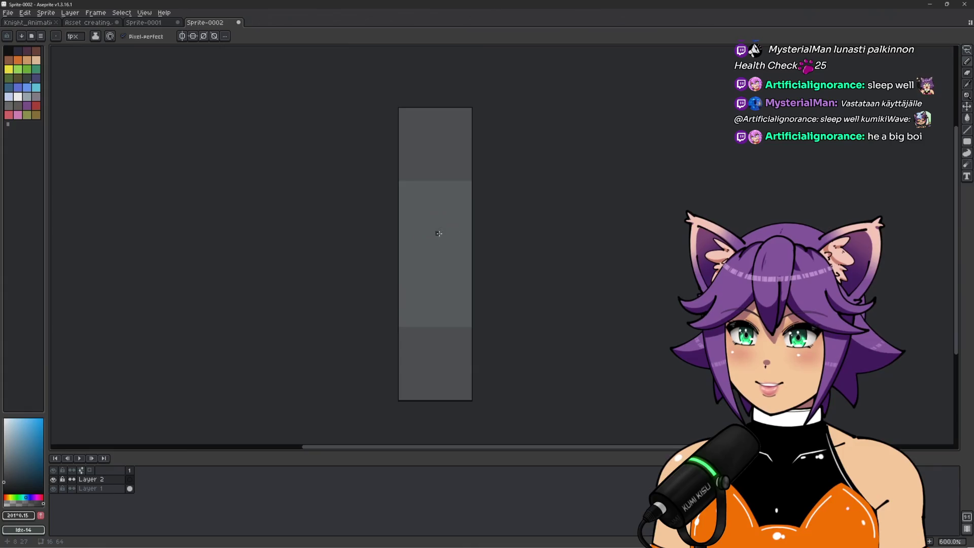
{"action": "scroll", "coordinate": [450, 258], "scroll_direction": "up", "scroll_amount": 3}
{"action": "scroll", "coordinate": [425, 289], "scroll_direction": "down", "scroll_amount": 1}
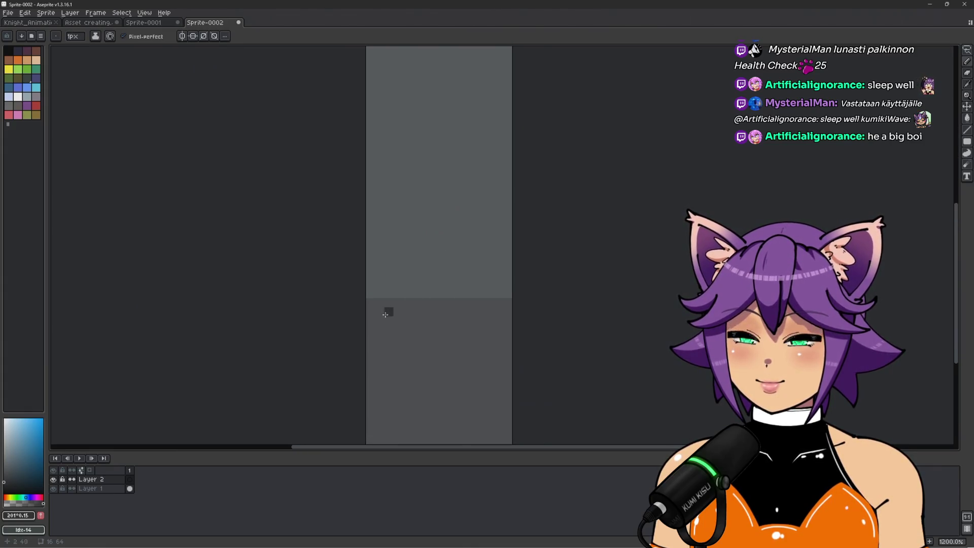
{"action": "scroll", "coordinate": [404, 320], "scroll_direction": "right", "scroll_amount": 2}
{"action": "scroll", "coordinate": [442, 252], "scroll_direction": "up", "scroll_amount": 2}
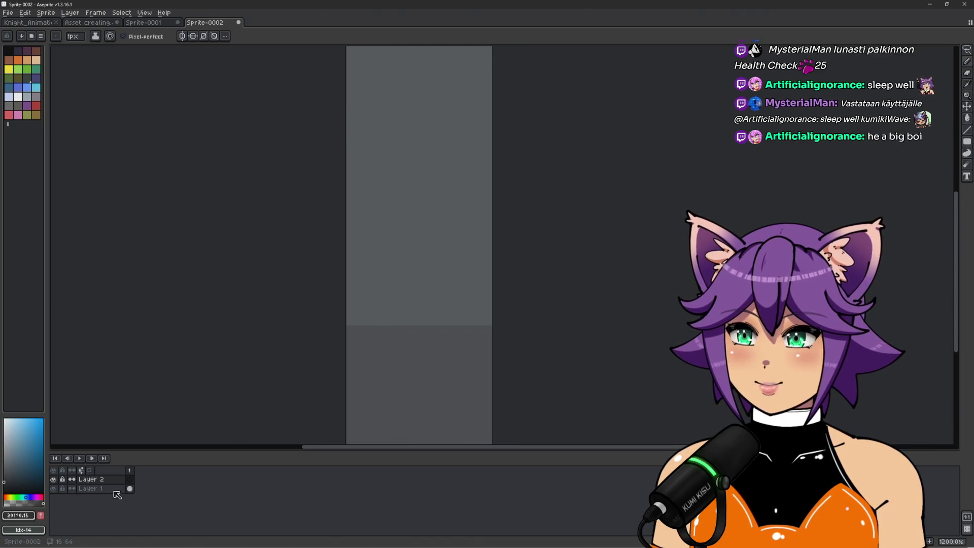
{"action": "left_click", "coordinate": [473, 240], "text": "alt"}
{"action": "left_click", "coordinate": [366, 305], "text": "alt"}
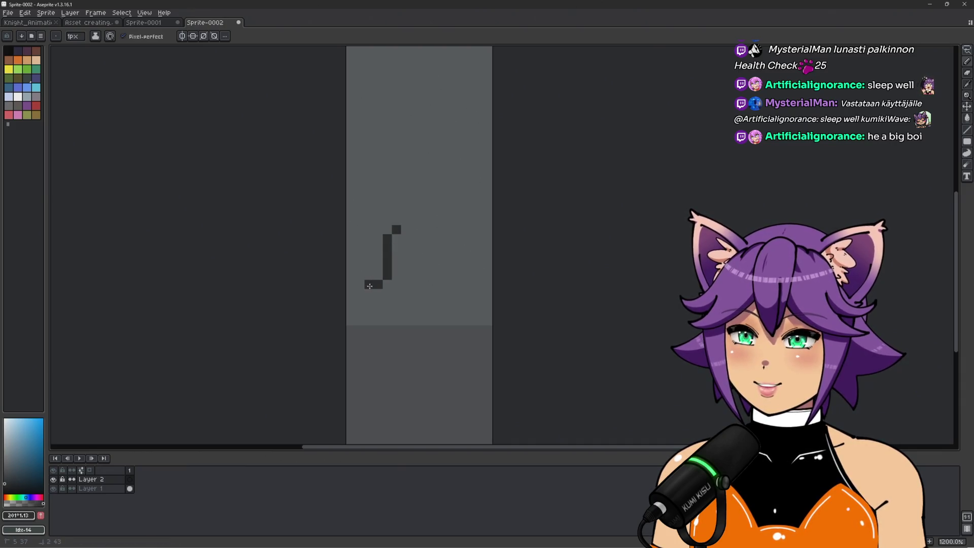
{"action": "scroll", "coordinate": [380, 258], "scroll_direction": "down", "scroll_amount": 3}
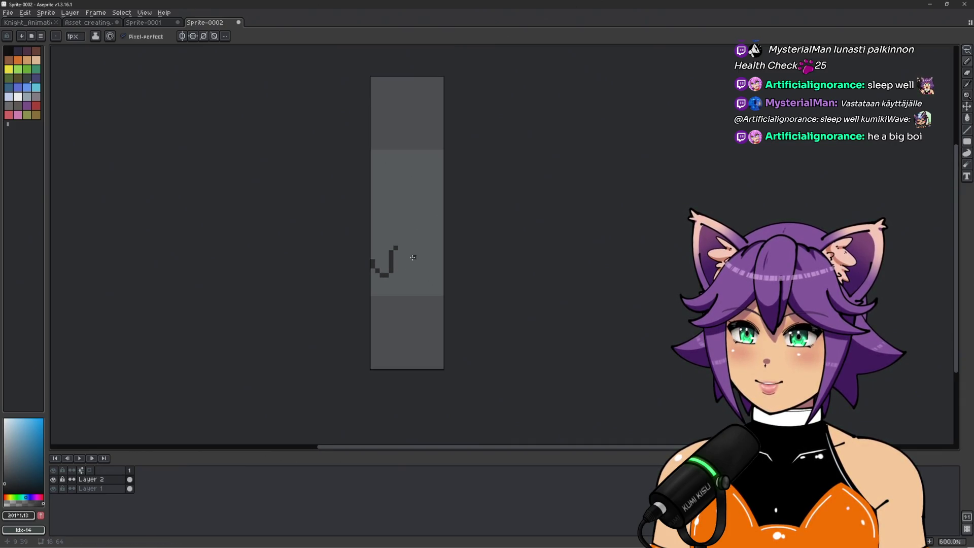
{"action": "scroll", "coordinate": [413, 256], "scroll_direction": "up", "scroll_amount": 2}
{"action": "key", "text": "ctrl+z"}
Step: Draw a thin dark crack line on the upper wall
{"action": "scroll", "coordinate": [423, 229], "scroll_direction": "down", "scroll_amount": 1}
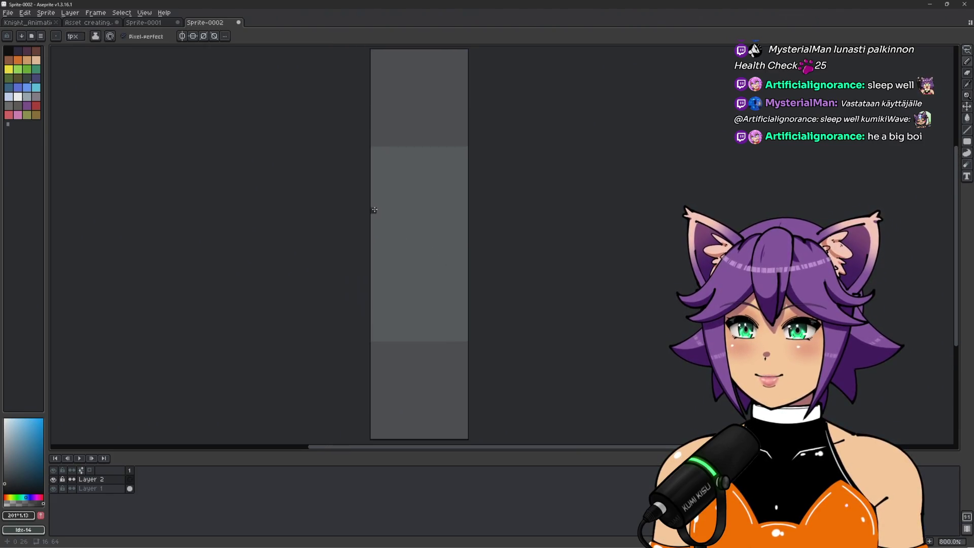
{"action": "scroll", "coordinate": [372, 211], "scroll_direction": "up", "scroll_amount": 1}
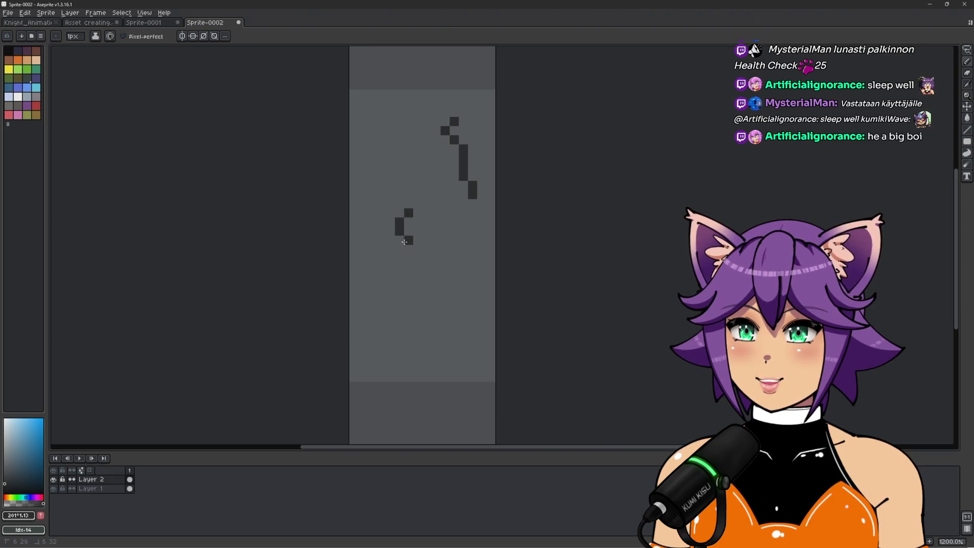
{"action": "left_click_drag", "start_coordinate": [381, 175], "coordinate": [389, 110]}
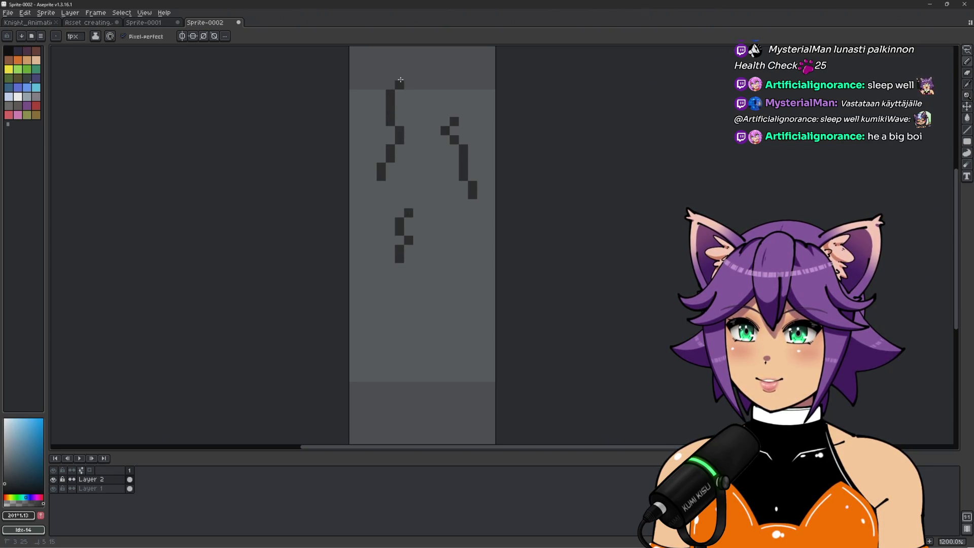
{"action": "mouse_move", "coordinate": [408, 65]}
{"action": "left_mouse_down"}
{"action": "mouse_move", "coordinate": [479, 272]}
{"action": "mouse_move", "coordinate": [416, 200]}
{"action": "left_mouse_up"}
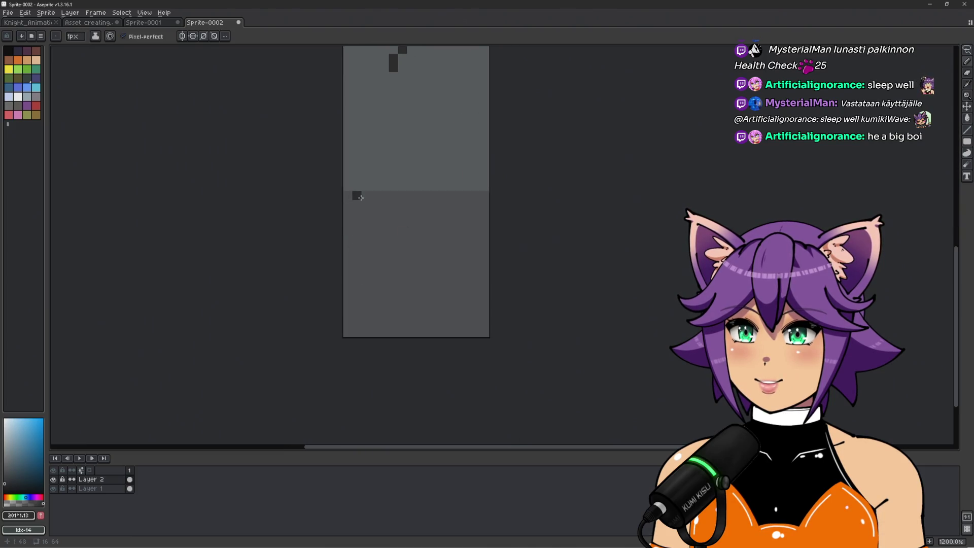
{"action": "left_click_drag", "start_coordinate": [355, 196], "coordinate": [351, 222]}
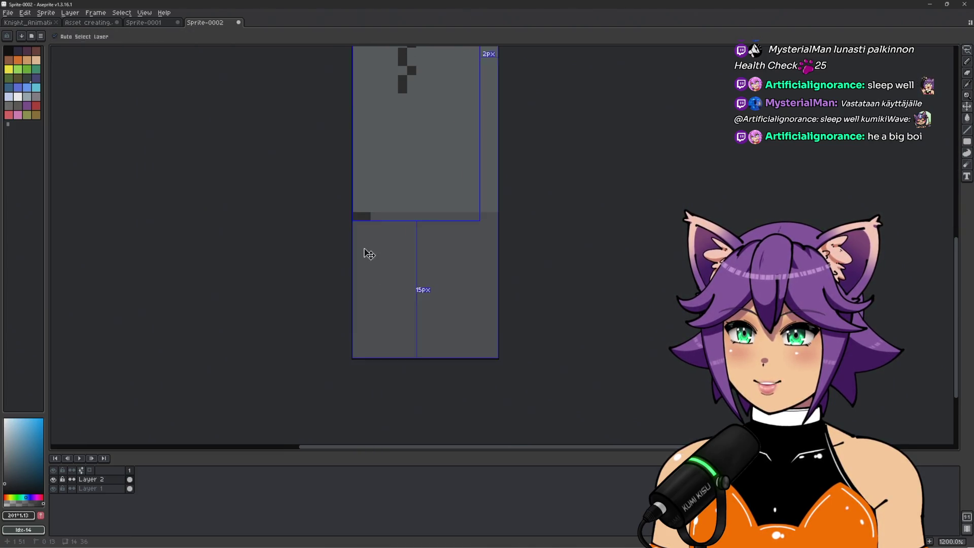
Step: Start the dark ledge at the left edge and paint its upper row rightward
{"action": "key", "text": "ctrl+z"}
{"action": "left_click", "coordinate": [356, 327]}
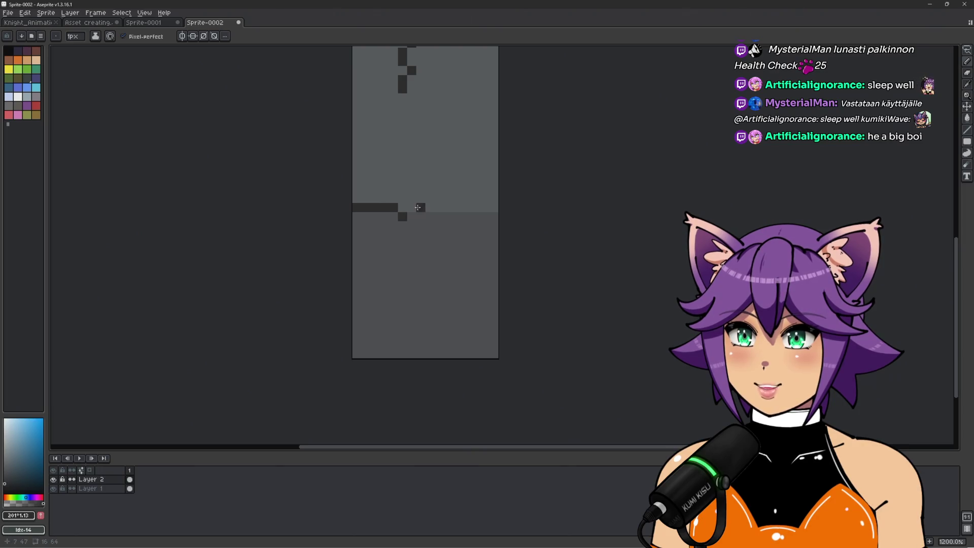
{"action": "key", "text": "ctrl+z"}
{"action": "left_click", "coordinate": [357, 207]}
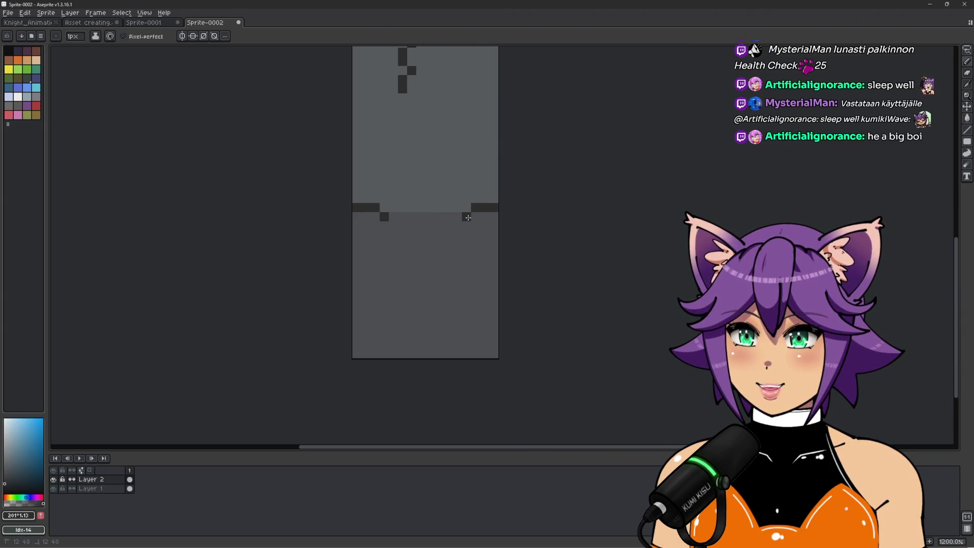
{"action": "scroll", "coordinate": [437, 217], "scroll_direction": "up", "scroll_amount": 3}
{"action": "left_click", "coordinate": [479, 217]}
{"action": "left_click", "coordinate": [350, 217]}
{"action": "left_click", "coordinate": [369, 217]}
{"action": "left_click_drag", "start_coordinate": [387, 198], "coordinate": [435, 198]}
{"action": "scroll", "coordinate": [435, 198], "scroll_direction": "down", "scroll_amount": 8}
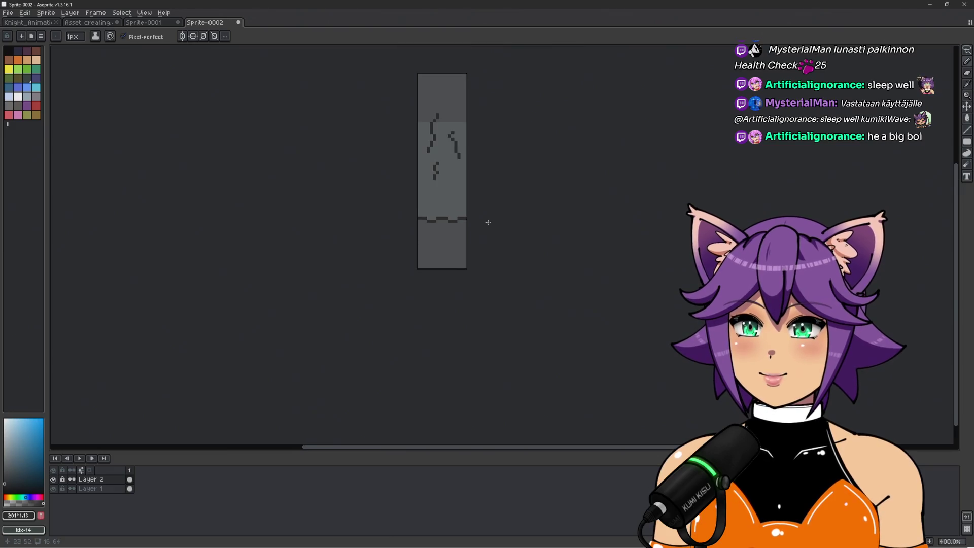
{"action": "scroll", "coordinate": [452, 234], "scroll_direction": "up", "scroll_amount": 8}
Step: Add the lower step pixels and repaint stray ledge pixels in the gray wall colour
{"action": "key", "text": "space"}
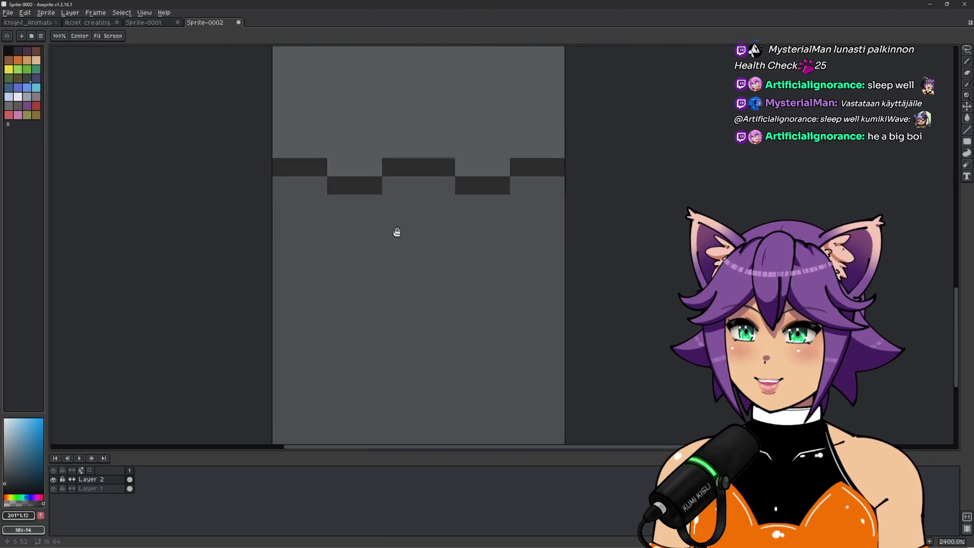
{"action": "scroll", "coordinate": [396, 237], "scroll_direction": "down", "scroll_amount": 2}
{"action": "scroll", "coordinate": [404, 228], "scroll_direction": "up", "scroll_amount": 1}
{"action": "scroll", "coordinate": [400, 231], "scroll_direction": "down", "scroll_amount": 1}
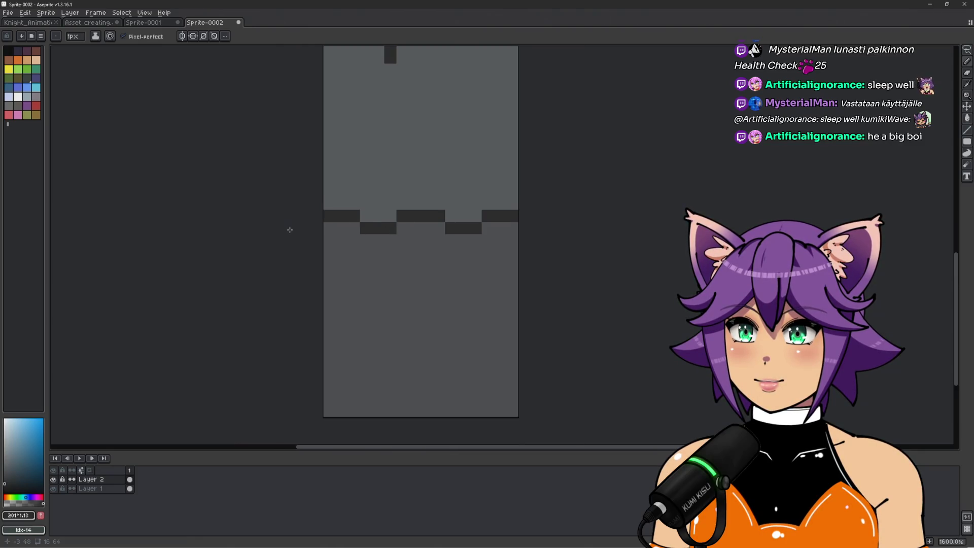
{"action": "scroll", "coordinate": [290, 230], "scroll_direction": "up", "scroll_amount": 1}
{"action": "left_click", "coordinate": [444, 235]}
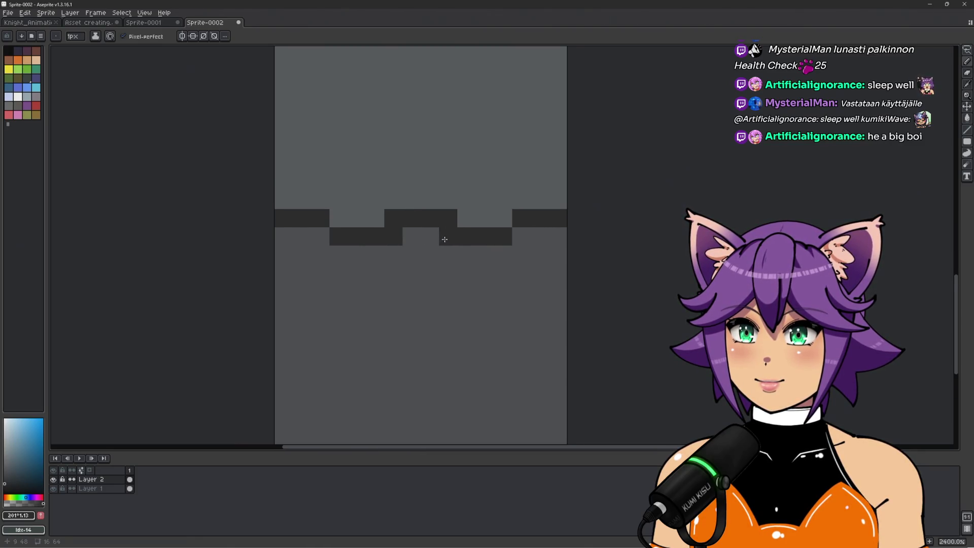
{"action": "left_click", "coordinate": [382, 189], "text": "alt"}
{"action": "left_click", "coordinate": [446, 218]}
{"action": "left_click", "coordinate": [381, 234], "text": "alt"}
{"action": "mouse_move", "coordinate": [437, 214]}
{"action": "left_mouse_down"}
{"action": "mouse_move", "coordinate": [406, 217]}
{"action": "mouse_move", "coordinate": [424, 235]}
{"action": "left_mouse_up"}
{"action": "scroll", "coordinate": [427, 234], "scroll_direction": "down", "scroll_amount": 1}
{"action": "left_click", "coordinate": [479, 223]}
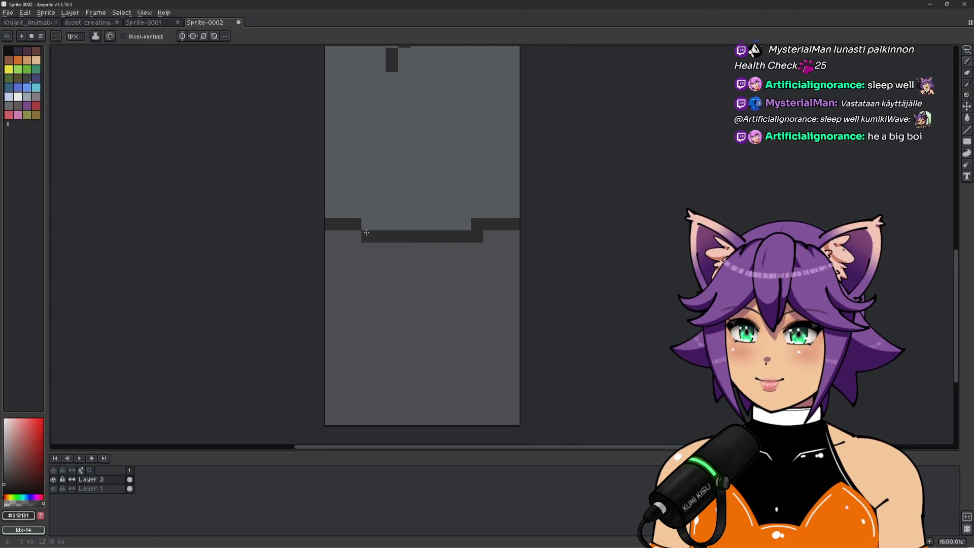
{"action": "left_click", "coordinate": [356, 248], "text": "alt"}
{"action": "left_click", "coordinate": [363, 234]}
{"action": "scroll", "coordinate": [480, 236], "scroll_direction": "down", "scroll_amount": 5}
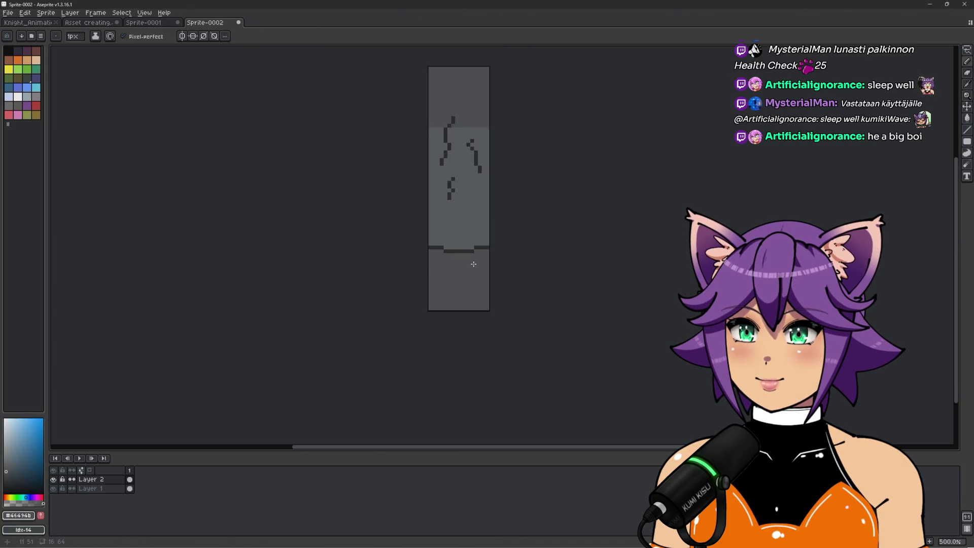
{"action": "scroll", "coordinate": [473, 263], "scroll_direction": "up", "scroll_amount": 7}
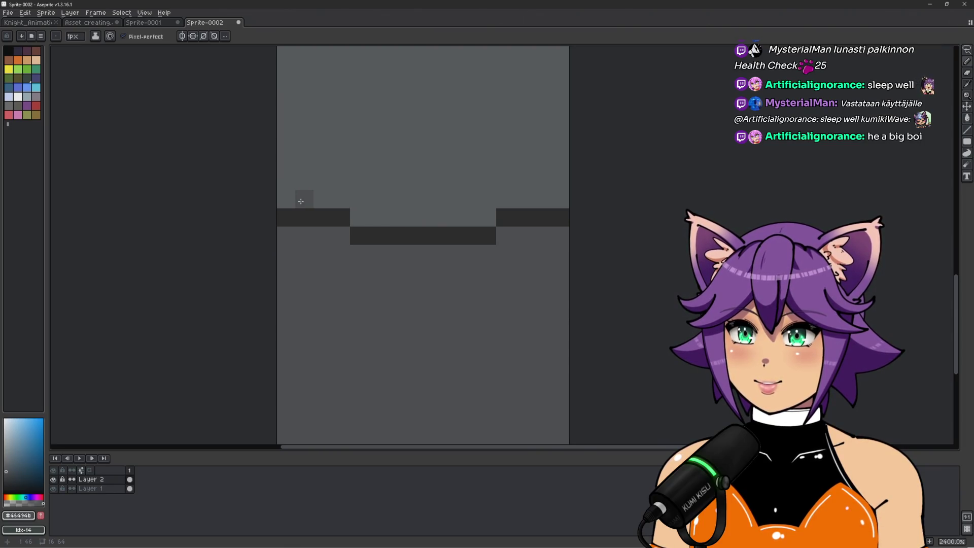
Step: Extend the top ledge row at both ends and add a dark row beneath its middle
{"action": "scroll", "coordinate": [561, 196], "scroll_direction": "down", "scroll_amount": 5}
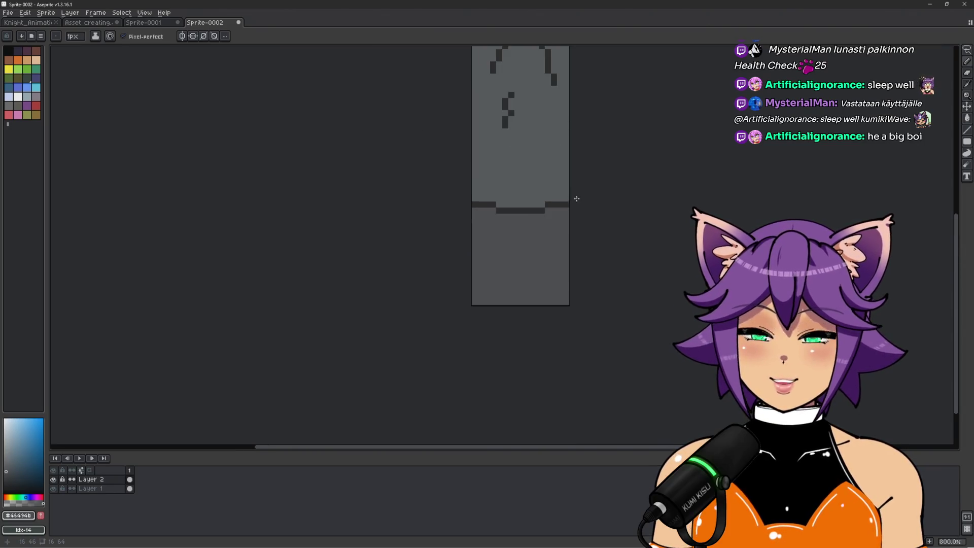
{"action": "left_click_drag", "start_coordinate": [621, 188], "coordinate": [562, 238]}
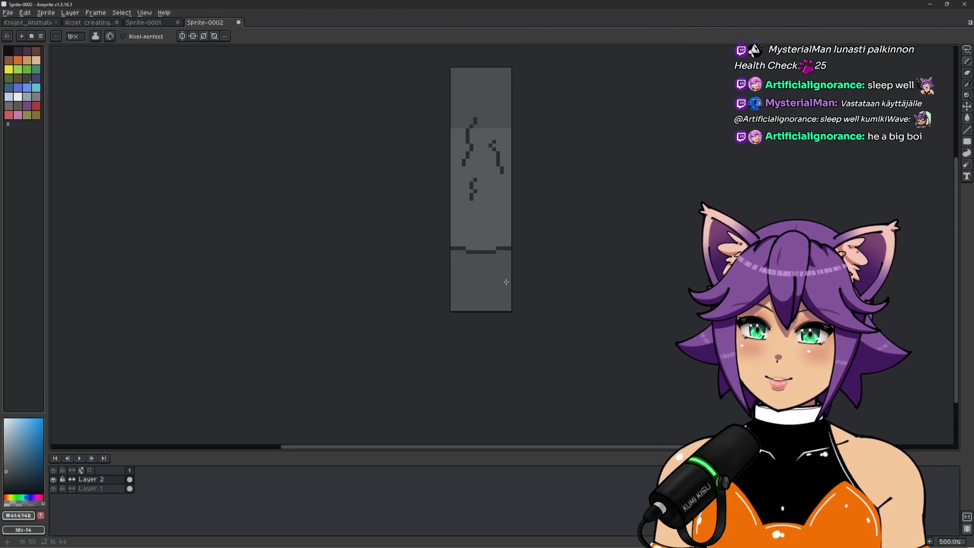
{"action": "left_click_drag", "start_coordinate": [485, 275], "coordinate": [490, 259]}
{"action": "scroll", "coordinate": [490, 259], "scroll_direction": "up", "scroll_amount": 3}
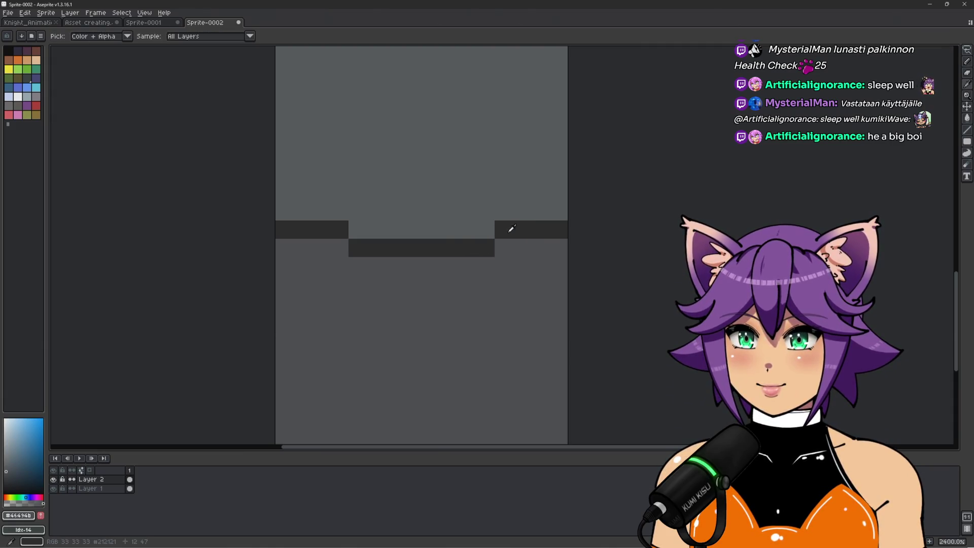
{"action": "left_click", "coordinate": [506, 227], "text": "alt"}
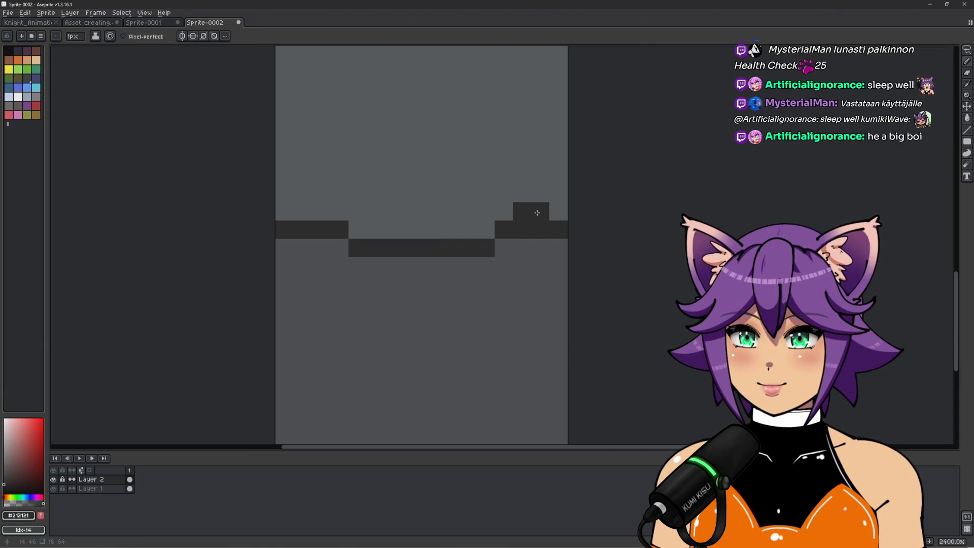
{"action": "left_click_drag", "start_coordinate": [542, 211], "coordinate": [559, 212]}
{"action": "left_click", "coordinate": [321, 212]}
{"action": "left_click_drag", "start_coordinate": [303, 212], "coordinate": [284, 212]}
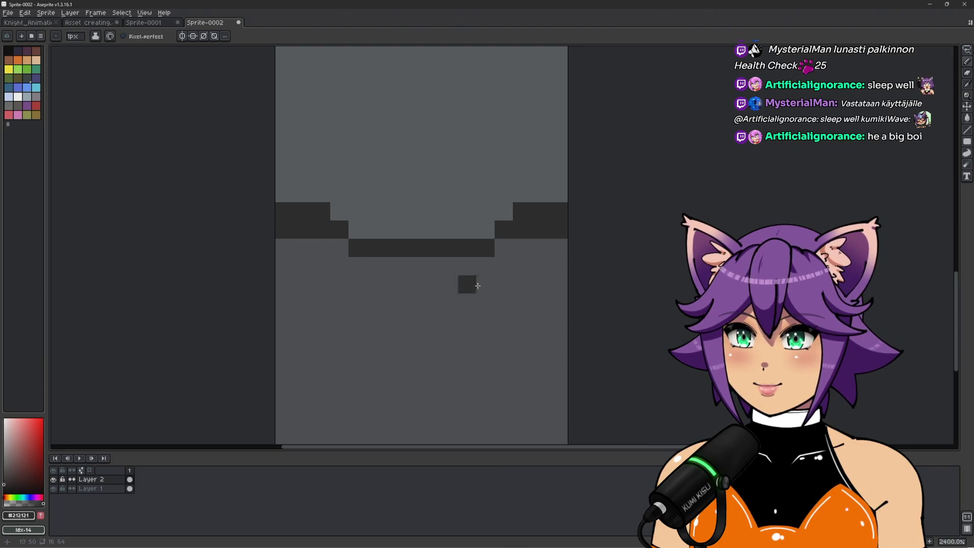
{"action": "left_click", "coordinate": [504, 248]}
{"action": "left_click_drag", "start_coordinate": [355, 266], "coordinate": [483, 265]}
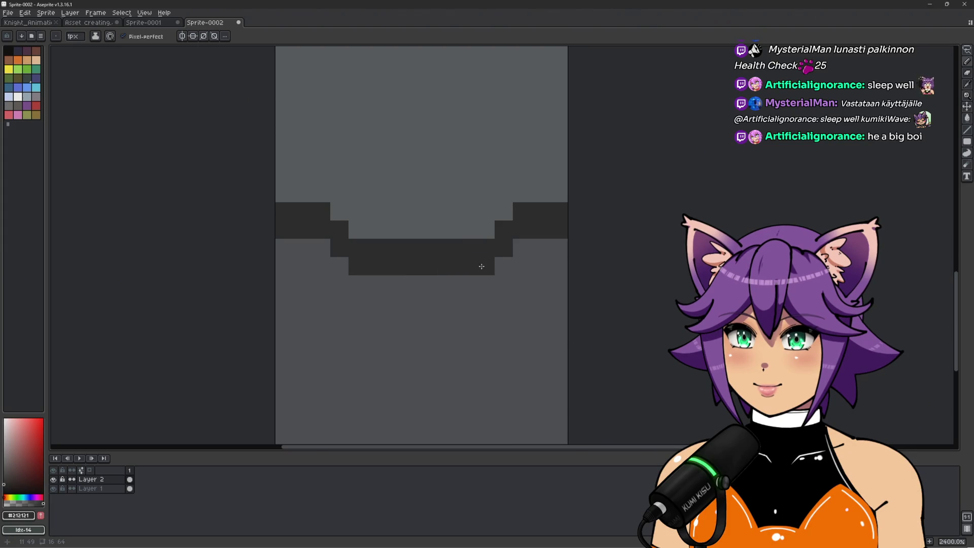
{"action": "scroll", "coordinate": [483, 265], "scroll_direction": "down", "scroll_amount": 6}
{"action": "scroll", "coordinate": [423, 296], "scroll_direction": "up", "scroll_amount": 1}
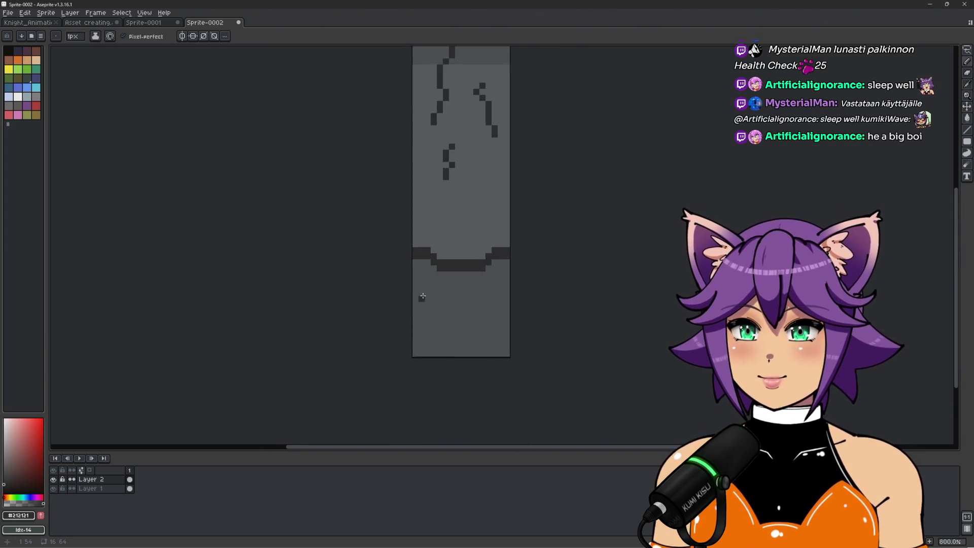
Step: Draw the frame's dark left line down to the wall bottom and a dark bottom row
{"action": "scroll", "coordinate": [423, 296], "scroll_direction": "up", "scroll_amount": 3}
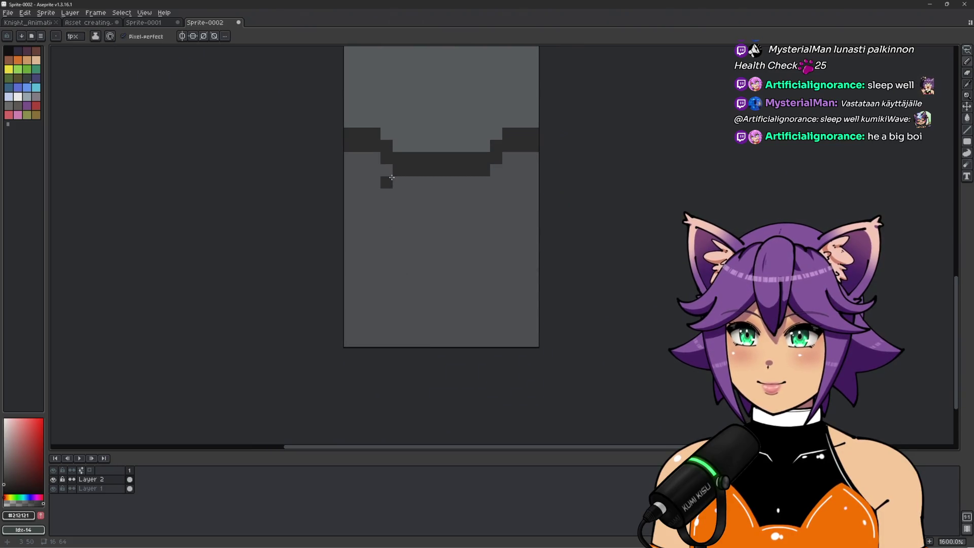
{"action": "left_click_drag", "start_coordinate": [392, 178], "coordinate": [386, 357]}
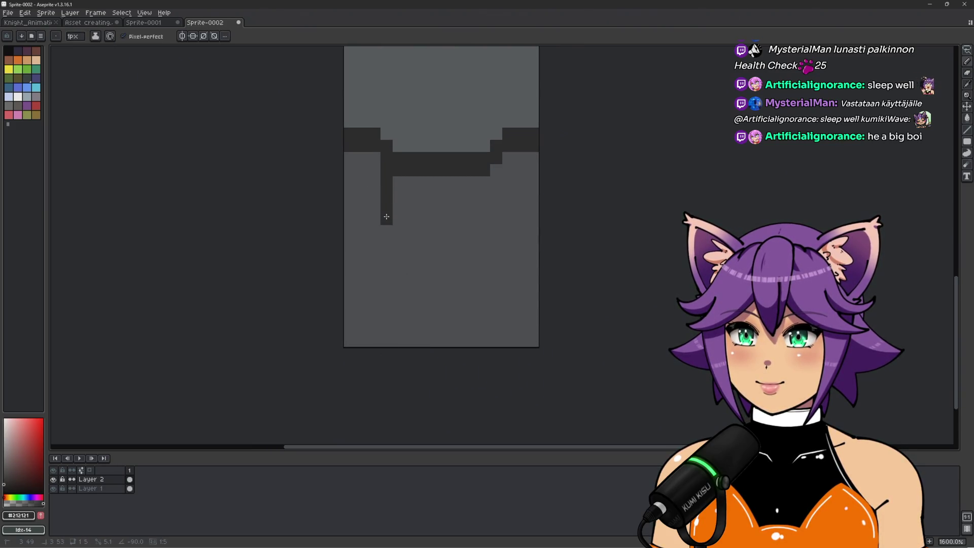
{"action": "left_click", "coordinate": [382, 196]}
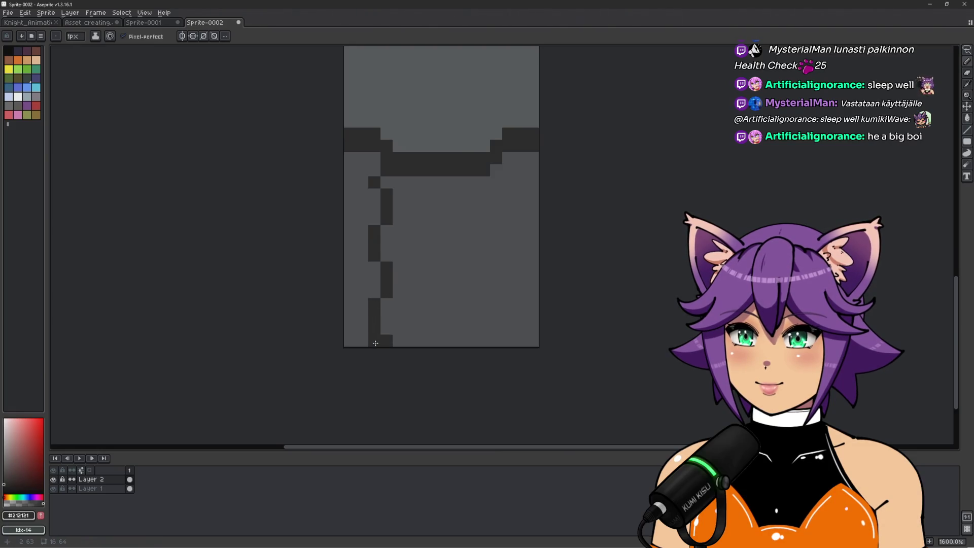
{"action": "left_click_drag", "start_coordinate": [349, 341], "coordinate": [531, 342]}
Step: Draw the panel's dark right outline down to the wall bottom, undoing misplaced pixels
{"action": "scroll", "coordinate": [532, 341], "scroll_direction": "down", "scroll_amount": 3}
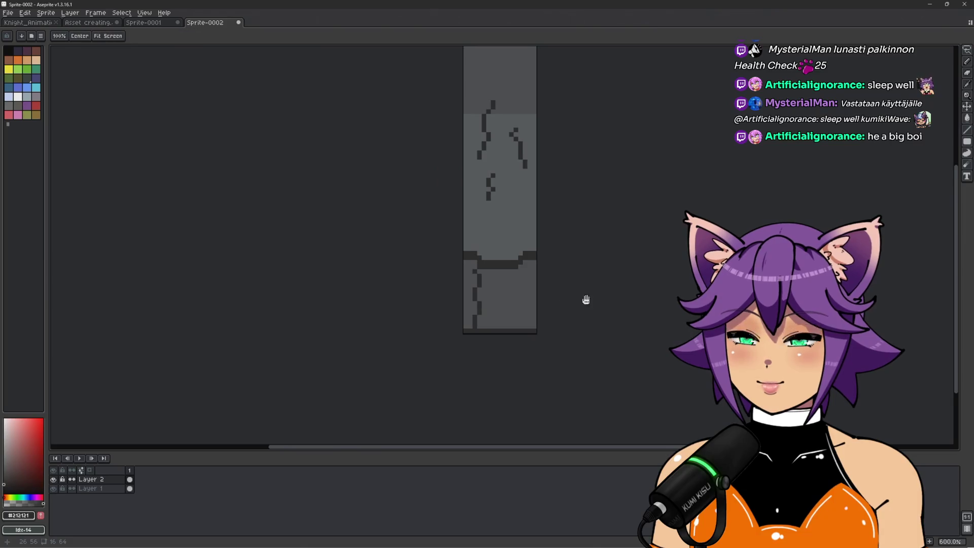
{"action": "scroll", "coordinate": [488, 272], "scroll_direction": "up", "scroll_amount": 4}
{"action": "left_click", "coordinate": [499, 217]}
{"action": "left_click_drag", "start_coordinate": [487, 229], "coordinate": [485, 250]}
{"action": "left_click", "coordinate": [495, 261]}
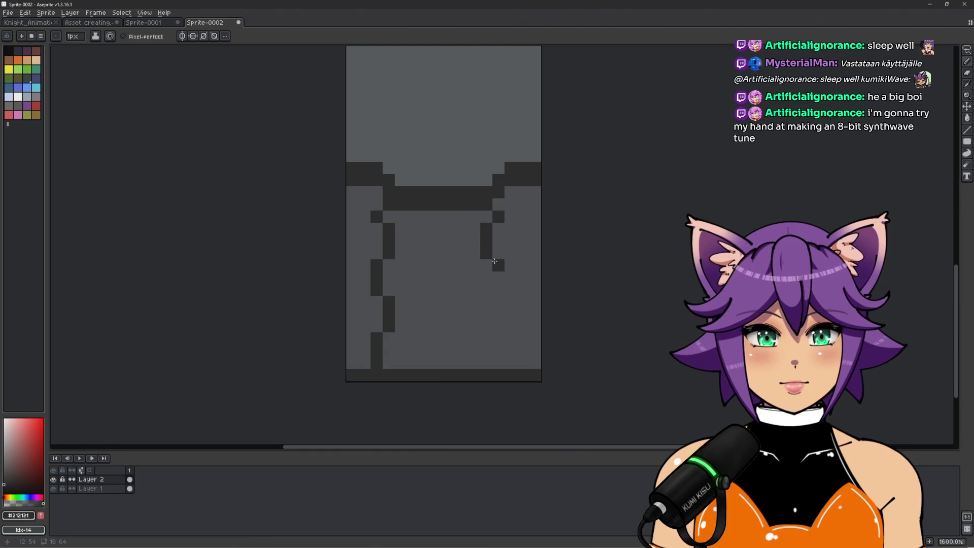
{"action": "key", "text": "ctrl+z"}
{"action": "left_click", "coordinate": [491, 260]}
{"action": "key", "text": "ctrl+z"}
{"action": "mouse_move", "coordinate": [497, 262]}
{"action": "left_mouse_down"}
{"action": "mouse_move", "coordinate": [479, 326]}
{"action": "mouse_move", "coordinate": [498, 359]}
{"action": "left_mouse_up"}
Step: Add a dark #212121 pixel beside the panel's left outline
{"action": "left_click", "coordinate": [470, 348], "text": "alt"}
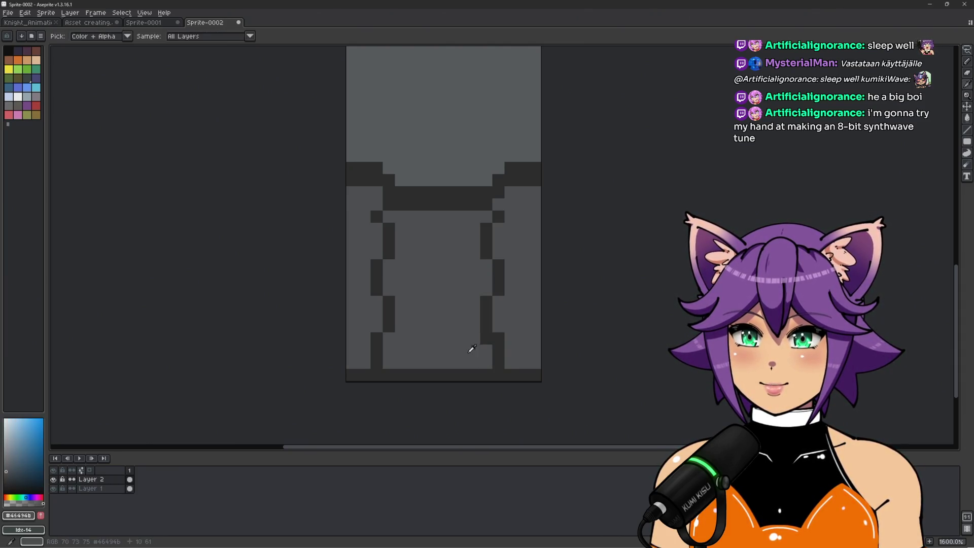
{"action": "scroll", "coordinate": [455, 309], "scroll_direction": "down", "scroll_amount": 3}
{"action": "scroll", "coordinate": [456, 310], "scroll_direction": "up", "scroll_amount": 3}
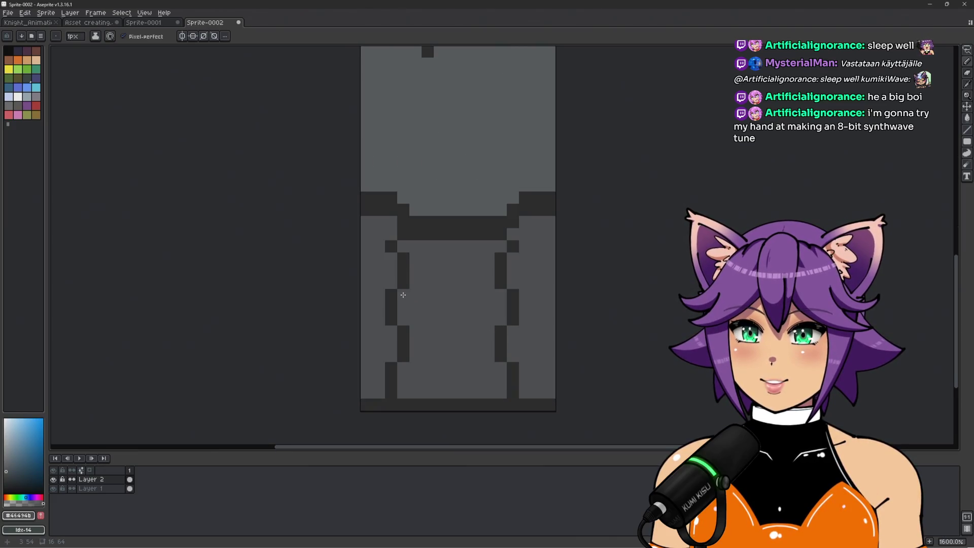
{"action": "left_click", "coordinate": [405, 269], "text": "alt"}
{"action": "left_click", "coordinate": [417, 284]}
{"action": "scroll", "coordinate": [432, 308], "scroll_direction": "up", "scroll_amount": 1}
{"action": "scroll", "coordinate": [430, 300], "scroll_direction": "down", "scroll_amount": 1}
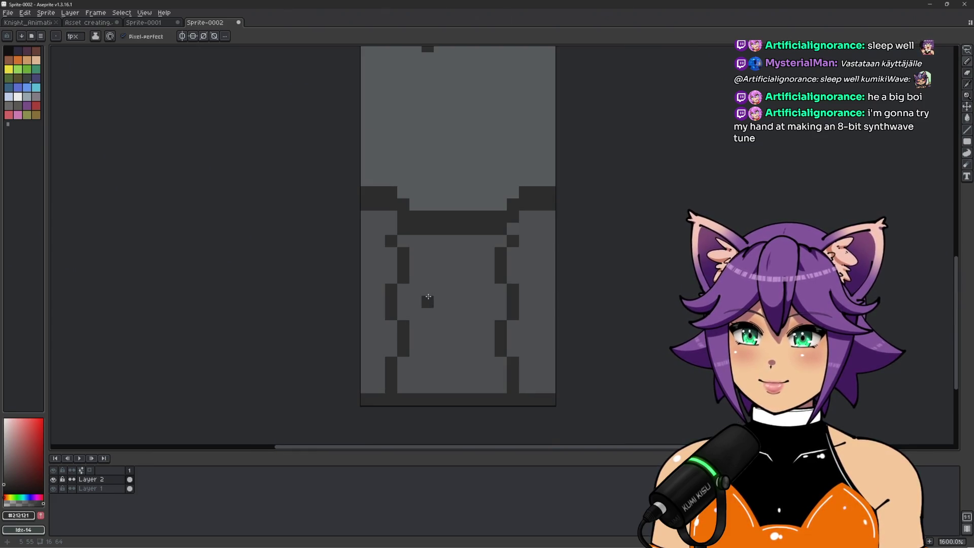
{"action": "scroll", "coordinate": [428, 300], "scroll_direction": "up", "scroll_amount": 1}
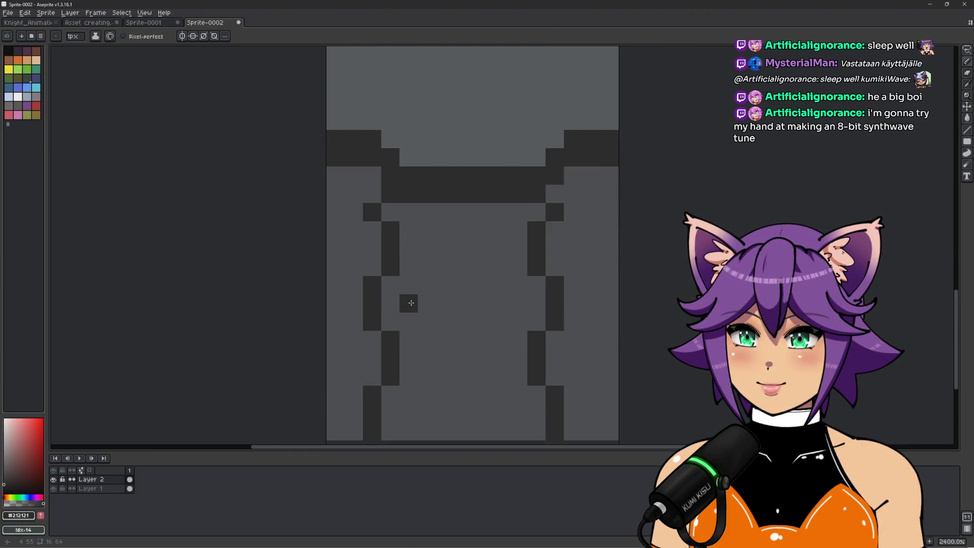
{"action": "scroll", "coordinate": [441, 304], "scroll_direction": "down", "scroll_amount": 2}
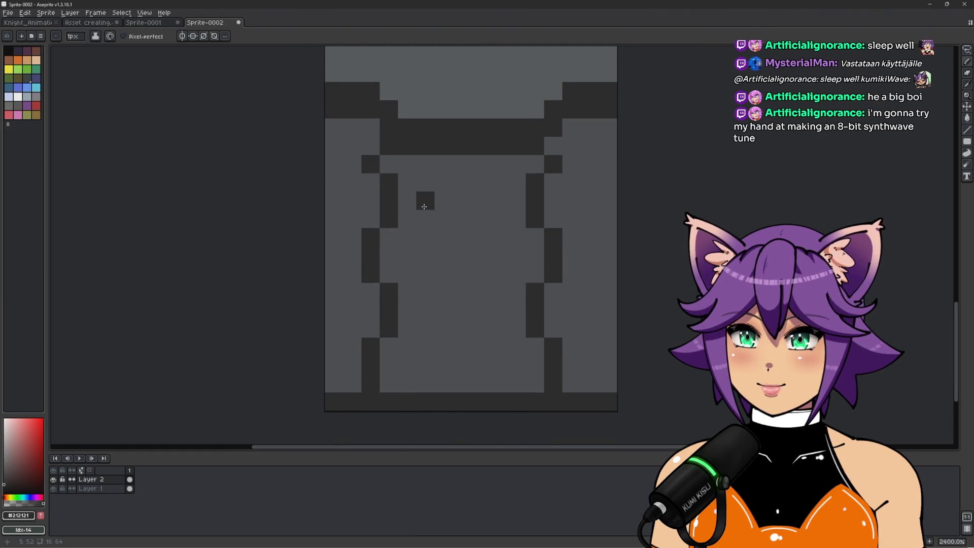
Step: Paint the circle's dark top edge row inside the frame below the ledge
{"action": "left_click", "coordinate": [406, 200]}
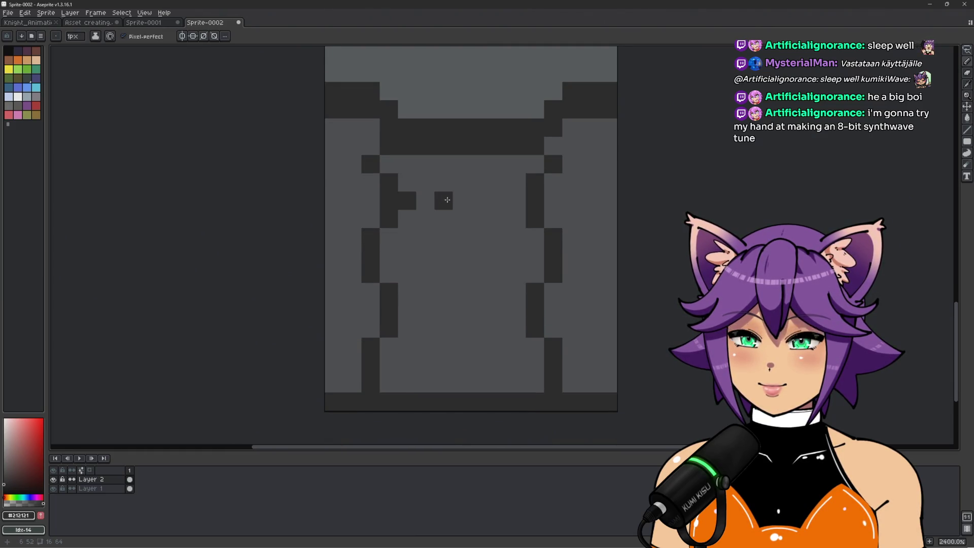
{"action": "left_click", "coordinate": [425, 183]}
{"action": "left_click_drag", "start_coordinate": [448, 186], "coordinate": [513, 200]}
{"action": "left_click", "coordinate": [498, 183]}
{"action": "scroll", "coordinate": [458, 168], "scroll_direction": "down", "scroll_amount": 1}
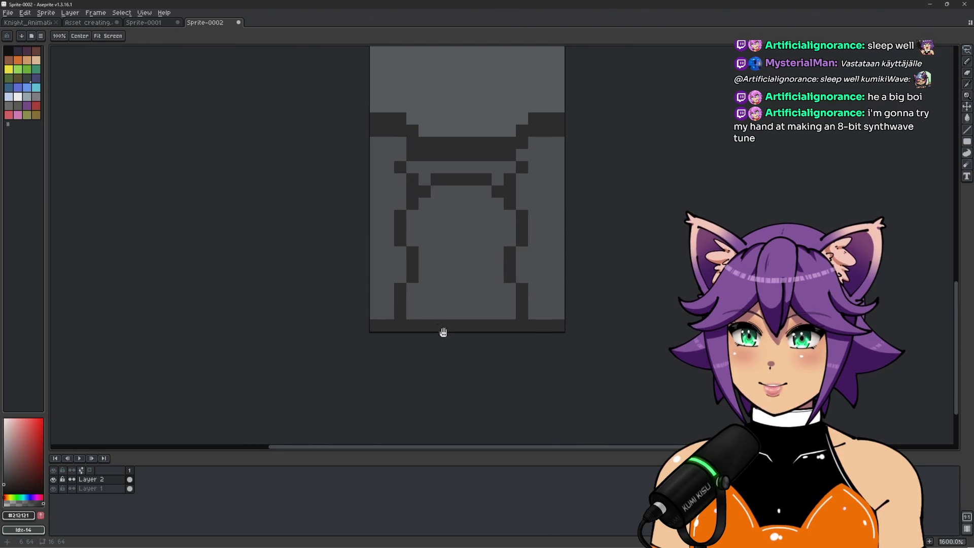
Step: Draw the circle's bottom outline curving up at the right, removing a stray pixel
{"action": "scroll", "coordinate": [424, 267], "scroll_direction": "up", "scroll_amount": 1}
{"action": "mouse_move", "coordinate": [424, 267]}
{"action": "left_mouse_down"}
{"action": "mouse_move", "coordinate": [435, 278]}
{"action": "mouse_move", "coordinate": [516, 274]}
{"action": "mouse_move", "coordinate": [533, 258]}
{"action": "left_mouse_up"}
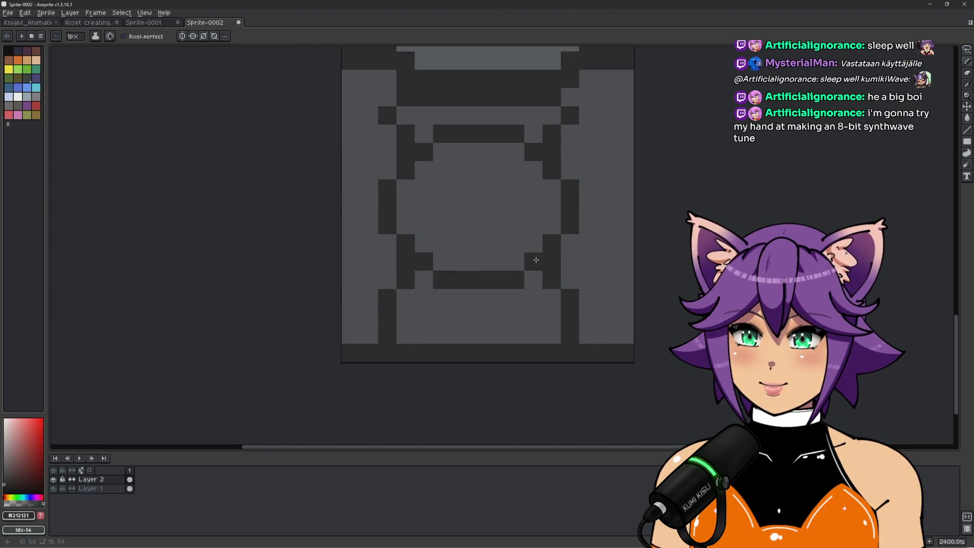
{"action": "scroll", "coordinate": [608, 263], "scroll_direction": "down", "scroll_amount": 4}
{"action": "scroll", "coordinate": [529, 315], "scroll_direction": "up", "scroll_amount": 4}
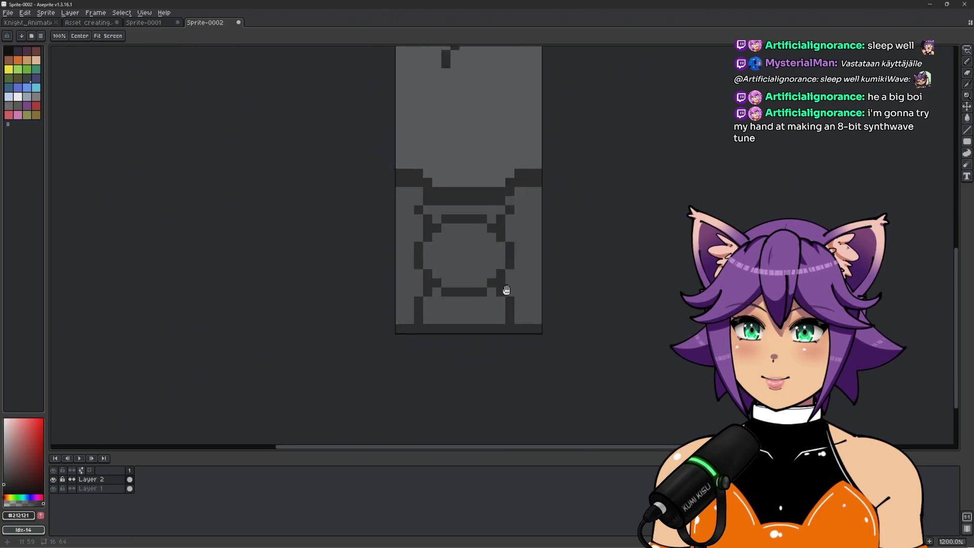
{"action": "key", "text": "ctrl+z"}
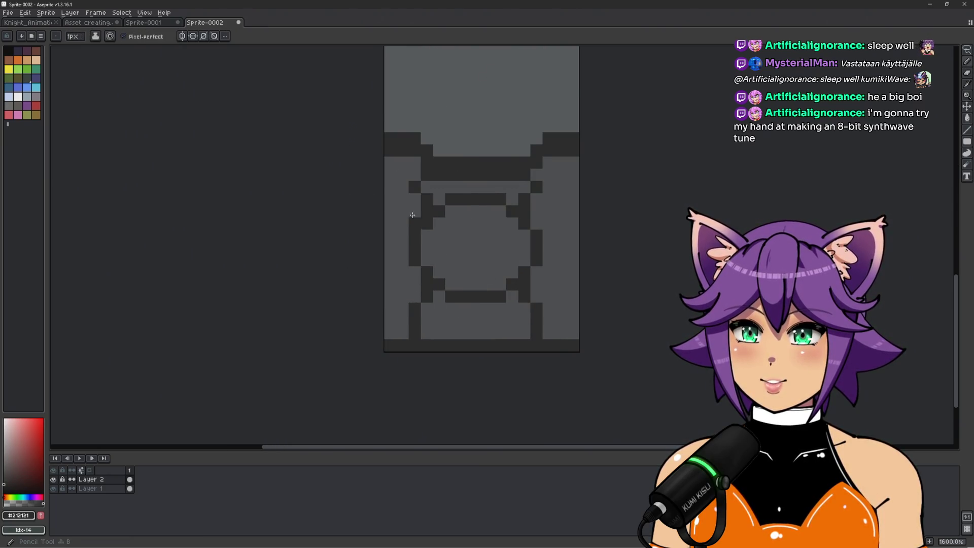
Step: Move the lassoed circle outline down one pixel and add two dark pixels above its left side
{"action": "key", "text": "q"}
{"action": "mouse_move", "coordinate": [390, 187]}
{"action": "left_mouse_down"}
{"action": "mouse_move", "coordinate": [502, 199]}
{"action": "mouse_move", "coordinate": [543, 186]}
{"action": "mouse_move", "coordinate": [560, 272]}
{"action": "mouse_move", "coordinate": [479, 299]}
{"action": "mouse_move", "coordinate": [411, 284]}
{"action": "mouse_move", "coordinate": [408, 295]}
{"action": "mouse_move", "coordinate": [413, 215]}
{"action": "left_mouse_up"}
{"action": "left_click_drag", "start_coordinate": [476, 241], "coordinate": [480, 254]}
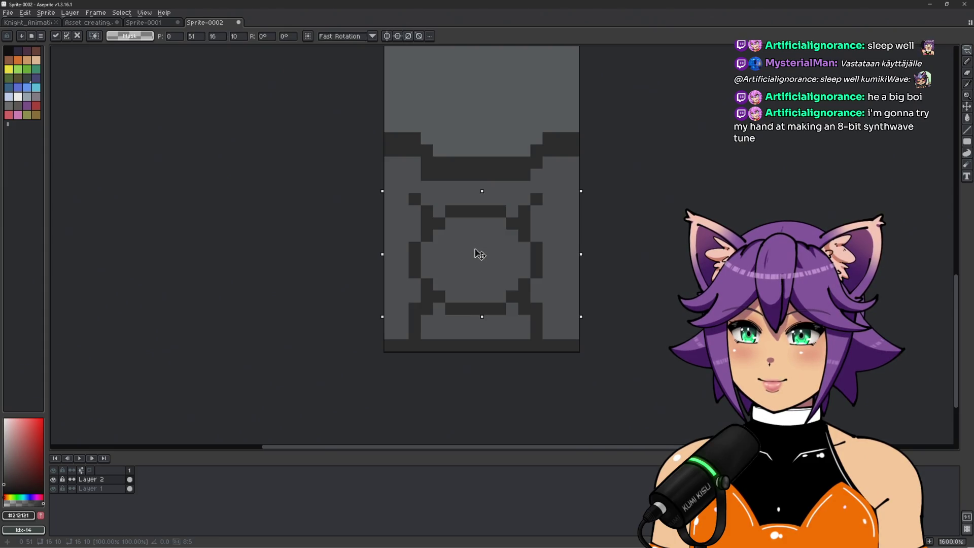
{"action": "key", "text": "Return"}
{"action": "key", "text": "ctrl+d"}
{"action": "key", "text": "b"}
{"action": "left_click_drag", "start_coordinate": [415, 187], "coordinate": [416, 172]}
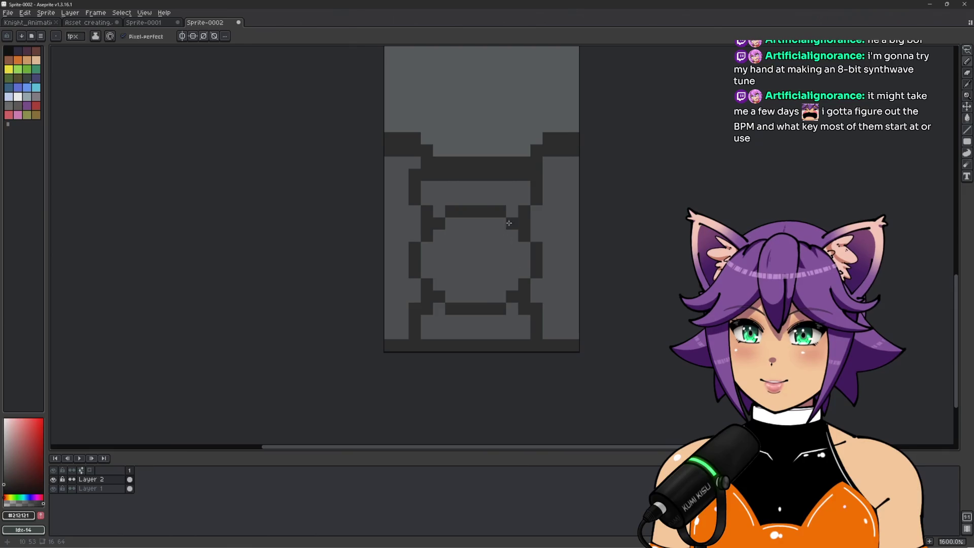
Step: Nudge the outline's right side one pixel right and add two dark pixels above it
{"action": "key", "text": "q"}
{"action": "mouse_move", "coordinate": [512, 194]}
{"action": "left_mouse_down"}
{"action": "mouse_move", "coordinate": [525, 297]}
{"action": "mouse_move", "coordinate": [513, 310]}
{"action": "mouse_move", "coordinate": [556, 228]}
{"action": "mouse_move", "coordinate": [553, 192]}
{"action": "left_mouse_up"}
{"action": "key", "text": "Right"}
{"action": "left_click", "coordinate": [549, 189]}
{"action": "key", "text": "b"}
{"action": "left_click_drag", "start_coordinate": [547, 183], "coordinate": [549, 162]}
Step: Extend the circle's top and bottom bars and touch up the bottom-right outline pixels
{"action": "left_click", "coordinate": [555, 161], "text": "alt"}
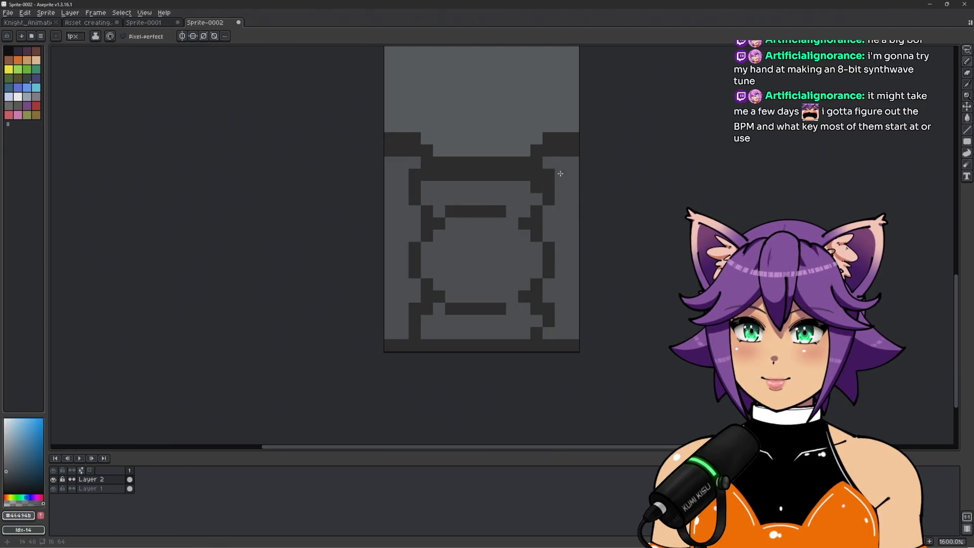
{"action": "scroll", "coordinate": [557, 169], "scroll_direction": "down", "scroll_amount": 3}
{"action": "scroll", "coordinate": [545, 208], "scroll_direction": "up", "scroll_amount": 3}
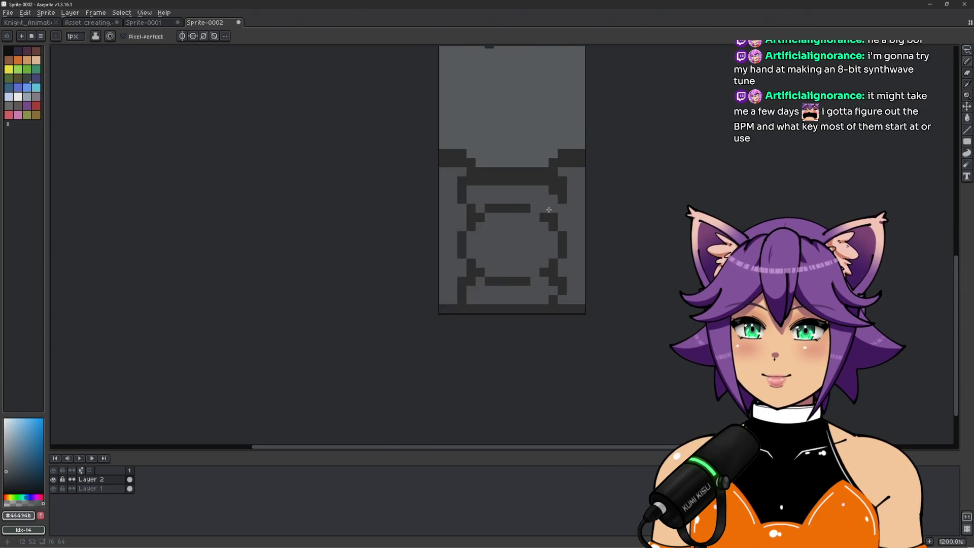
{"action": "left_click", "coordinate": [507, 207], "text": "alt"}
{"action": "left_click_drag", "start_coordinate": [518, 208], "coordinate": [530, 208]}
{"action": "left_click", "coordinate": [528, 304]}
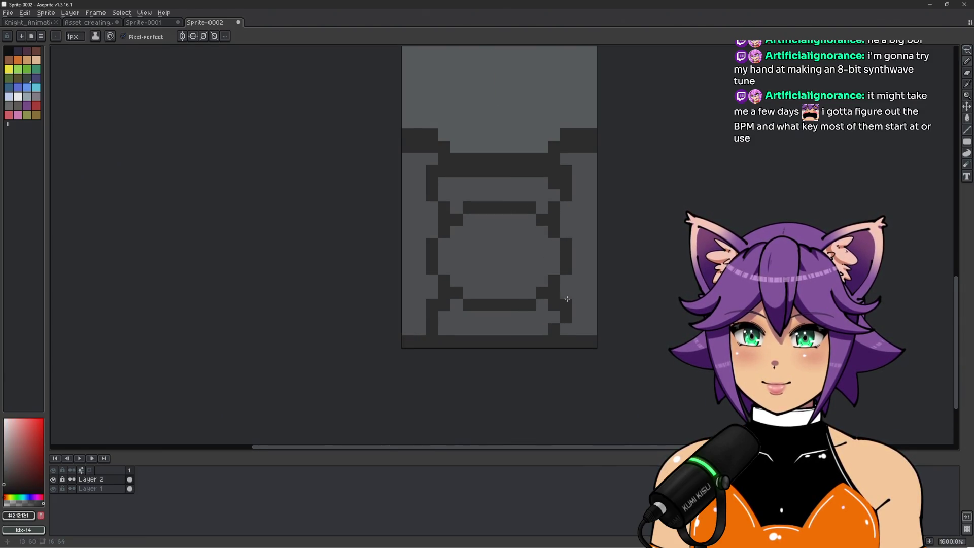
{"action": "left_click", "coordinate": [565, 329]}
{"action": "left_click", "coordinate": [567, 315], "text": "alt"}
{"action": "left_click", "coordinate": [553, 327]}
{"action": "scroll", "coordinate": [564, 304], "scroll_direction": "down", "scroll_amount": 3}
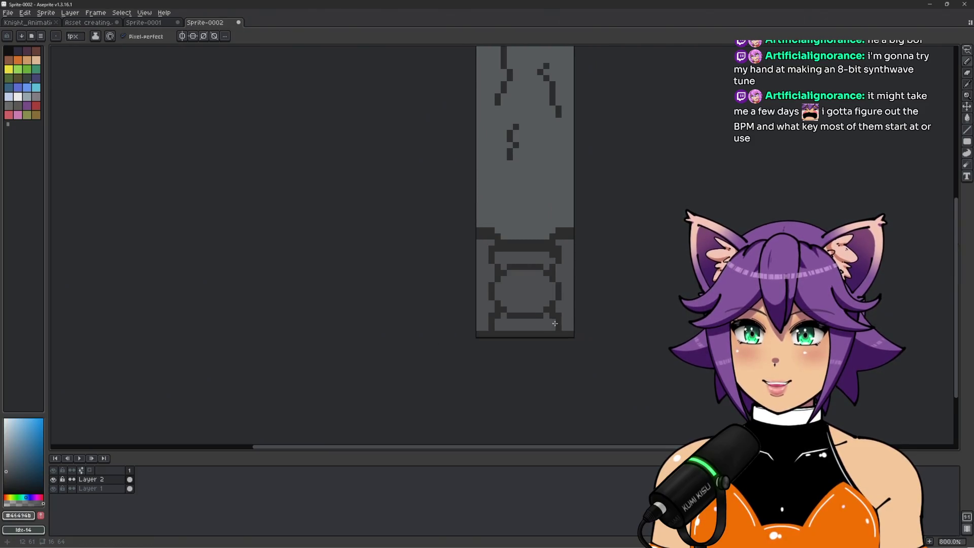
{"action": "scroll", "coordinate": [572, 277], "scroll_direction": "up", "scroll_amount": 2}
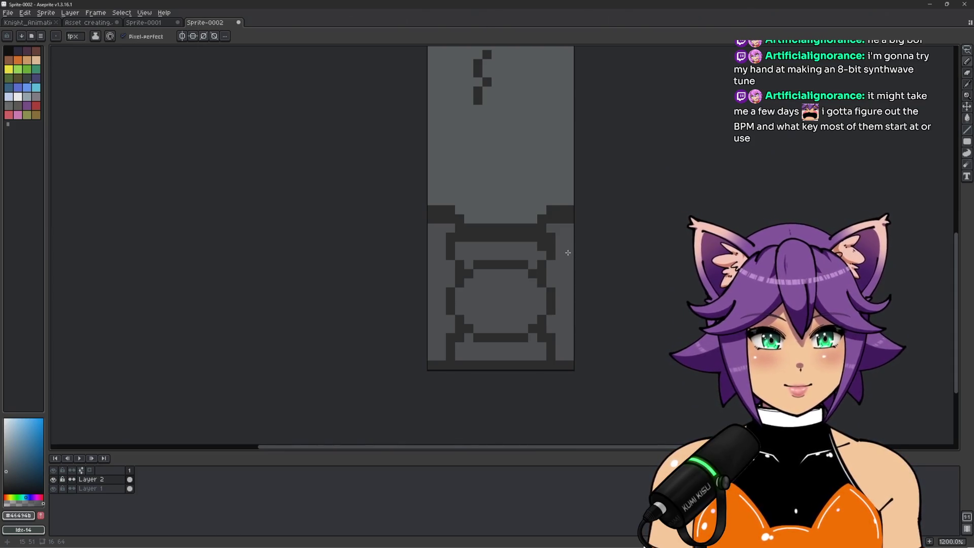
{"action": "scroll", "coordinate": [563, 278], "scroll_direction": "up", "scroll_amount": 1}
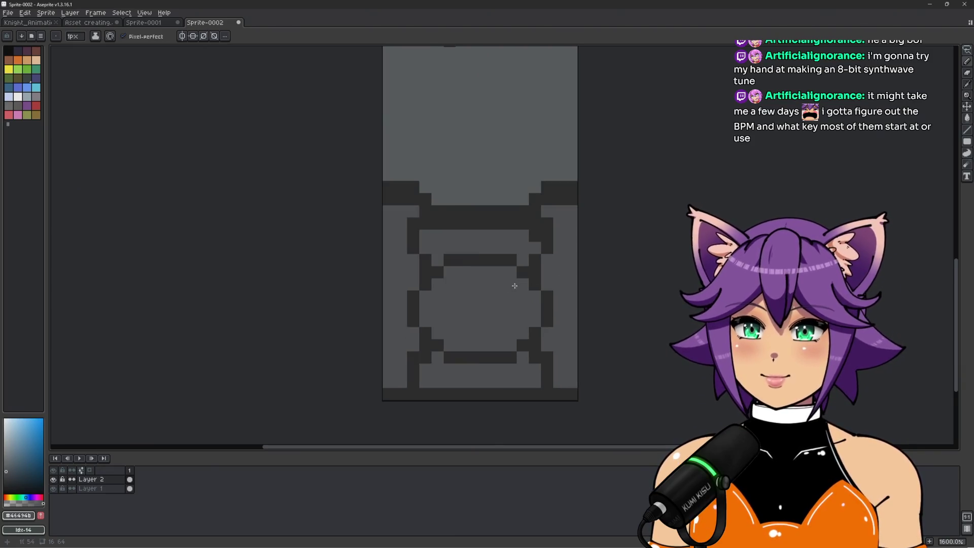
Step: Start the inner ring with a dark bottom edge rising diagonally up-right
{"action": "left_click", "coordinate": [482, 261], "text": "alt"}
{"action": "left_click", "coordinate": [475, 307]}
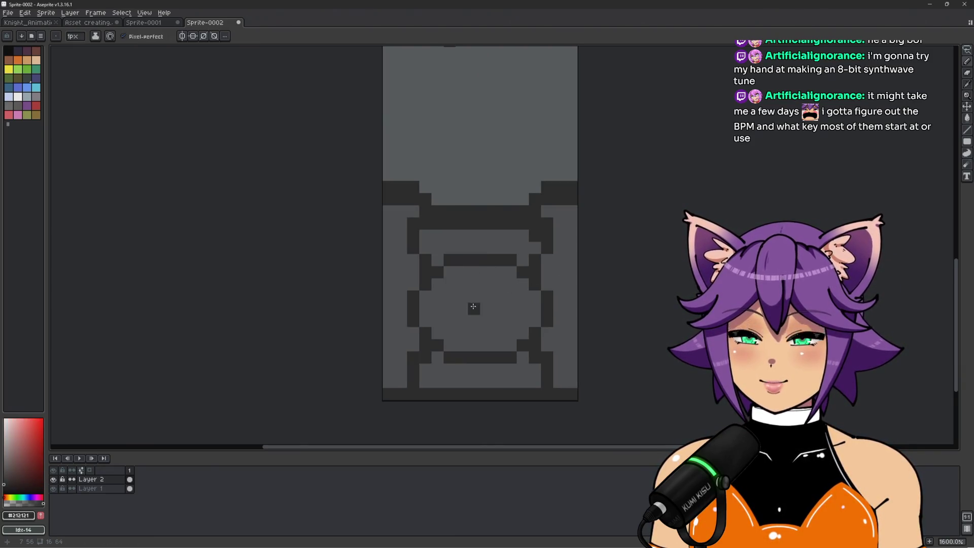
{"action": "left_click_drag", "start_coordinate": [449, 308], "coordinate": [513, 305]}
{"action": "scroll", "coordinate": [543, 288], "scroll_direction": "down", "scroll_amount": 4}
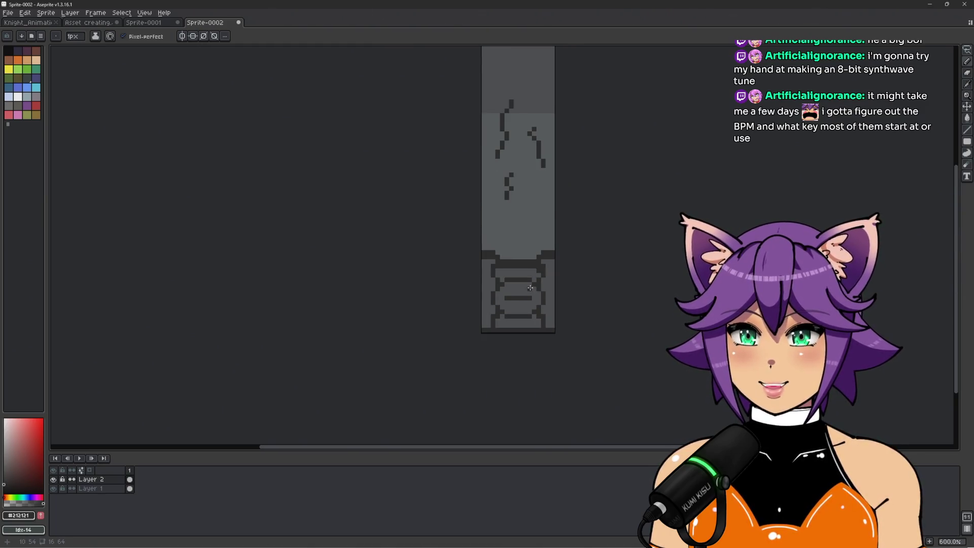
{"action": "scroll", "coordinate": [533, 289], "scroll_direction": "up", "scroll_amount": 4}
{"action": "key", "text": "ctrl+z"}
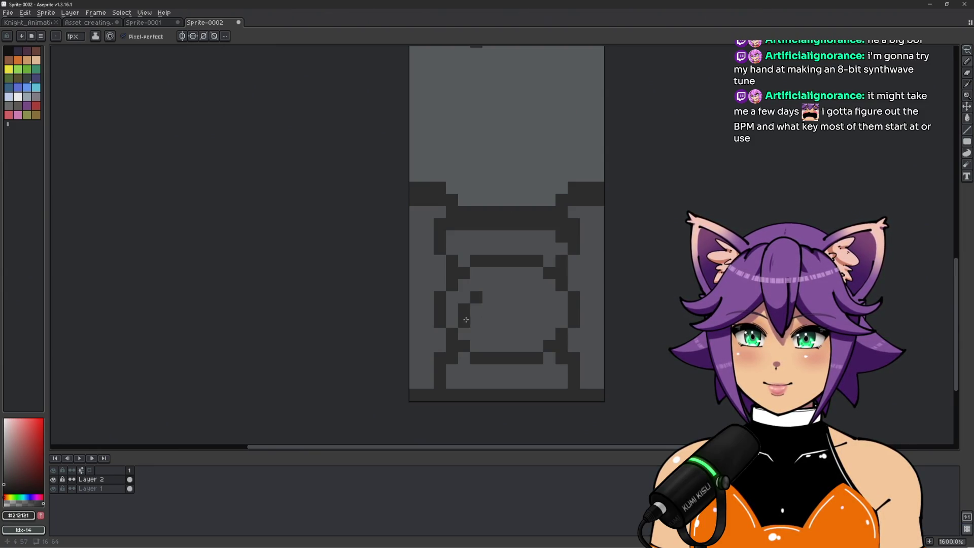
{"action": "left_click", "coordinate": [520, 333], "text": "shift"}
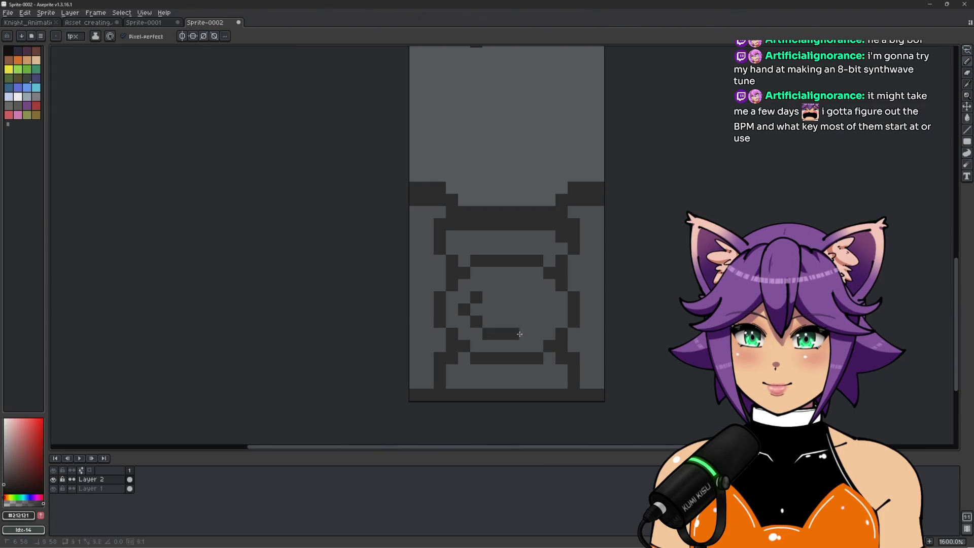
{"action": "mouse_move", "coordinate": [525, 331]}
{"action": "left_mouse_down"}
{"action": "mouse_move", "coordinate": [545, 312]}
{"action": "mouse_move", "coordinate": [487, 298]}
{"action": "mouse_move", "coordinate": [525, 285]}
{"action": "mouse_move", "coordinate": [525, 297]}
{"action": "left_mouse_up"}
Step: Repaint dark rows inside the ring in light grey
{"action": "left_click", "coordinate": [501, 322], "text": "alt"}
{"action": "scroll", "coordinate": [525, 296], "scroll_direction": "down", "scroll_amount": 3}
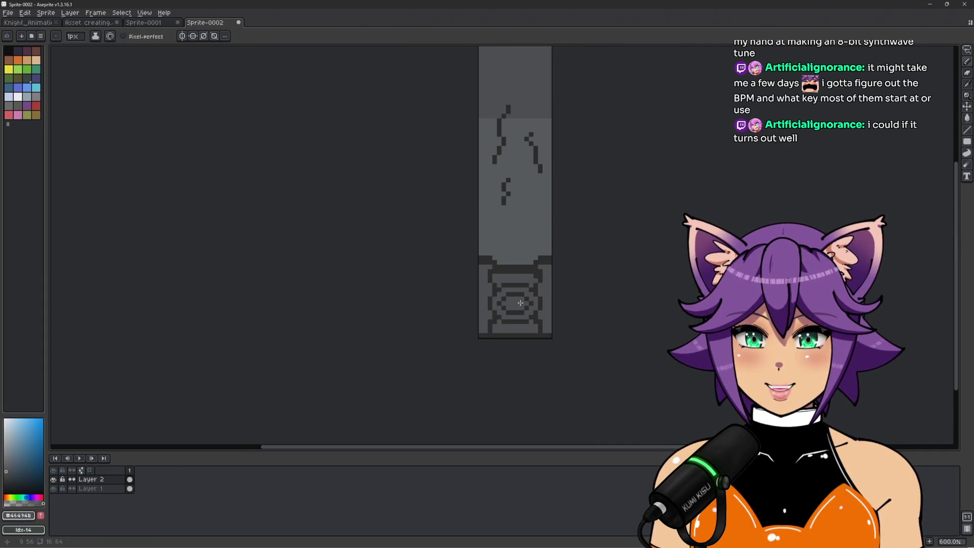
{"action": "scroll", "coordinate": [560, 275], "scroll_direction": "down", "scroll_amount": 4}
{"action": "scroll", "coordinate": [528, 305], "scroll_direction": "up", "scroll_amount": 7}
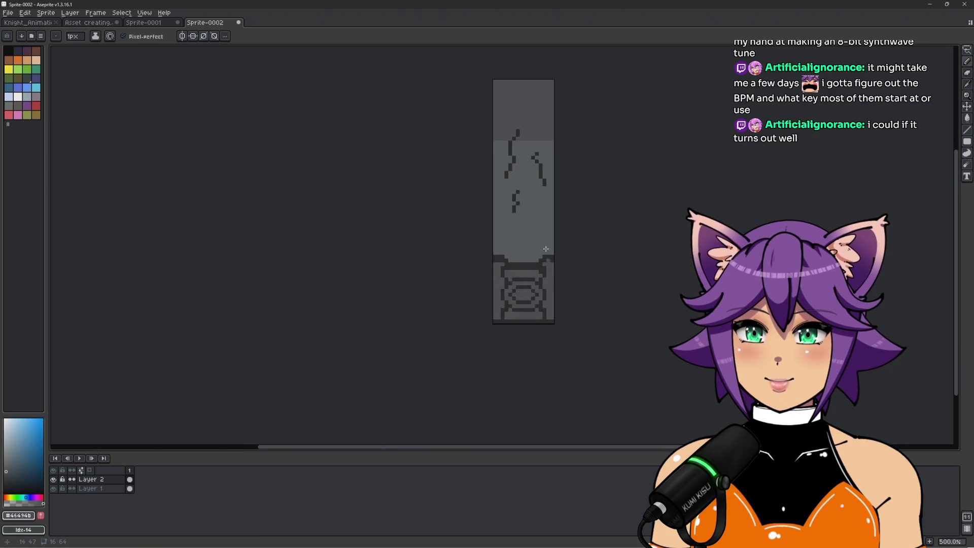
{"action": "left_click_drag", "start_coordinate": [466, 276], "coordinate": [527, 276]}
{"action": "scroll", "coordinate": [536, 284], "scroll_direction": "down", "scroll_amount": 4}
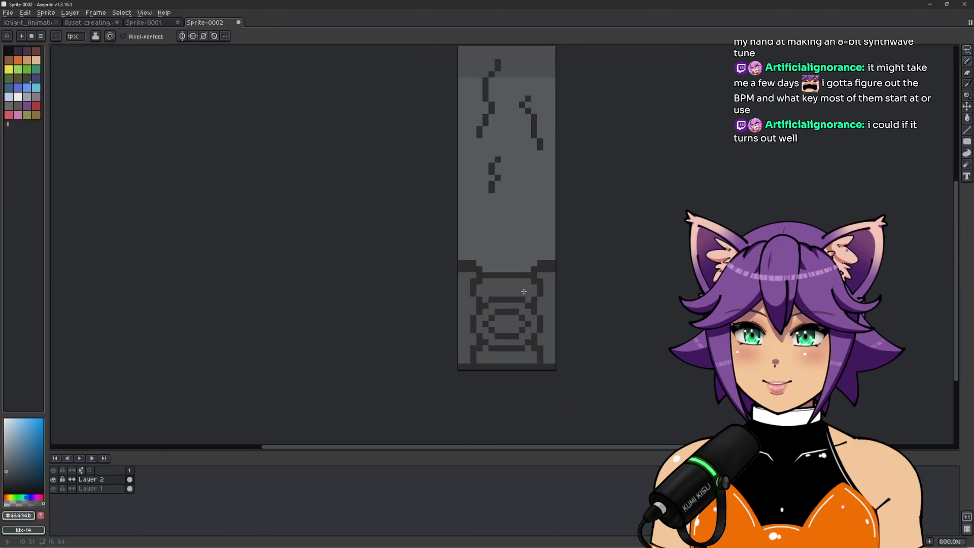
{"action": "scroll", "coordinate": [519, 294], "scroll_direction": "up", "scroll_amount": 3}
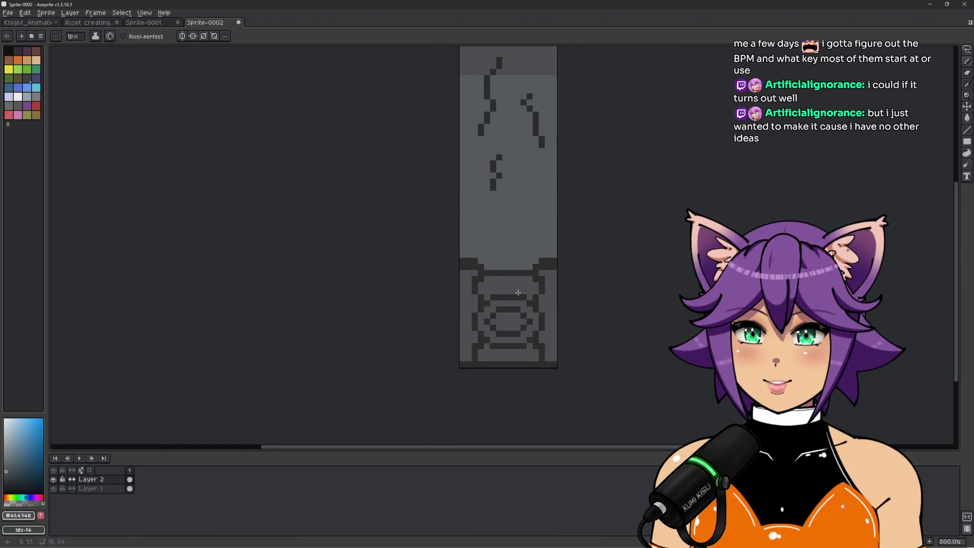
{"action": "scroll", "coordinate": [514, 276], "scroll_direction": "up", "scroll_amount": 3}
Step: Paint a dark row across the panel and lighten stray dark pixels along the ring's top row
{"action": "left_click", "coordinate": [462, 274], "text": "alt"}
{"action": "mouse_move", "coordinate": [465, 275]}
{"action": "left_mouse_down"}
{"action": "mouse_move", "coordinate": [536, 264]}
{"action": "mouse_move", "coordinate": [561, 285]}
{"action": "left_mouse_up"}
{"action": "left_click", "coordinate": [483, 246], "text": "alt"}
{"action": "scroll", "coordinate": [577, 282], "scroll_direction": "down", "scroll_amount": 3}
{"action": "scroll", "coordinate": [480, 264], "scroll_direction": "up", "scroll_amount": 4}
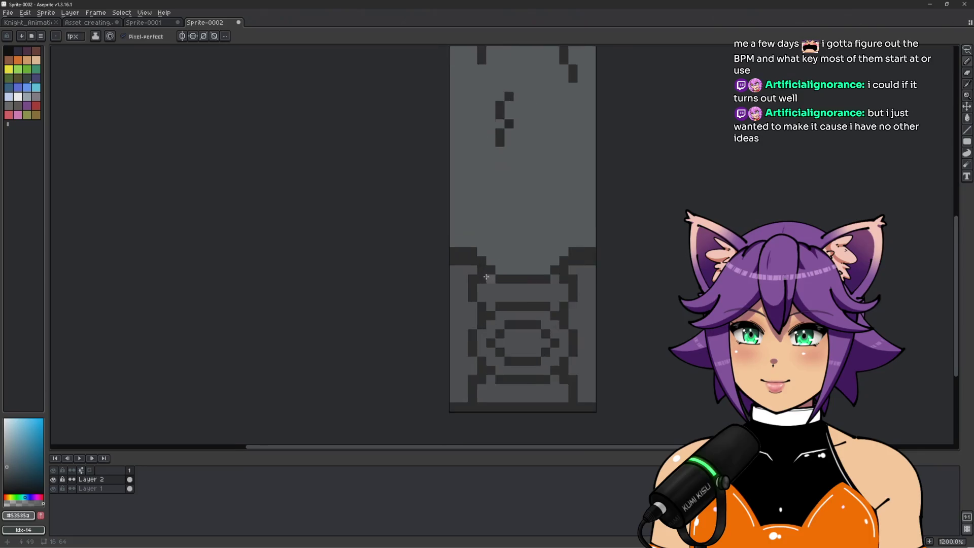
{"action": "left_click_drag", "start_coordinate": [462, 256], "coordinate": [443, 256]}
{"action": "left_click_drag", "start_coordinate": [591, 253], "coordinate": [615, 256]}
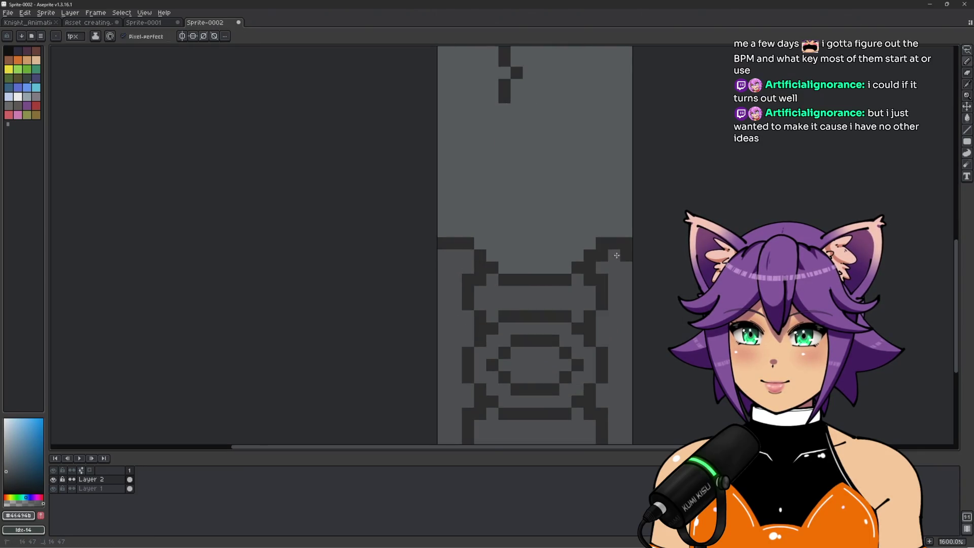
{"action": "scroll", "coordinate": [612, 254], "scroll_direction": "down", "scroll_amount": 4}
{"action": "left_click_drag", "start_coordinate": [662, 296], "coordinate": [547, 318]}
{"action": "scroll", "coordinate": [547, 317], "scroll_direction": "up", "scroll_amount": 5}
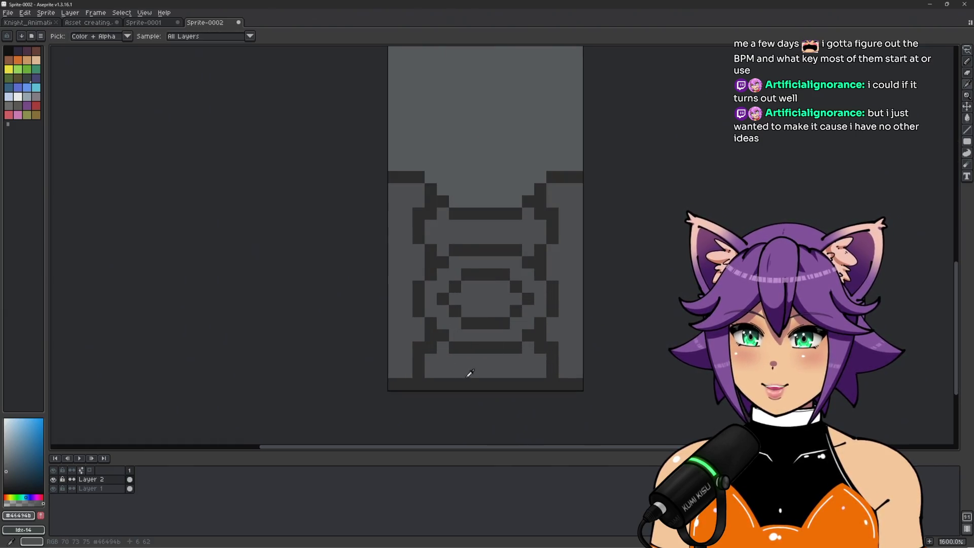
Step: Paint three dark notch pixels along the panel's bottom row
{"action": "left_click", "coordinate": [468, 349], "text": "alt"}
{"action": "left_click", "coordinate": [455, 372]}
{"action": "left_click", "coordinate": [511, 374]}
{"action": "left_click", "coordinate": [486, 372]}
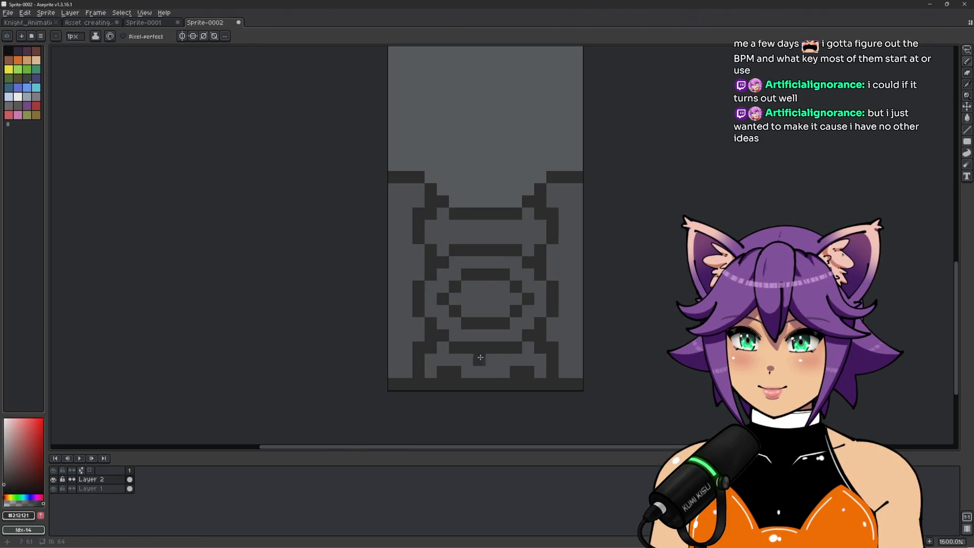
{"action": "scroll", "coordinate": [475, 359], "scroll_direction": "down", "scroll_amount": 1}
{"action": "scroll", "coordinate": [496, 367], "scroll_direction": "up", "scroll_amount": 1}
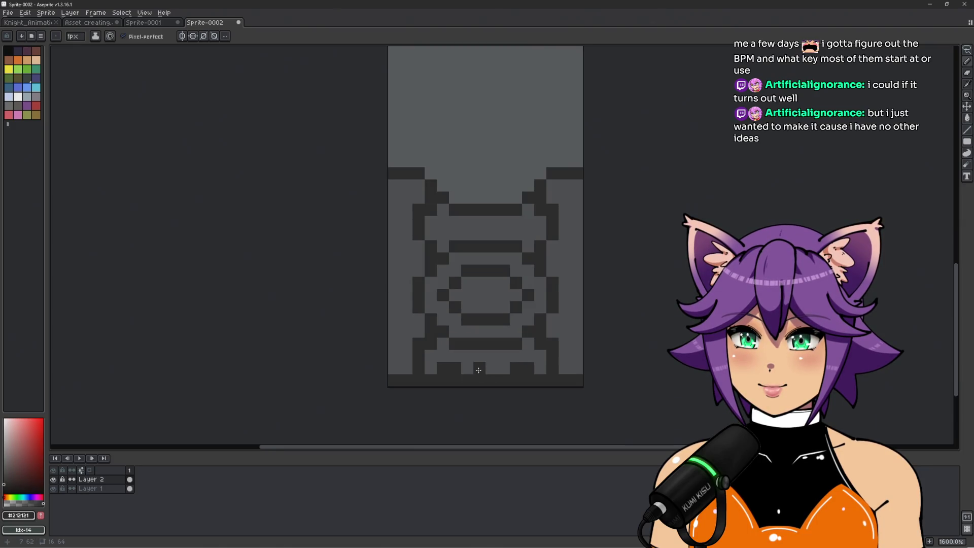
{"action": "scroll", "coordinate": [490, 367], "scroll_direction": "down", "scroll_amount": 2}
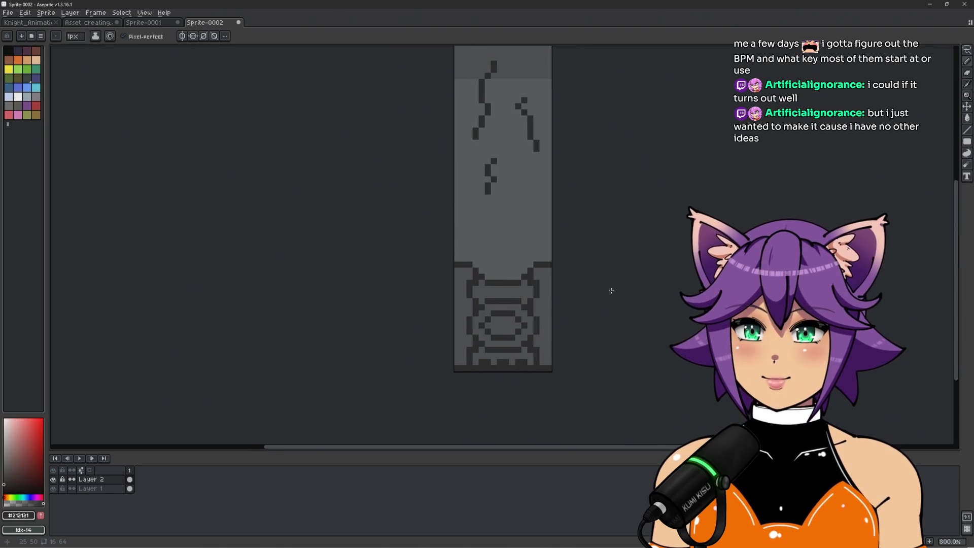
{"action": "scroll", "coordinate": [536, 358], "scroll_direction": "up", "scroll_amount": 2}
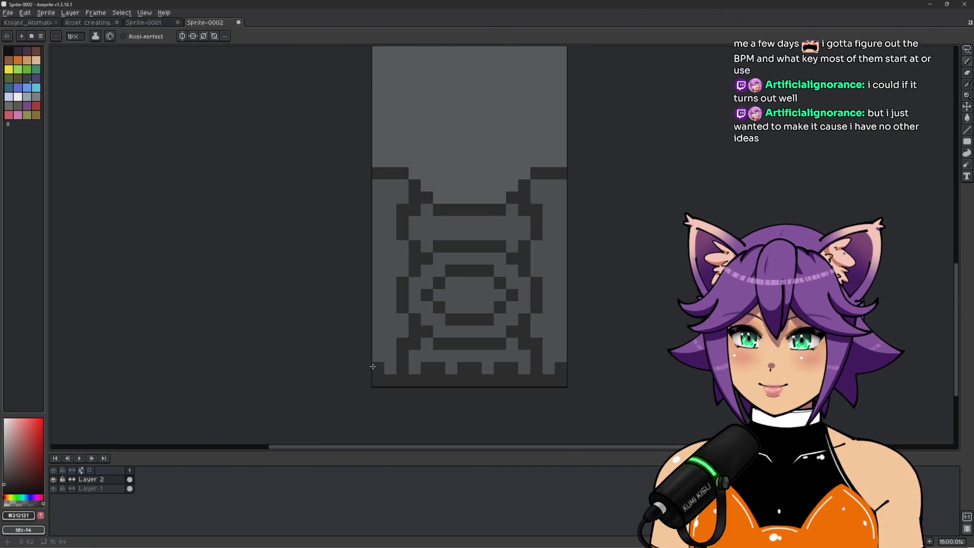
{"action": "scroll", "coordinate": [373, 367], "scroll_direction": "down", "scroll_amount": 3}
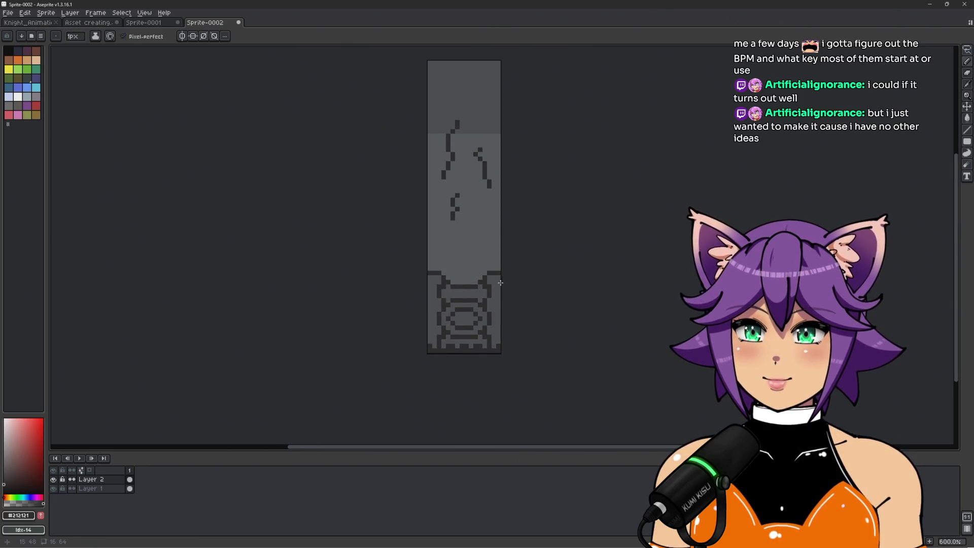
{"action": "scroll", "coordinate": [508, 282], "scroll_direction": "up", "scroll_amount": 1}
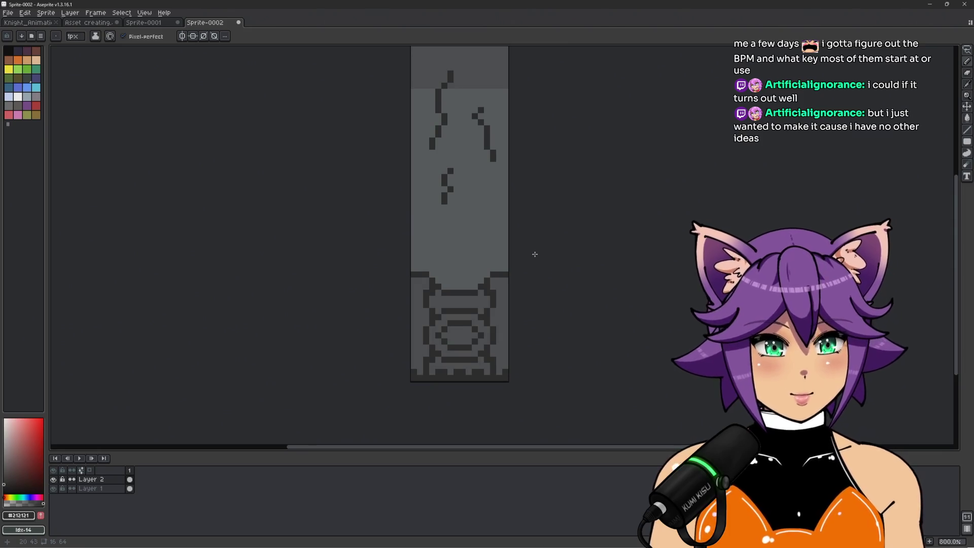
{"action": "scroll", "coordinate": [476, 269], "scroll_direction": "up", "scroll_amount": 3}
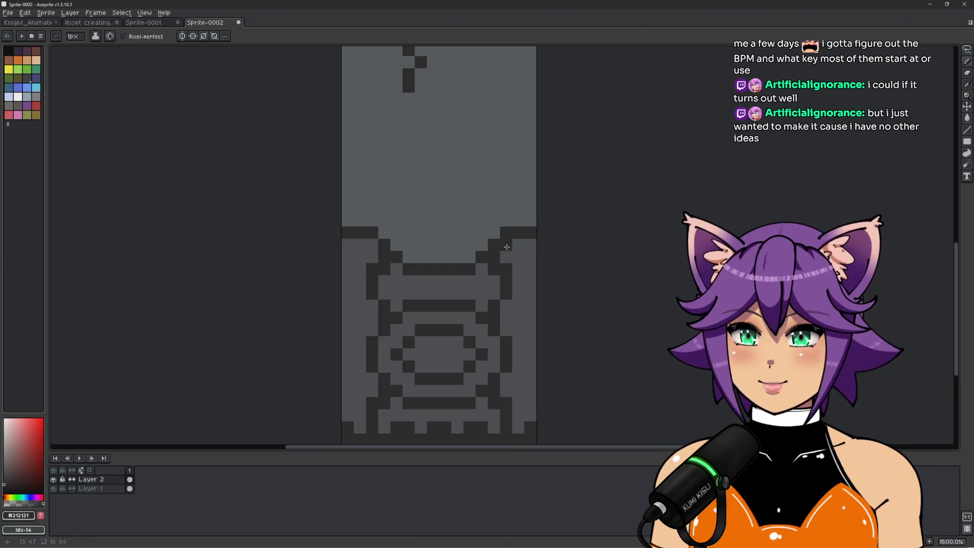
Step: Add a dark pixel under the right ledge bar and recentre the view on the carved panel
{"action": "left_click", "coordinate": [518, 246]}
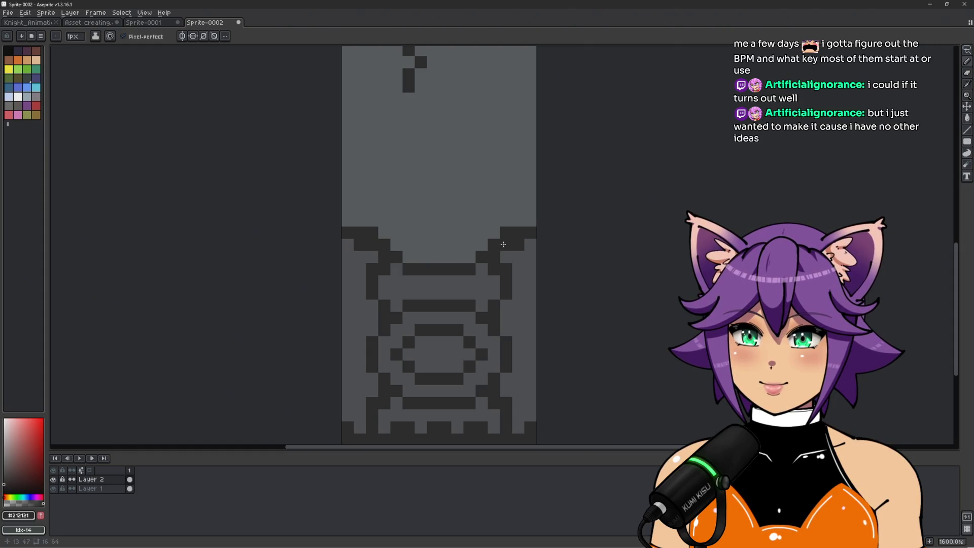
{"action": "scroll", "coordinate": [503, 244], "scroll_direction": "down", "scroll_amount": 3}
{"action": "scroll", "coordinate": [509, 213], "scroll_direction": "up", "scroll_amount": 2}
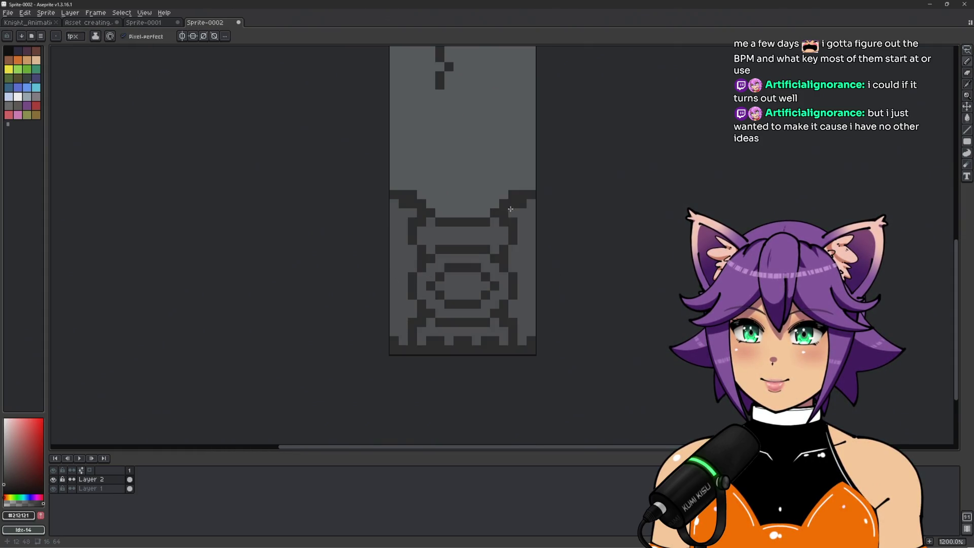
{"action": "scroll", "coordinate": [414, 212], "scroll_direction": "down", "scroll_amount": 3}
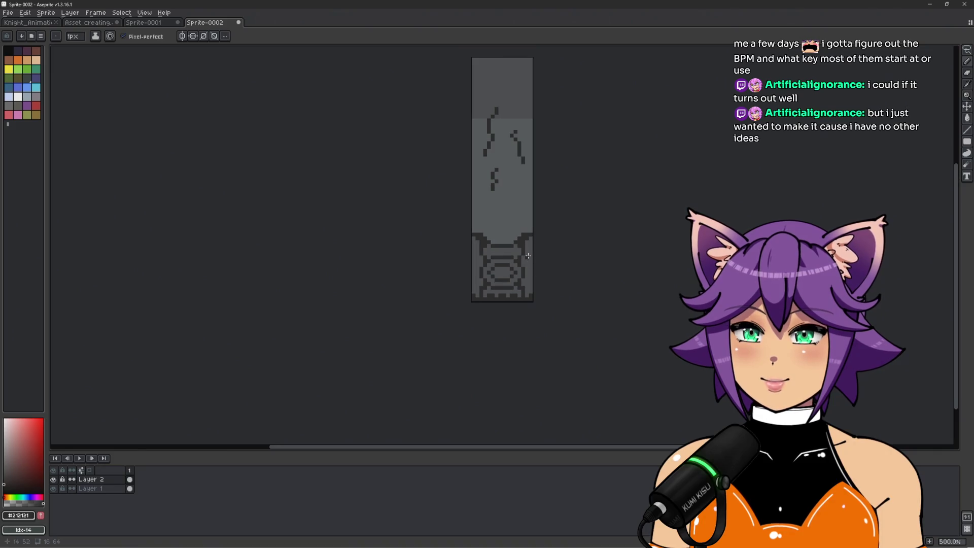
{"action": "scroll", "coordinate": [416, 242], "scroll_direction": "up", "scroll_amount": 4}
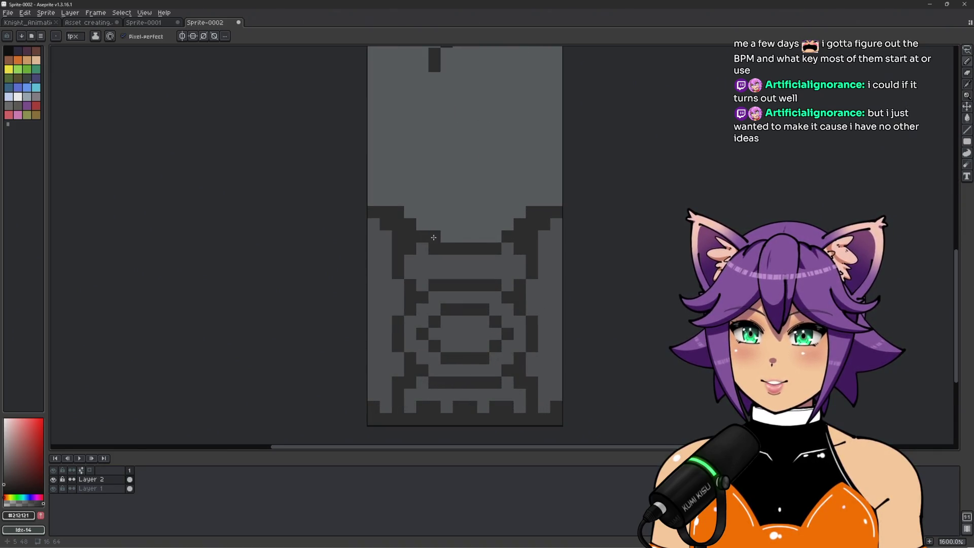
{"action": "left_click_drag", "start_coordinate": [387, 206], "coordinate": [401, 231]}
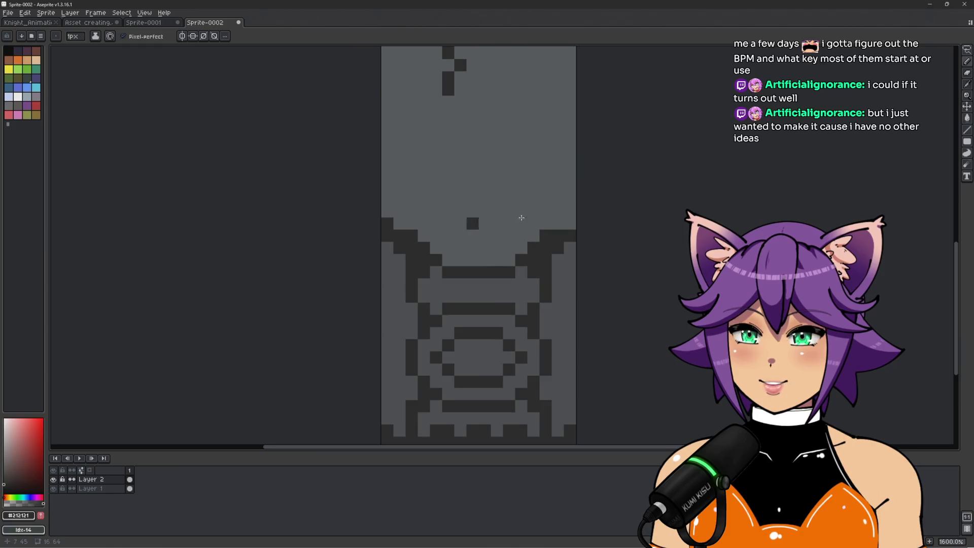
{"action": "scroll", "coordinate": [584, 234], "scroll_direction": "down", "scroll_amount": 3}
{"action": "left_click_drag", "start_coordinate": [655, 231], "coordinate": [626, 247]}
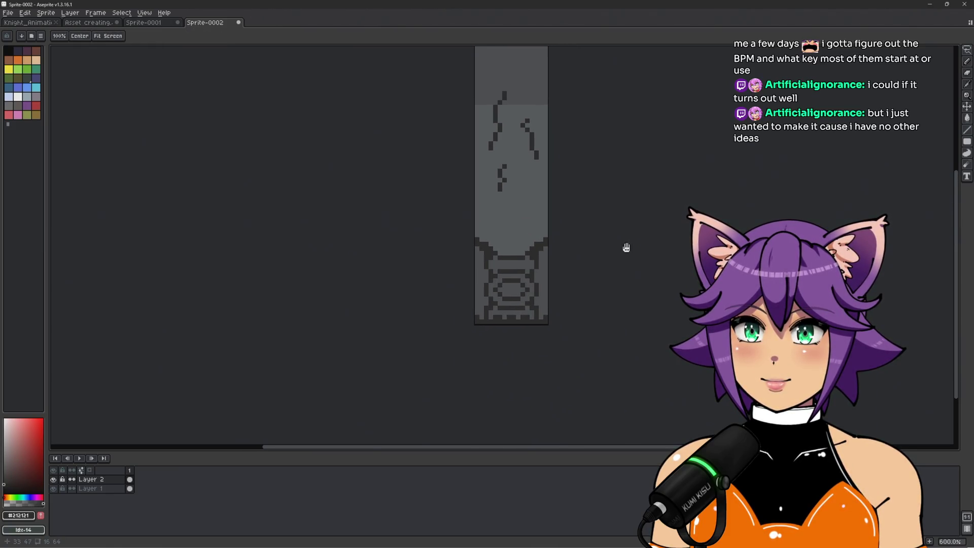
{"action": "scroll", "coordinate": [509, 268], "scroll_direction": "up", "scroll_amount": 3}
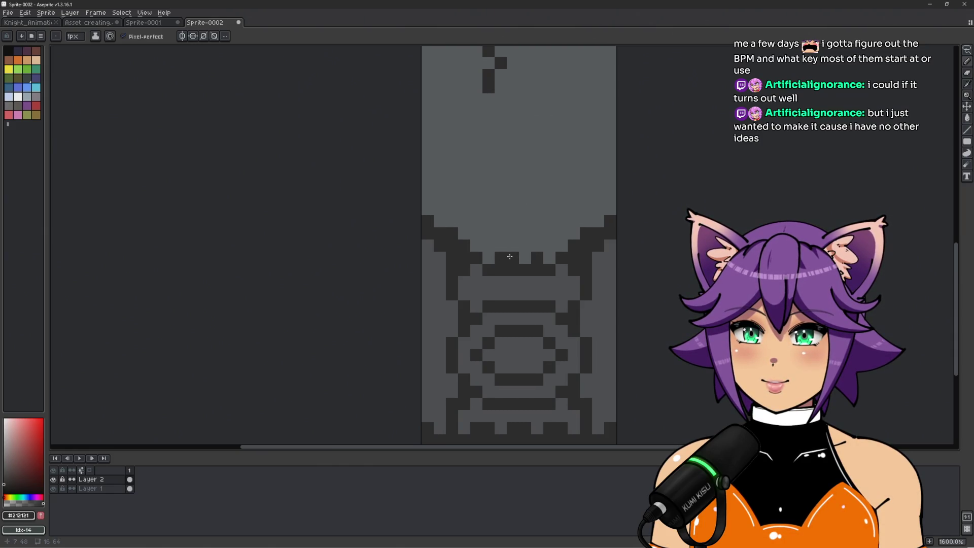
{"action": "scroll", "coordinate": [535, 253], "scroll_direction": "down", "scroll_amount": 4}
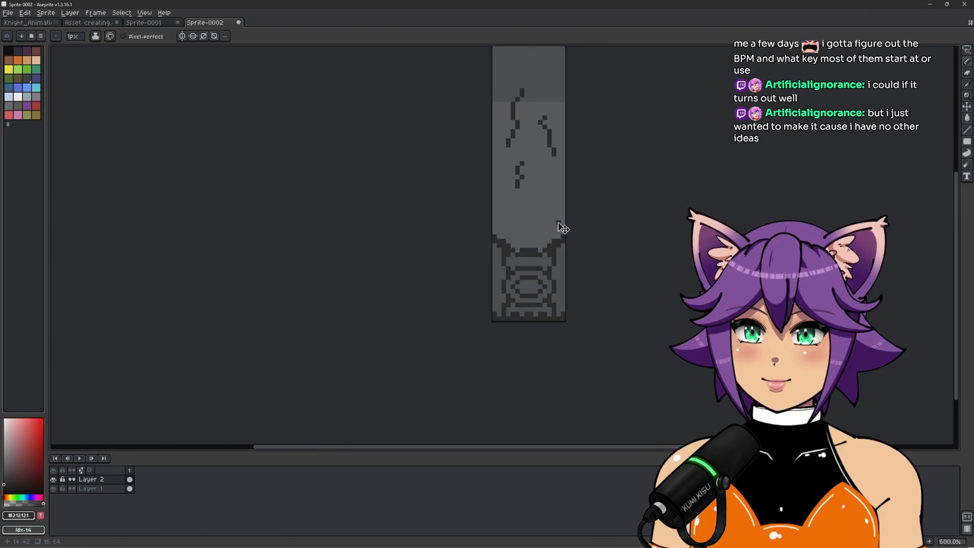
{"action": "key", "text": "space"}
{"action": "mouse_move", "coordinate": [596, 211]}
{"action": "left_mouse_down"}
{"action": "mouse_move", "coordinate": [572, 271]}
{"action": "mouse_move", "coordinate": [570, 261]}
{"action": "mouse_move", "coordinate": [613, 220]}
{"action": "left_mouse_up"}
{"action": "key", "text": "space"}
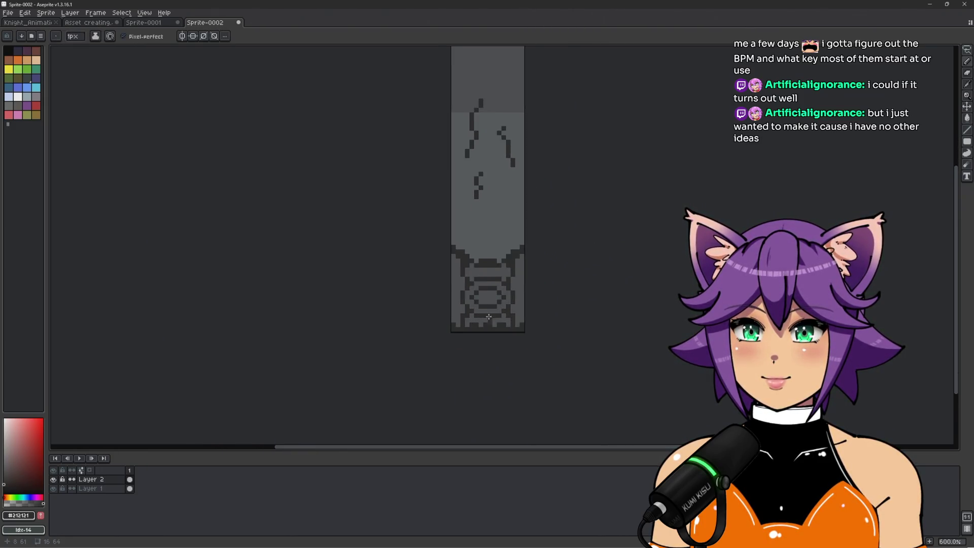
{"action": "scroll", "coordinate": [487, 319], "scroll_direction": "up", "scroll_amount": 4}
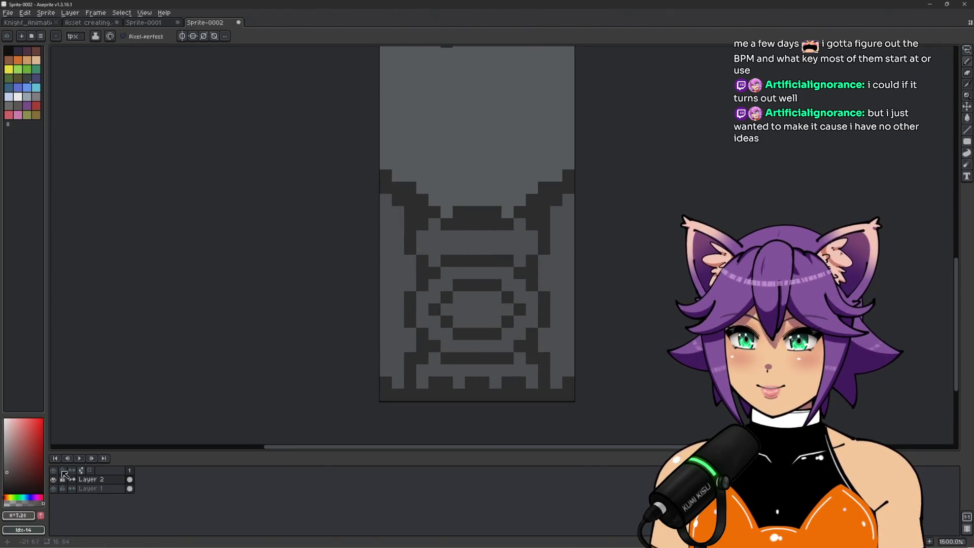
Step: Pick a slightly lighter grey and dot highlight pixels across the panel's inner ring
{"action": "left_click", "coordinate": [473, 307], "text": "alt"}
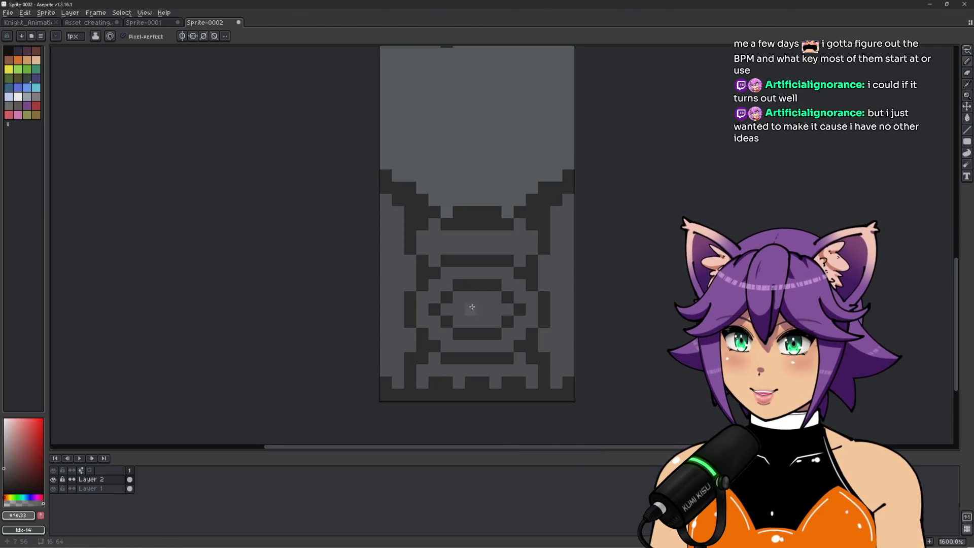
{"action": "left_click", "coordinate": [483, 321], "text": "alt"}
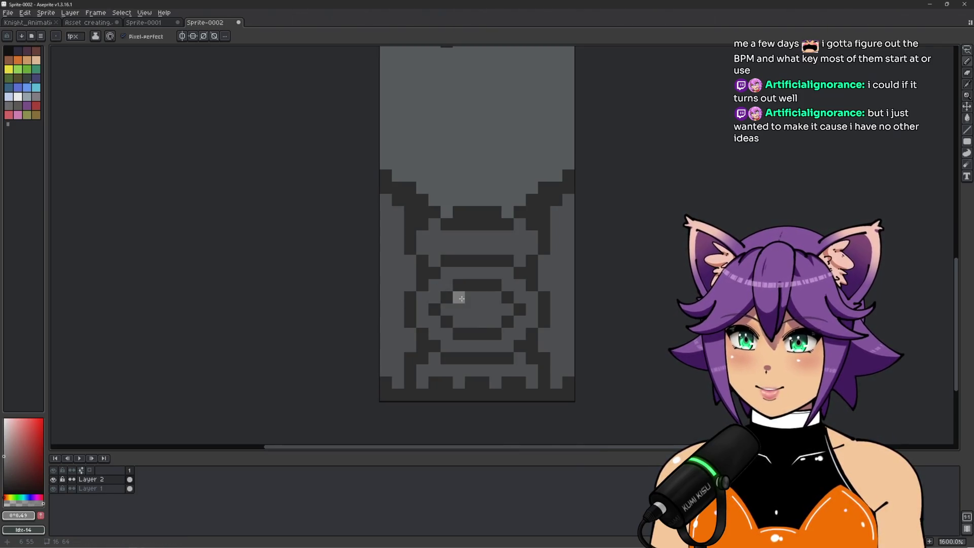
{"action": "left_click", "coordinate": [461, 299]}
{"action": "left_click", "coordinate": [471, 298]}
{"action": "left_click", "coordinate": [477, 296]}
{"action": "scroll", "coordinate": [568, 315], "scroll_direction": "down", "scroll_amount": 4}
{"action": "scroll", "coordinate": [607, 309], "scroll_direction": "up", "scroll_amount": 4}
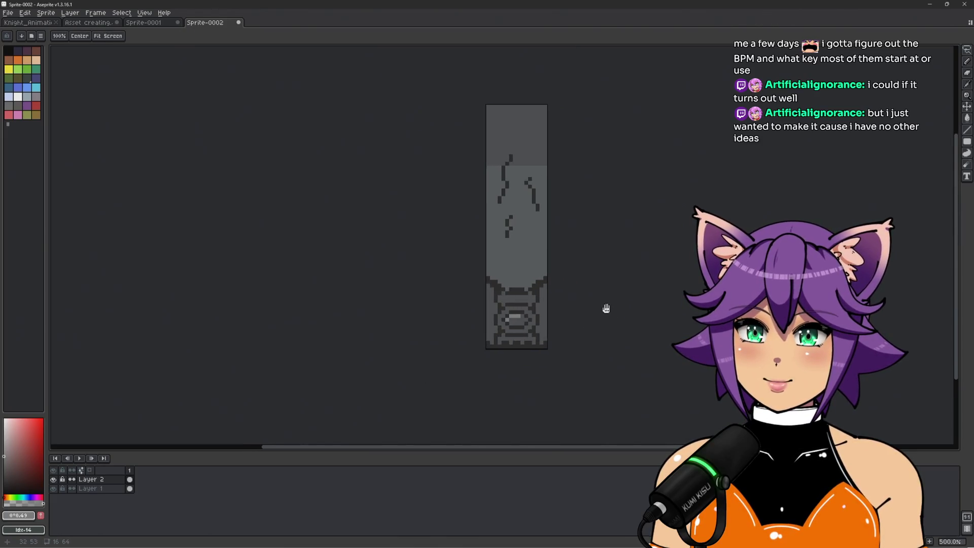
{"action": "scroll", "coordinate": [481, 351], "scroll_direction": "up", "scroll_amount": 1}
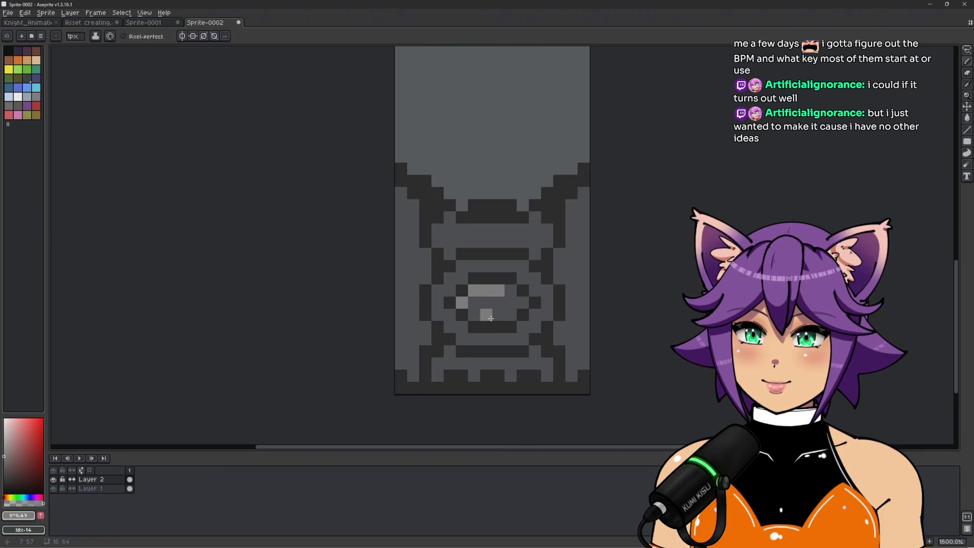
Step: Brighten the highlight grey and paint light rows along the inner and outer rings
{"action": "left_click", "coordinate": [6, 459]}
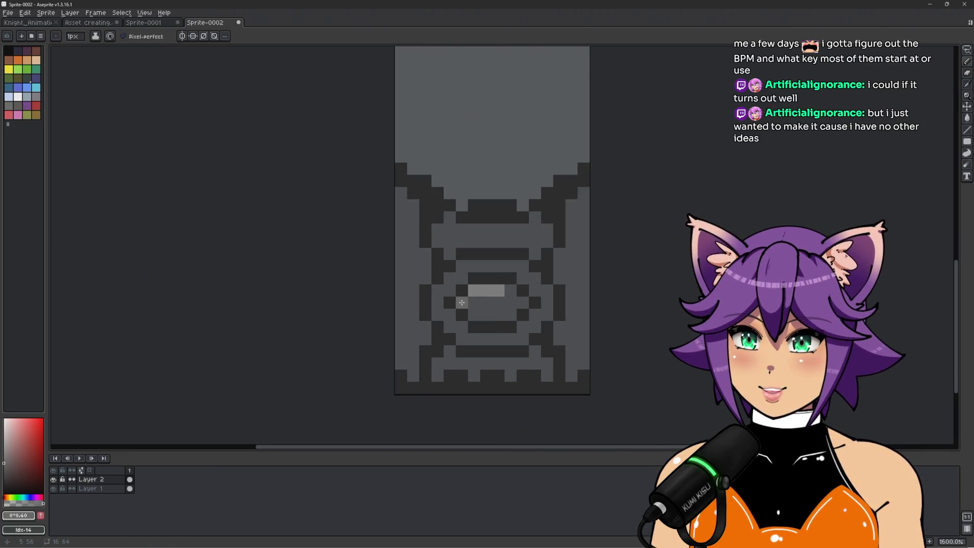
{"action": "left_click_drag", "start_coordinate": [476, 291], "coordinate": [513, 291]}
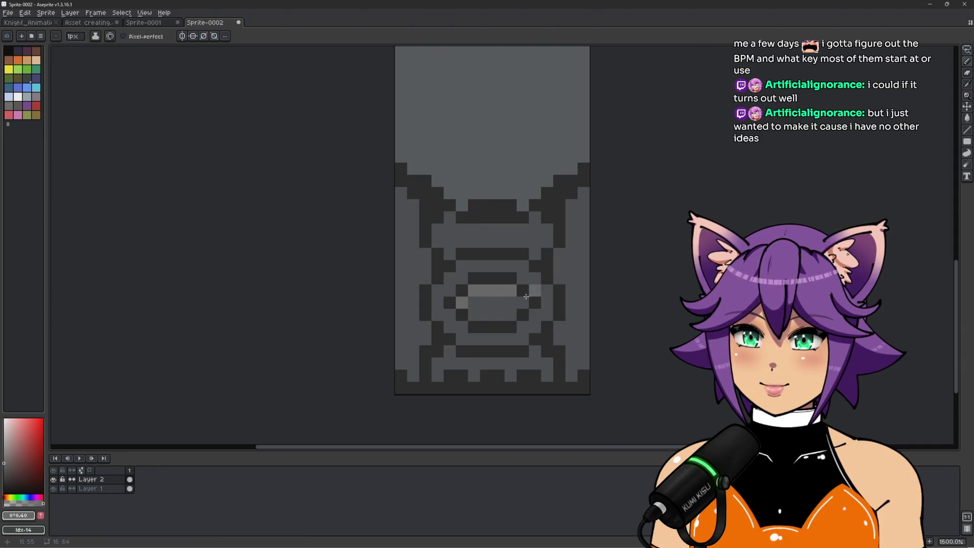
{"action": "left_click", "coordinate": [517, 290], "text": "alt"}
{"action": "left_click", "coordinate": [493, 291], "text": "alt"}
{"action": "left_click", "coordinate": [450, 278]}
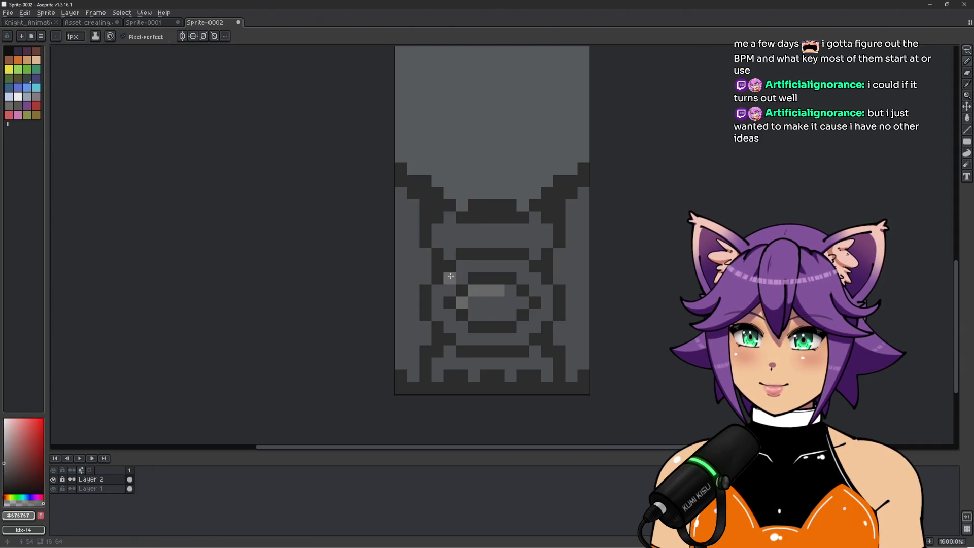
{"action": "left_click_drag", "start_coordinate": [462, 266], "coordinate": [523, 267]}
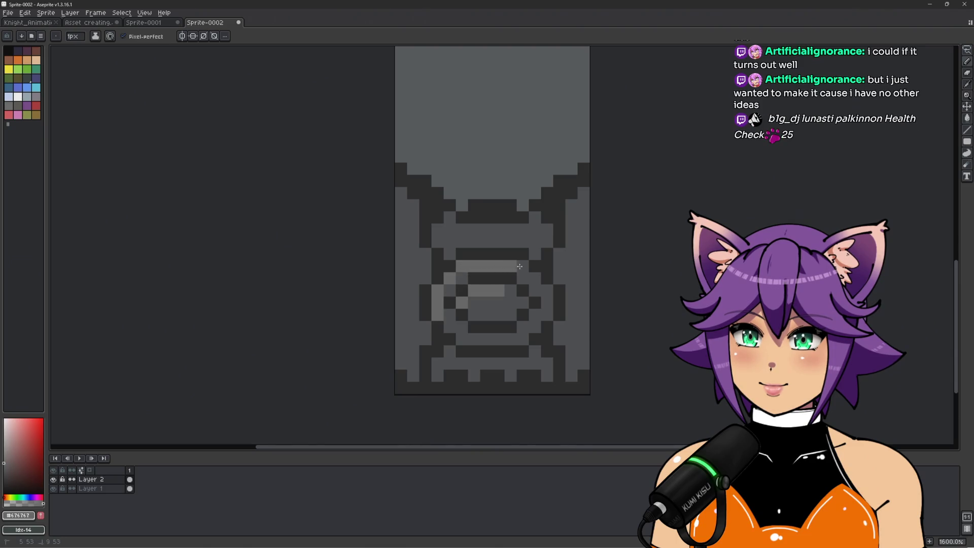
{"action": "left_click", "coordinate": [438, 242]}
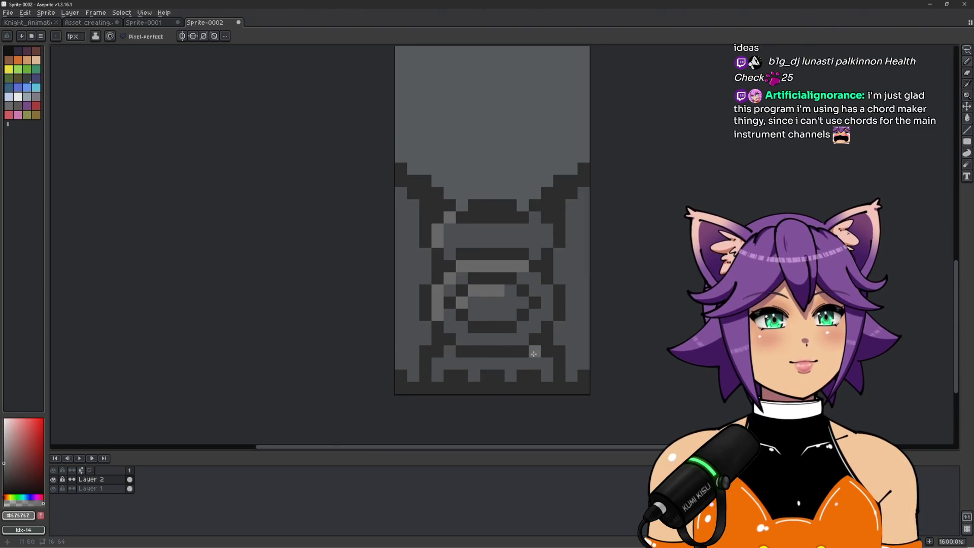
Step: Draw light grey highlights down the ring's right side and along its bottom
{"action": "scroll", "coordinate": [536, 361], "scroll_direction": "up", "scroll_amount": 2}
{"action": "mouse_move", "coordinate": [540, 308]}
{"action": "left_mouse_down"}
{"action": "mouse_move", "coordinate": [555, 294]}
{"action": "mouse_move", "coordinate": [555, 259]}
{"action": "left_mouse_up"}
{"action": "left_click_drag", "start_coordinate": [500, 333], "coordinate": [419, 333]}
{"action": "scroll", "coordinate": [516, 330], "scroll_direction": "down", "scroll_amount": 8}
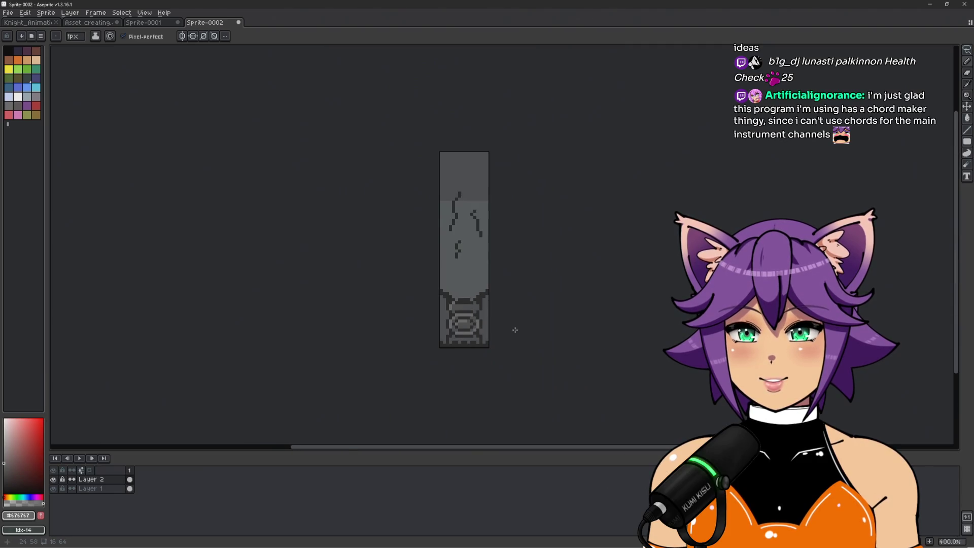
{"action": "scroll", "coordinate": [496, 333], "scroll_direction": "up", "scroll_amount": 6}
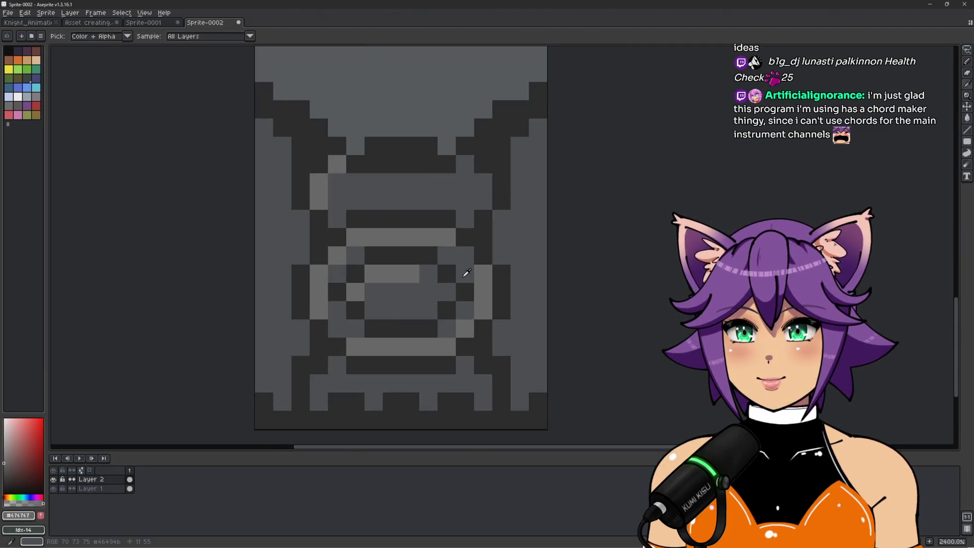
Step: Use the sampled darker base grey to tone down parts of the highlight rows near the panel's bottom
{"action": "left_click", "coordinate": [464, 272], "text": "alt"}
{"action": "scroll", "coordinate": [361, 298], "scroll_direction": "down", "scroll_amount": 1}
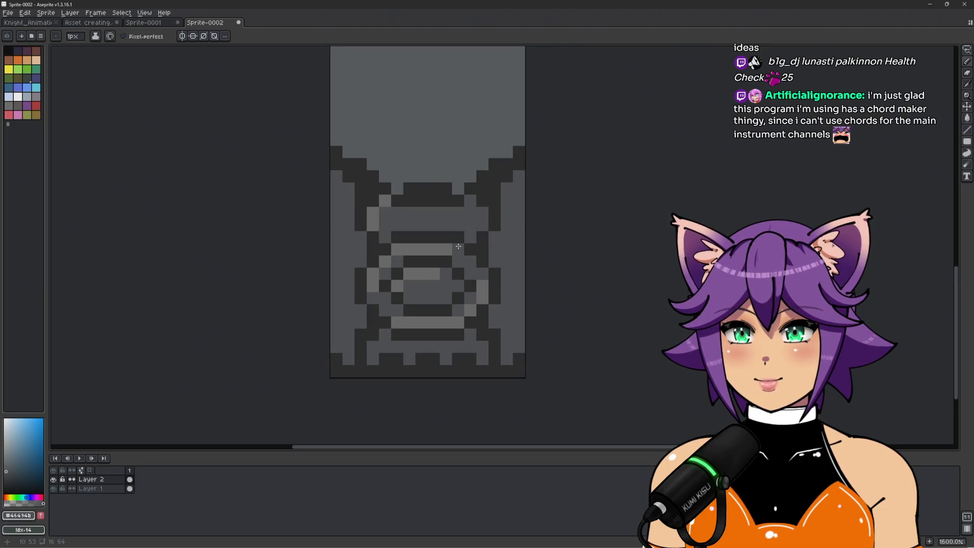
{"action": "scroll", "coordinate": [464, 249], "scroll_direction": "down", "scroll_amount": 4}
{"action": "scroll", "coordinate": [479, 253], "scroll_direction": "down", "scroll_amount": 1}
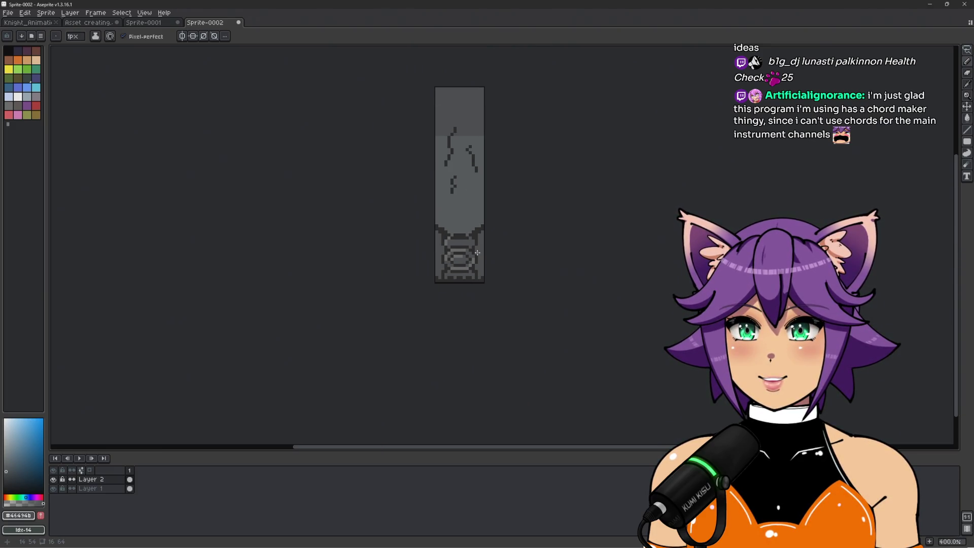
{"action": "scroll", "coordinate": [478, 253], "scroll_direction": "up", "scroll_amount": 6}
{"action": "left_click", "coordinate": [478, 325], "text": "alt"}
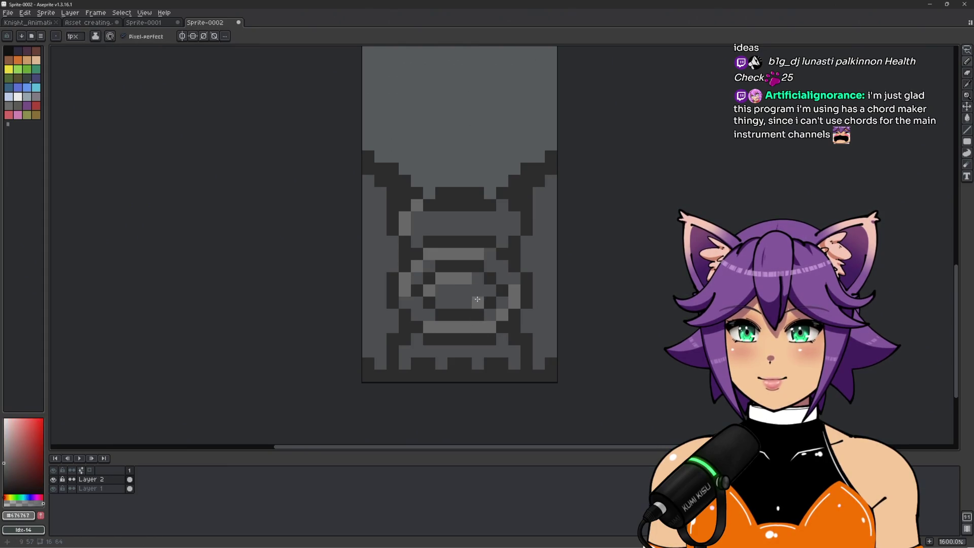
{"action": "scroll", "coordinate": [513, 292], "scroll_direction": "down", "scroll_amount": 5}
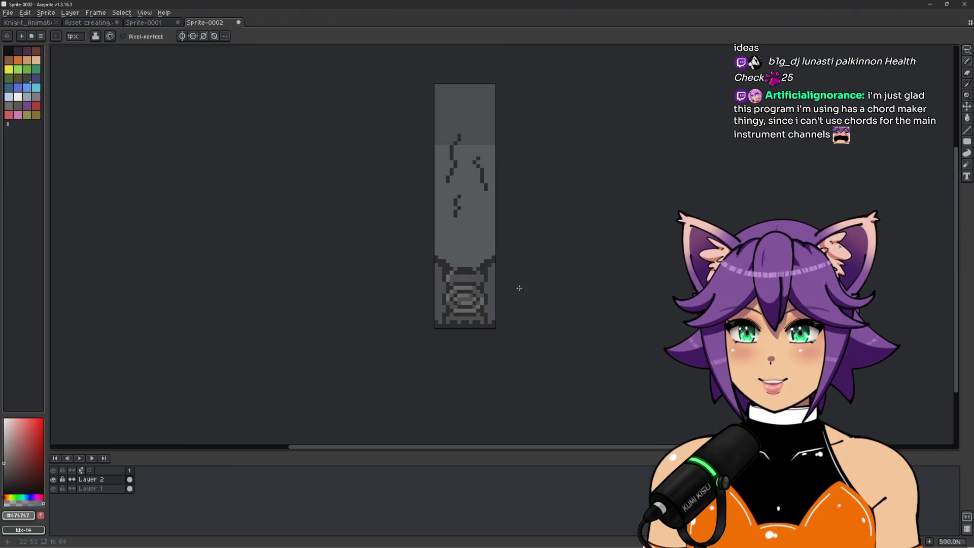
{"action": "scroll", "coordinate": [518, 291], "scroll_direction": "up", "scroll_amount": 7}
{"action": "left_click", "coordinate": [475, 309], "text": "alt"}
{"action": "left_click_drag", "start_coordinate": [475, 309], "coordinate": [444, 304]}
{"action": "scroll", "coordinate": [444, 305], "scroll_direction": "down", "scroll_amount": 4}
{"action": "scroll", "coordinate": [477, 294], "scroll_direction": "up", "scroll_amount": 6}
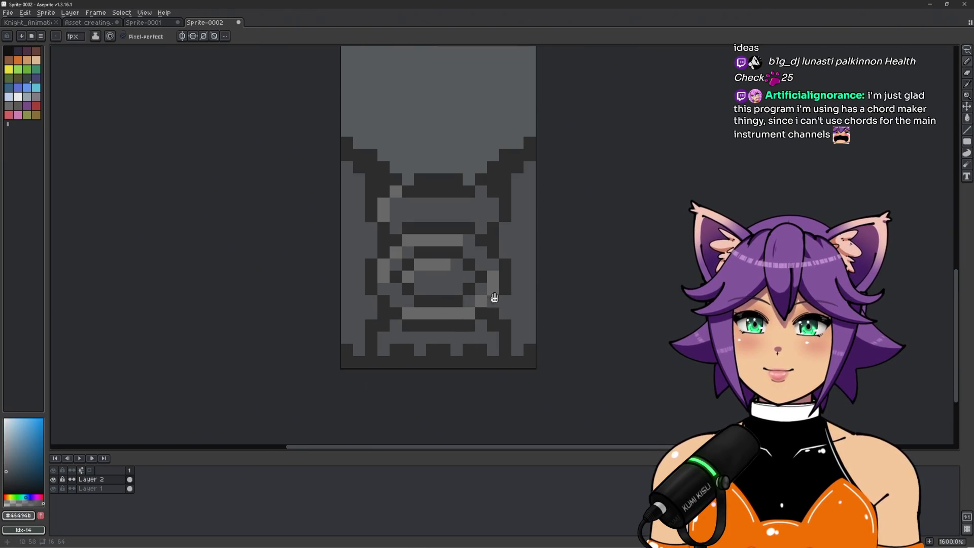
{"action": "scroll", "coordinate": [511, 284], "scroll_direction": "down", "scroll_amount": 3}
{"action": "left_click_drag", "start_coordinate": [478, 327], "coordinate": [426, 328]}
{"action": "scroll", "coordinate": [431, 335], "scroll_direction": "down", "scroll_amount": 6}
{"action": "scroll", "coordinate": [514, 294], "scroll_direction": "up", "scroll_amount": 3}
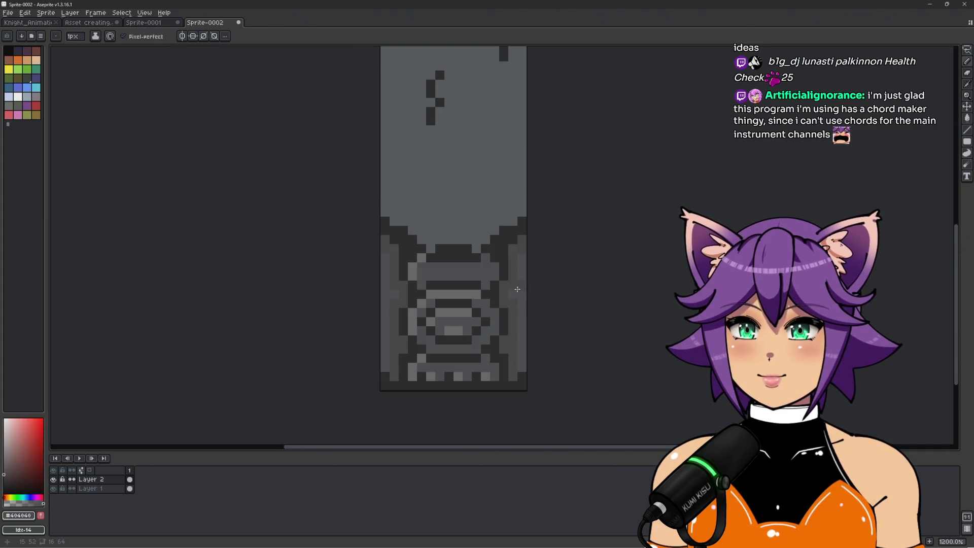
{"action": "scroll", "coordinate": [393, 294], "scroll_direction": "down", "scroll_amount": 2}
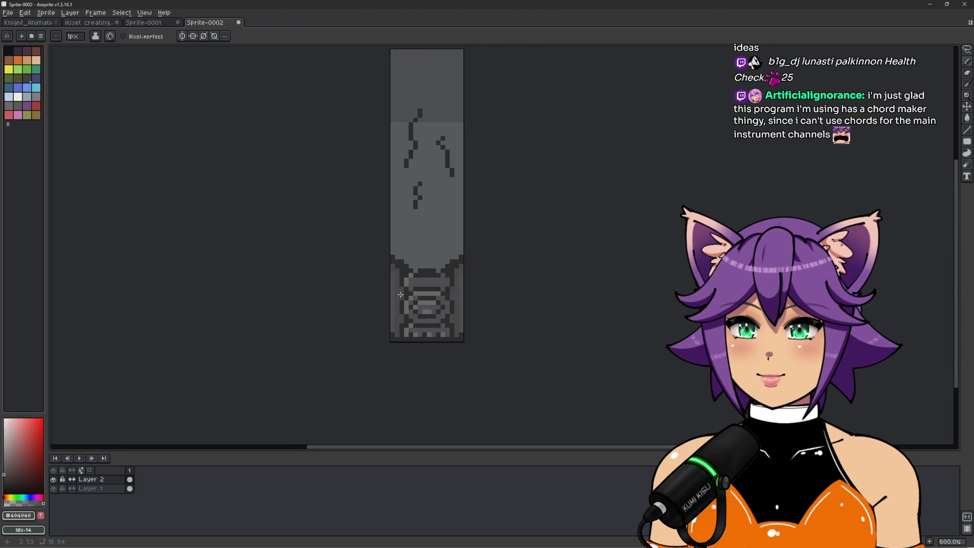
{"action": "scroll", "coordinate": [420, 278], "scroll_direction": "up", "scroll_amount": 2}
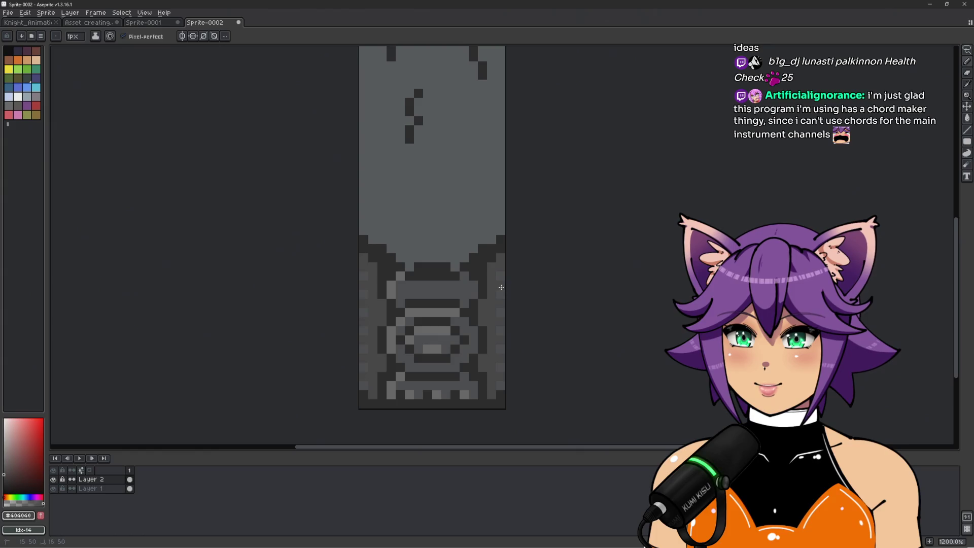
{"action": "scroll", "coordinate": [502, 287], "scroll_direction": "down", "scroll_amount": 2}
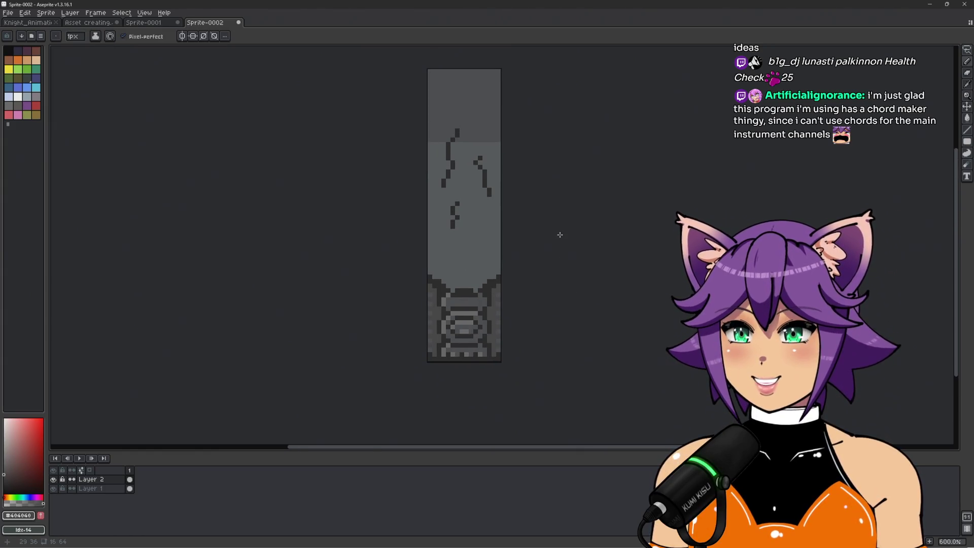
{"action": "scroll", "coordinate": [472, 192], "scroll_direction": "up", "scroll_amount": 1}
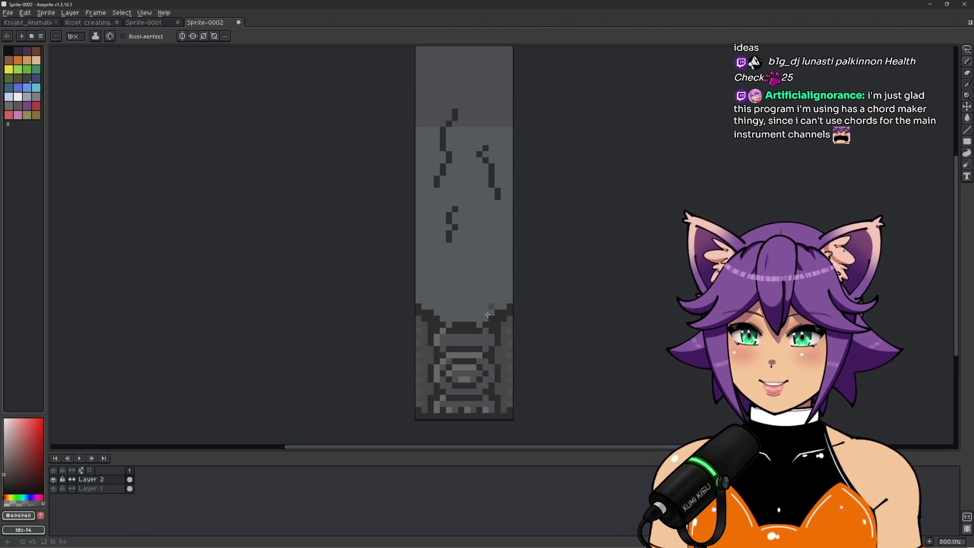
{"action": "scroll", "coordinate": [500, 287], "scroll_direction": "up", "scroll_amount": 3}
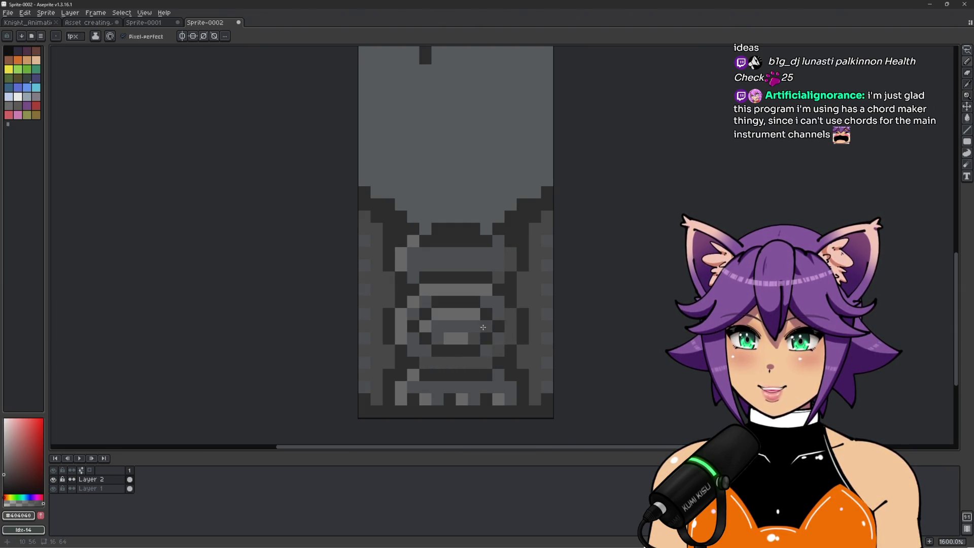
{"action": "scroll", "coordinate": [522, 365], "scroll_direction": "down", "scroll_amount": 2}
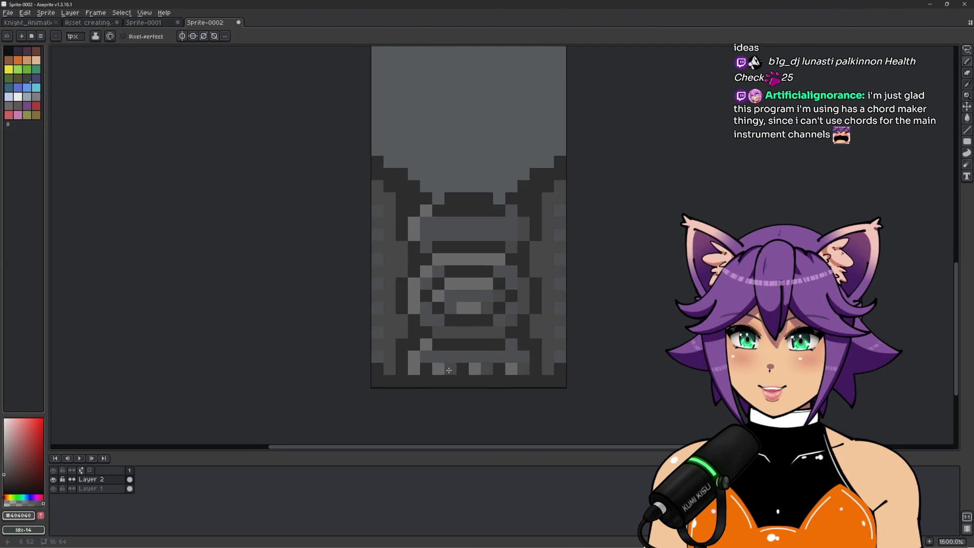
{"action": "scroll", "coordinate": [477, 367], "scroll_direction": "down", "scroll_amount": 2}
{"action": "scroll", "coordinate": [497, 357], "scroll_direction": "up", "scroll_amount": 2}
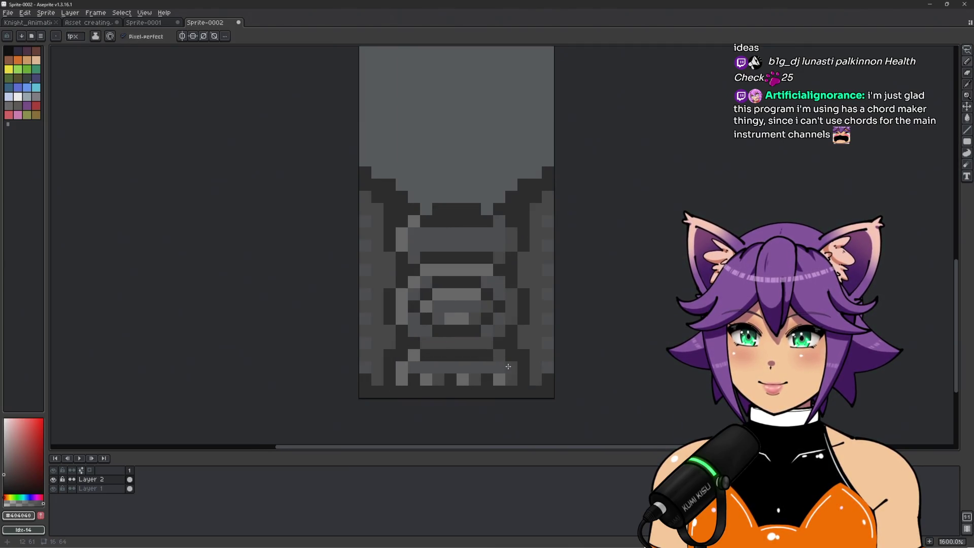
{"action": "scroll", "coordinate": [508, 366], "scroll_direction": "down", "scroll_amount": 5}
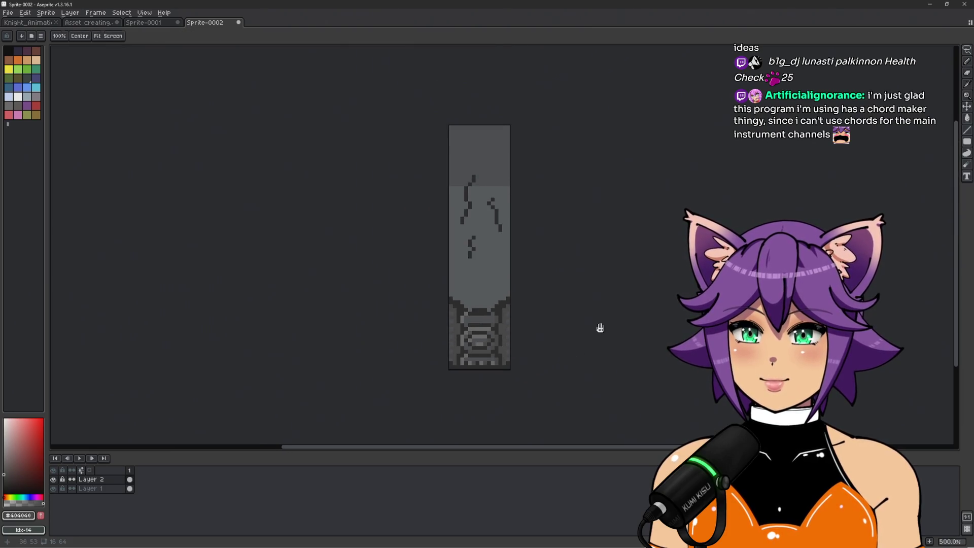
{"action": "scroll", "coordinate": [554, 352], "scroll_direction": "down", "scroll_amount": 3}
{"action": "scroll", "coordinate": [457, 358], "scroll_direction": "up", "scroll_amount": 5}
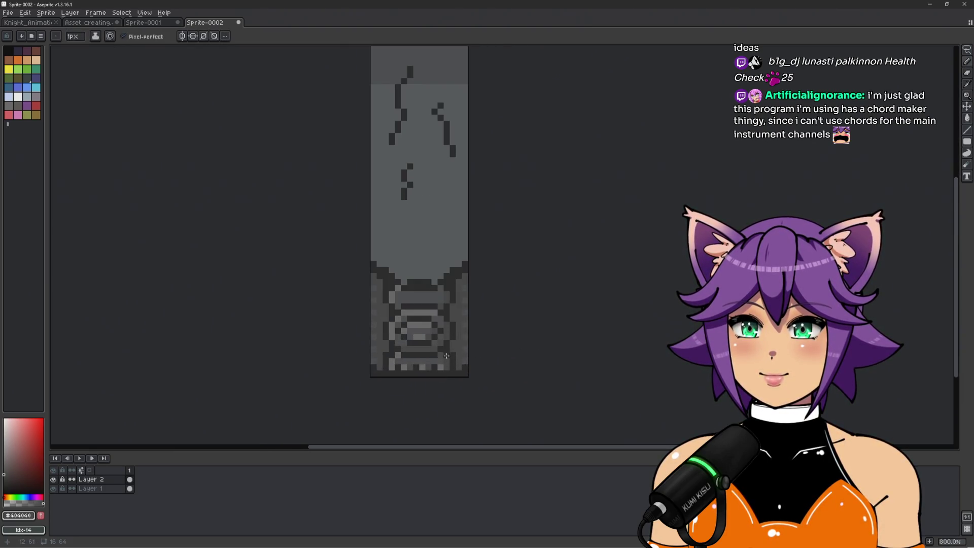
{"action": "scroll", "coordinate": [445, 360], "scroll_direction": "up", "scroll_amount": 2}
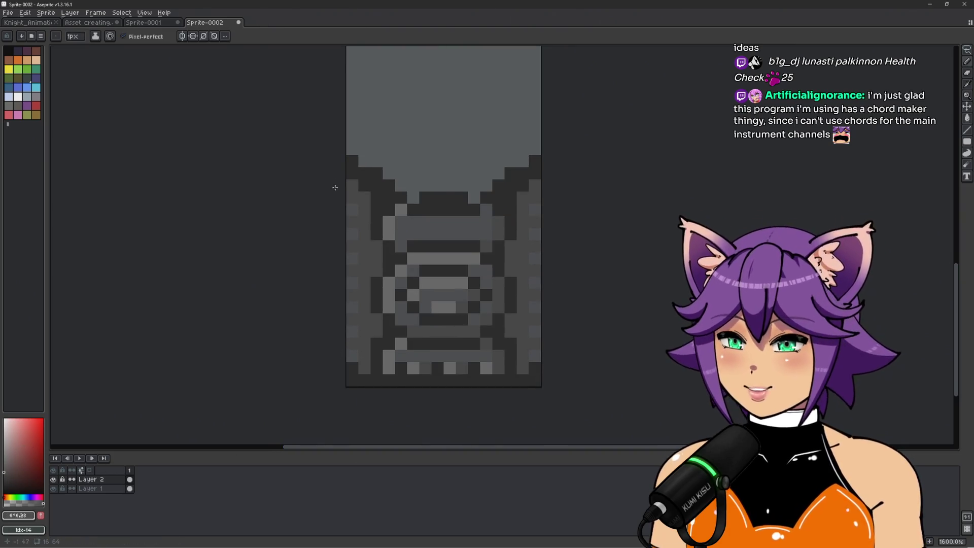
{"action": "key", "text": "g"}
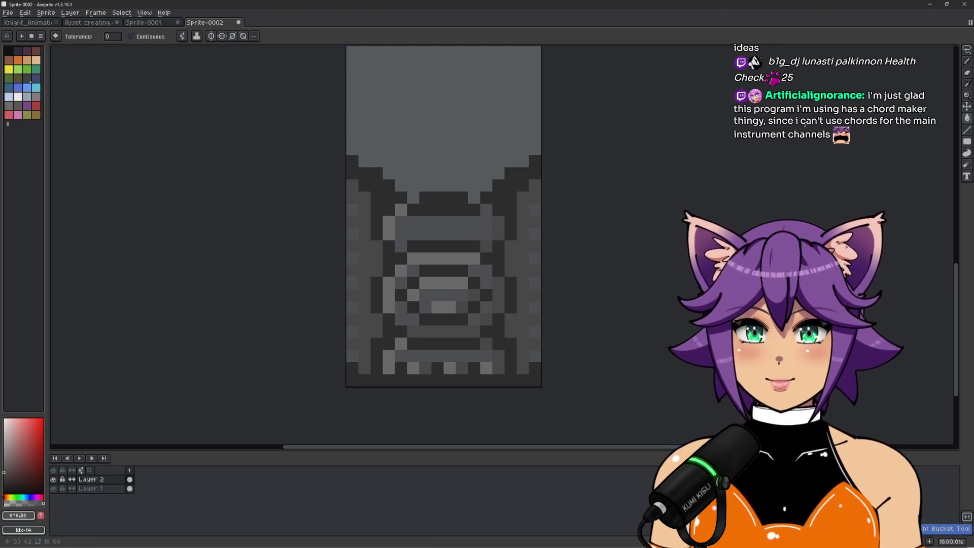
Step: Turn off Contiguous fill and recolour the edge column pixels with a darker grey
{"action": "left_click", "coordinate": [145, 36]}
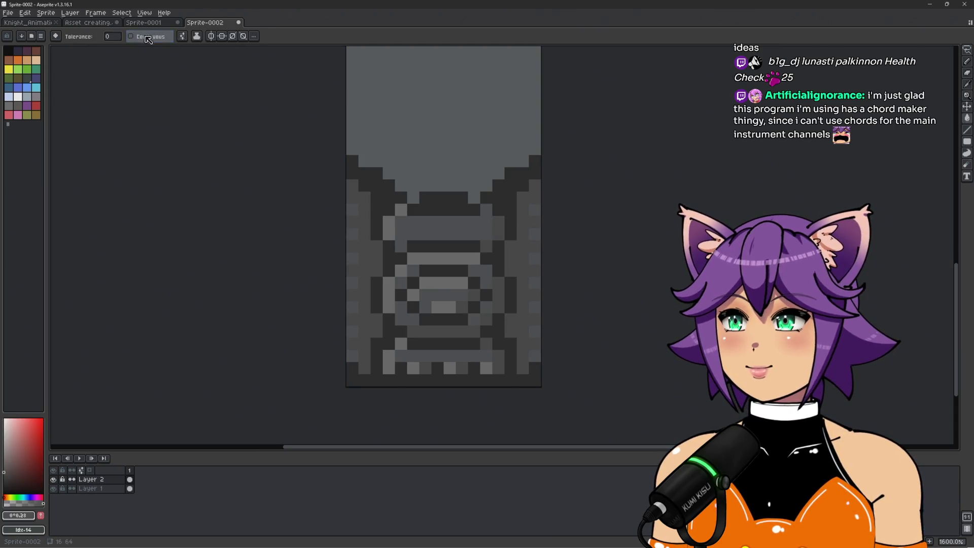
{"action": "left_click", "coordinate": [5, 462]}
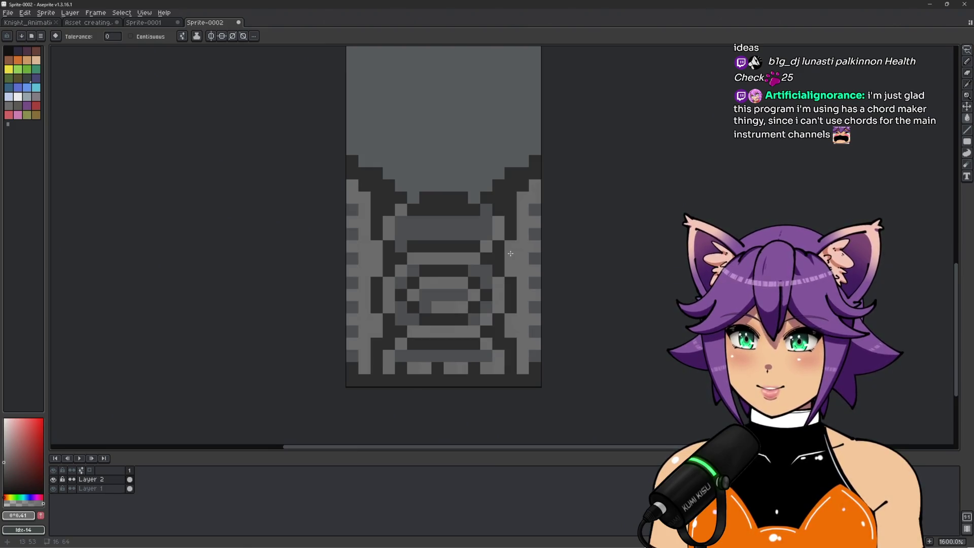
{"action": "left_click", "coordinate": [462, 294]}
{"action": "left_click", "coordinate": [5, 473]}
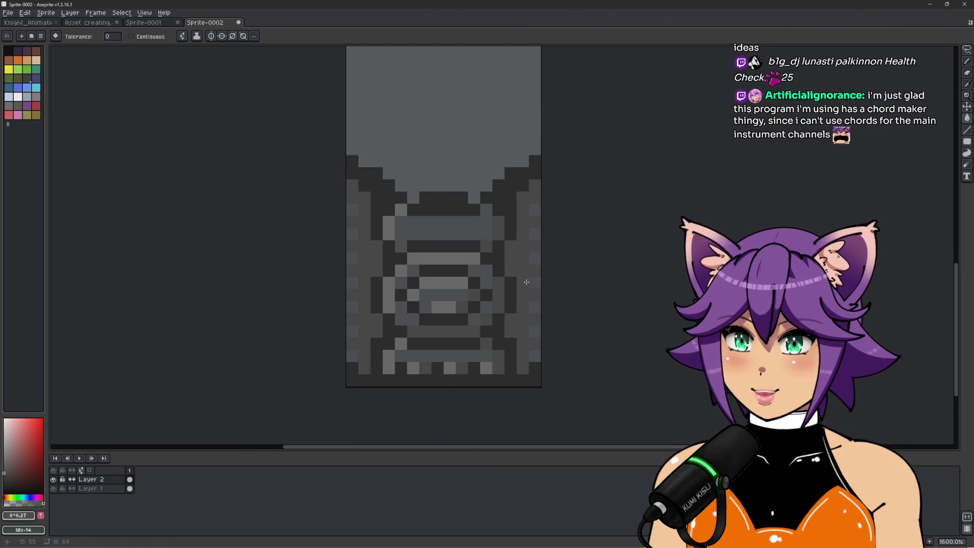
{"action": "left_click", "coordinate": [514, 263]}
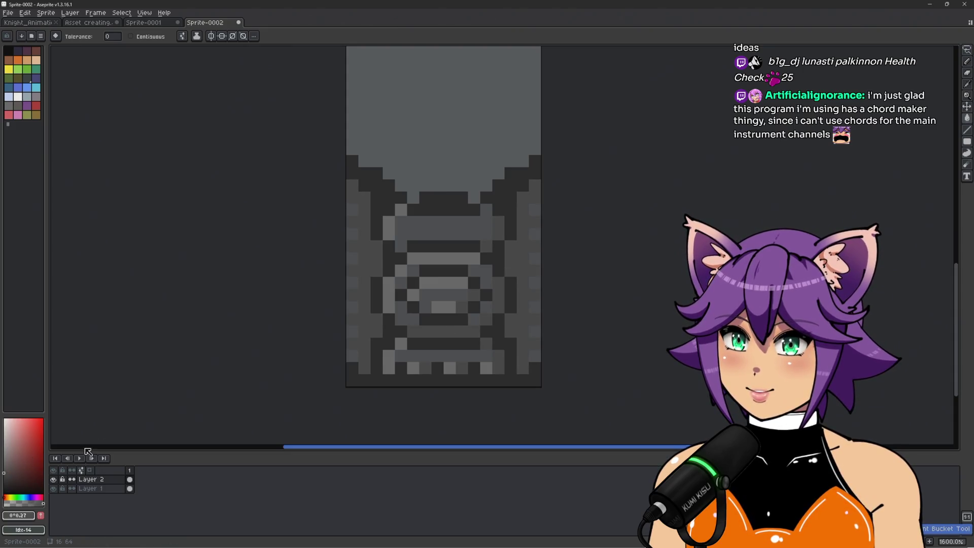
Step: On Layer 1, try dark brown strokes, undo them, then fill the grey bands dark brown
{"action": "left_click", "coordinate": [53, 480]}
{"action": "left_click", "coordinate": [53, 479]}
{"action": "left_click", "coordinate": [94, 488]}
{"action": "left_click", "coordinate": [11, 473]}
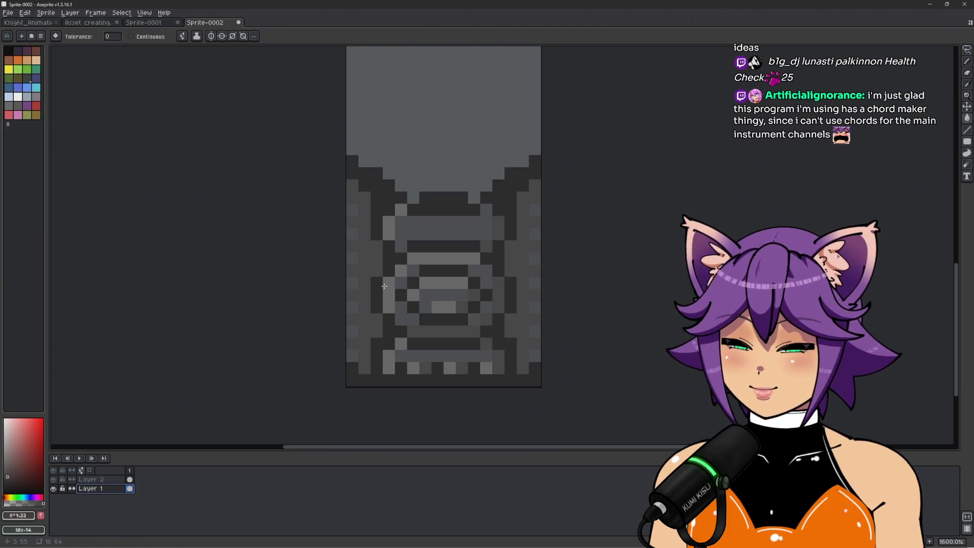
{"action": "key", "text": "b"}
{"action": "left_click_drag", "start_coordinate": [444, 168], "coordinate": [452, 264]}
{"action": "key", "text": "ctrl+z"}
{"action": "key", "text": "g"}
{"action": "left_click", "coordinate": [465, 266]}
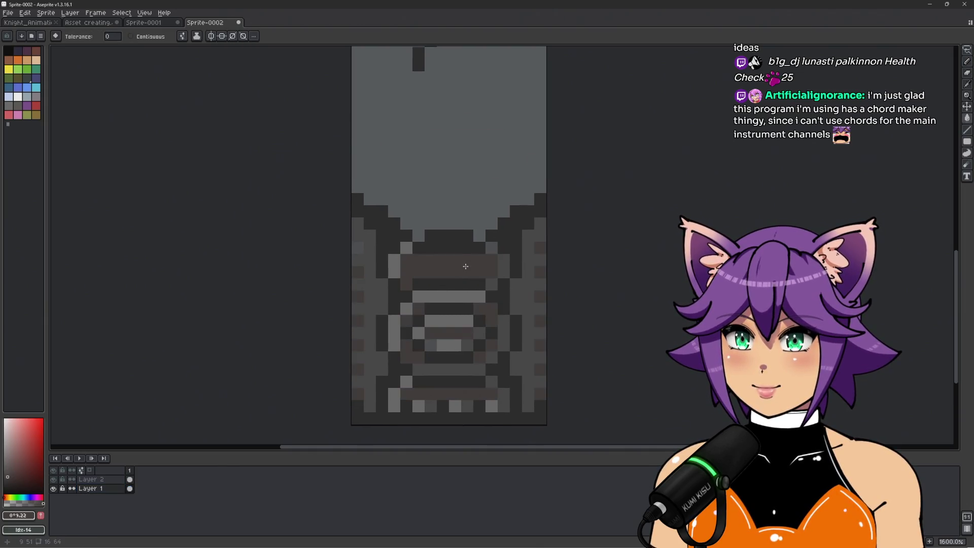
Step: Try lighter and darker grey fills on the bands, undoing each trial
{"action": "left_click", "coordinate": [4, 468]}
{"action": "left_click", "coordinate": [449, 264]}
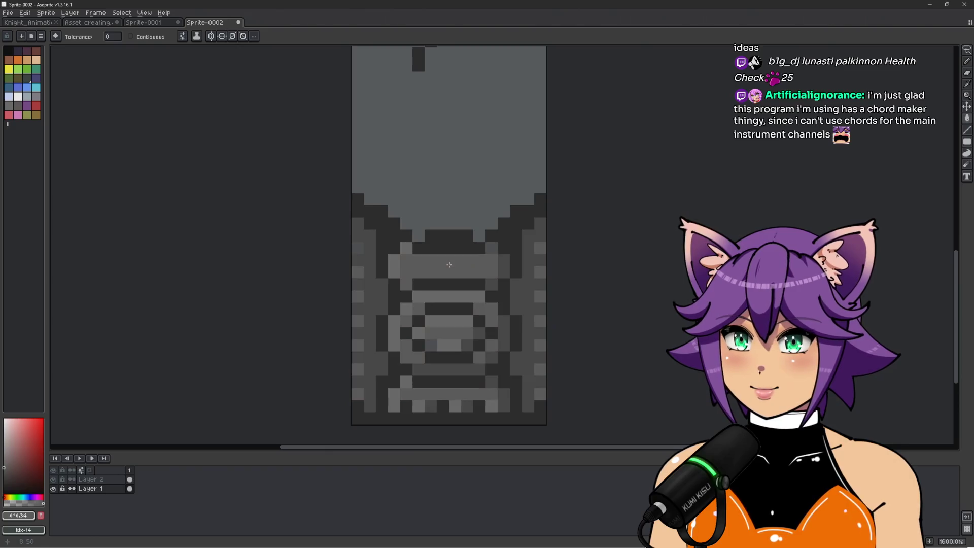
{"action": "left_click", "coordinate": [4, 475]}
{"action": "left_click", "coordinate": [454, 255]}
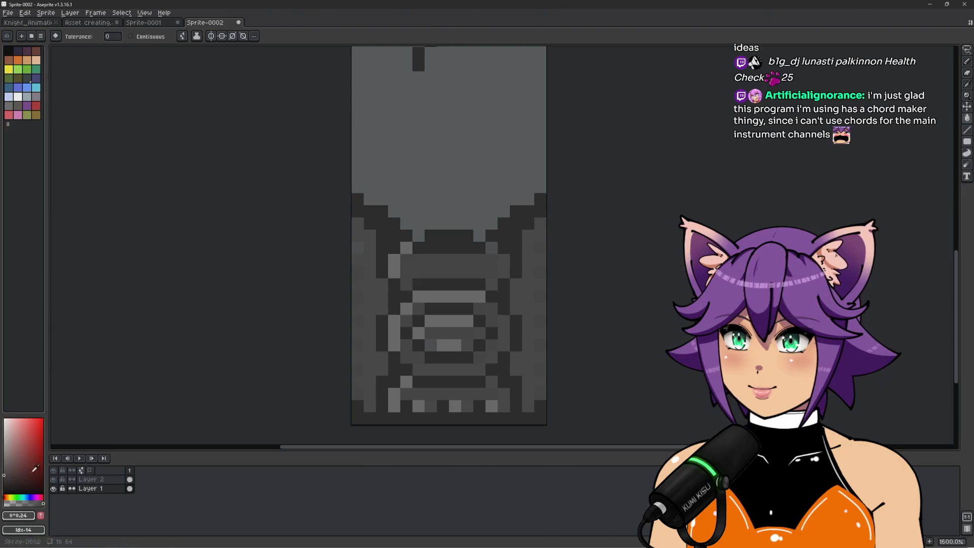
{"action": "key", "text": "ctrl+z"}
{"action": "left_click", "coordinate": [5, 470]}
{"action": "left_click", "coordinate": [467, 273]}
{"action": "key", "text": "v"}
{"action": "key", "text": "ctrl+z"}
Step: Try blue-grey fills of varying saturation on the band, undoing each one
{"action": "left_click_drag", "start_coordinate": [9, 498], "coordinate": [26, 498]}
{"action": "key", "text": "g"}
{"action": "left_click", "coordinate": [480, 273]}
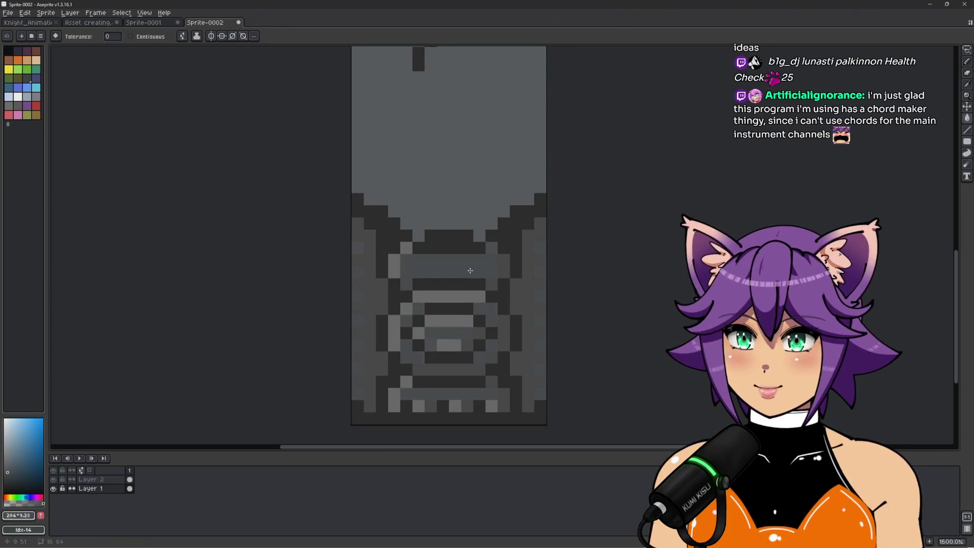
{"action": "key", "text": "ctrl+z"}
{"action": "left_click", "coordinate": [12, 473]}
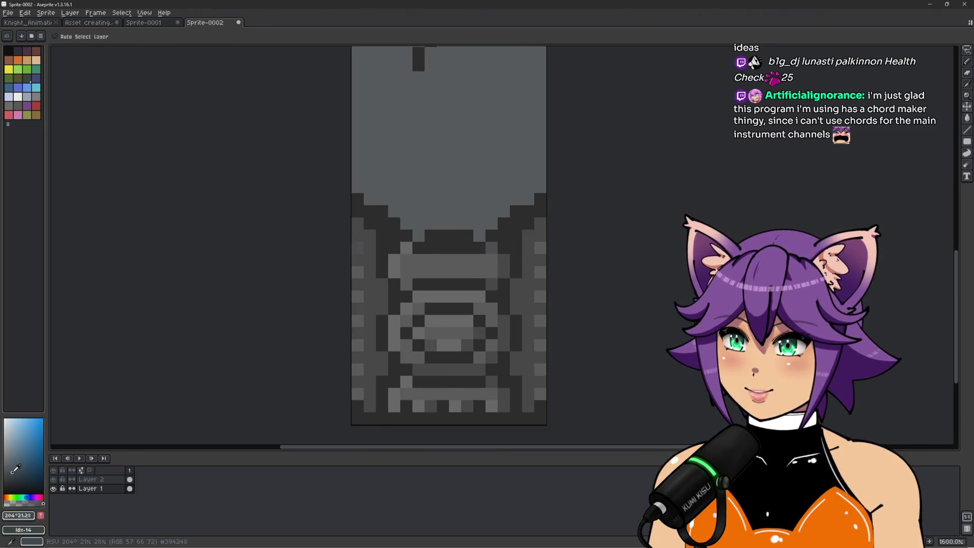
{"action": "left_click", "coordinate": [475, 266]}
{"action": "key", "text": "ctrl+z"}
{"action": "left_click", "coordinate": [8, 467]}
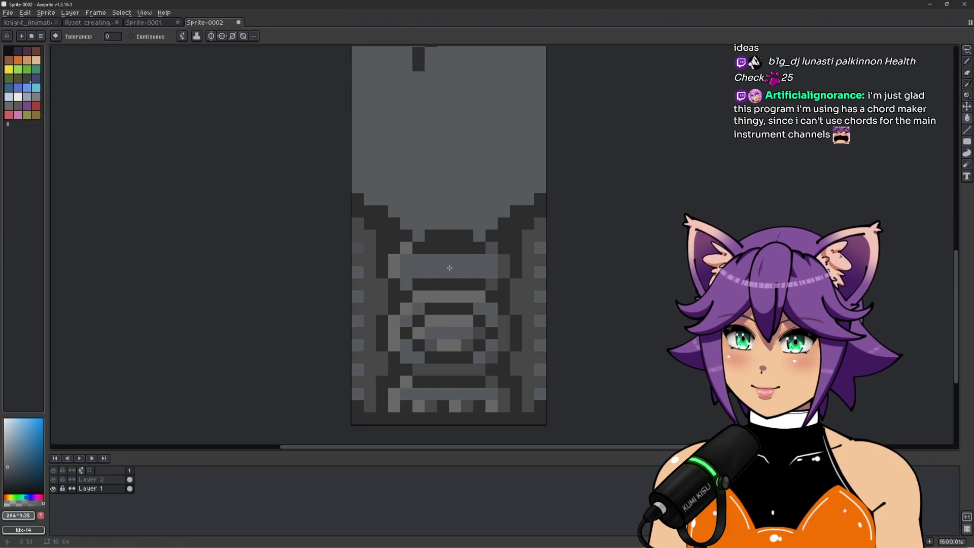
Step: On Layer 2, fill all the dark base pixels with grey
{"action": "scroll", "coordinate": [450, 267], "scroll_direction": "down", "scroll_amount": 4}
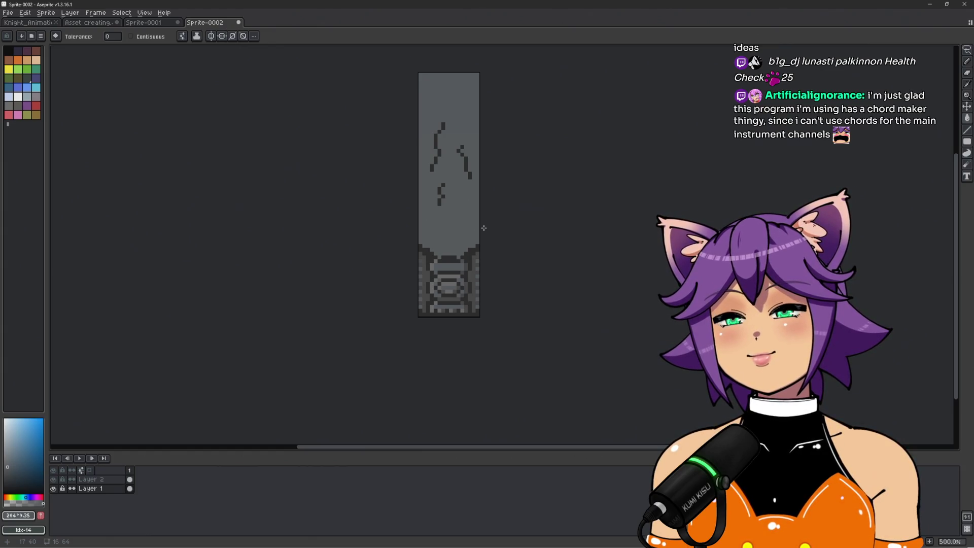
{"action": "scroll", "coordinate": [452, 263], "scroll_direction": "up", "scroll_amount": 4}
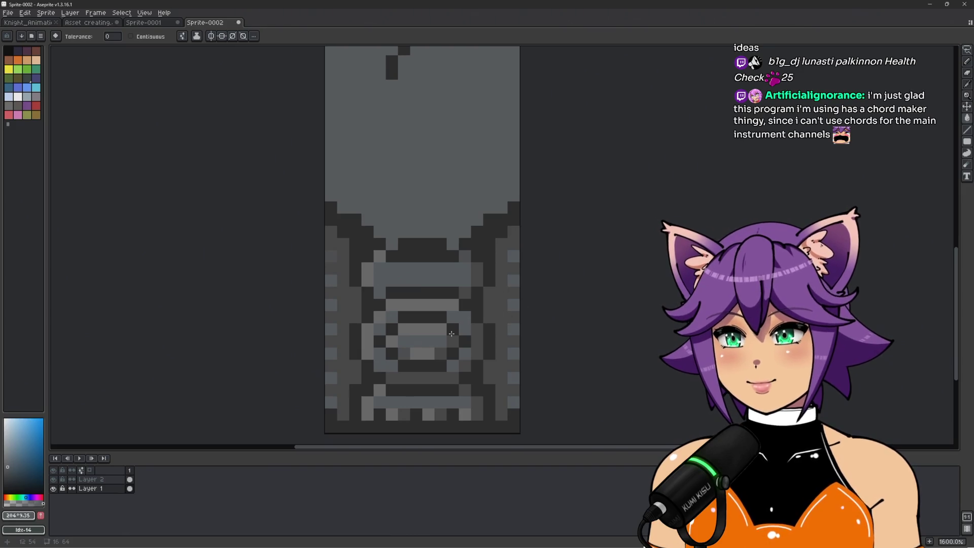
{"action": "key", "text": "alt+Up"}
{"action": "left_click", "coordinate": [502, 283]}
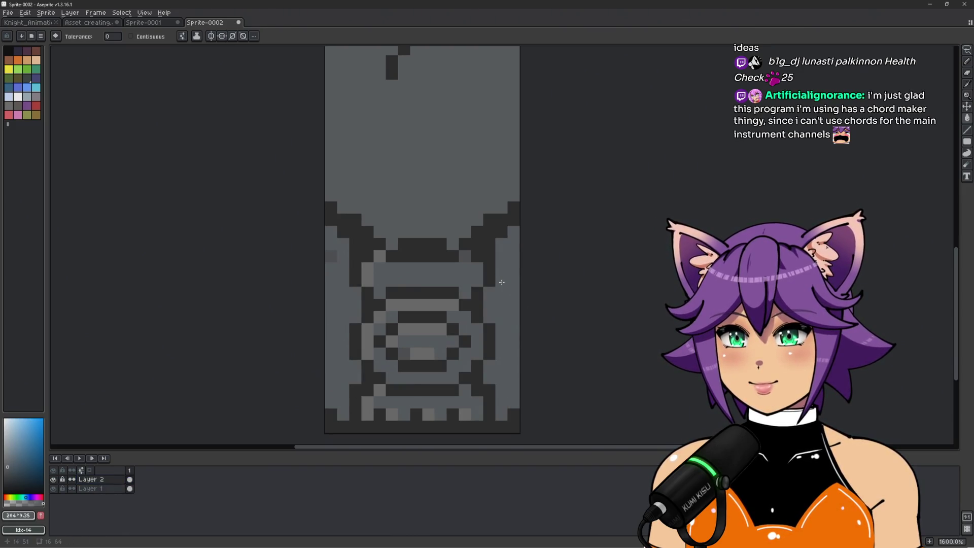
Step: Fill Layer 1's light grey bands darker, adjust the blue-grey saturation, and return to Layer 2
{"action": "scroll", "coordinate": [502, 282], "scroll_direction": "down", "scroll_amount": 5}
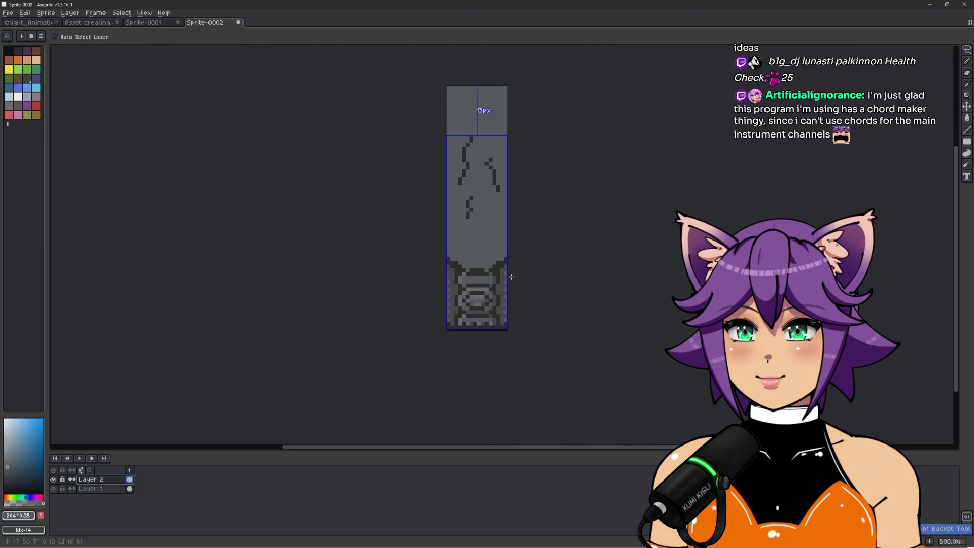
{"action": "scroll", "coordinate": [505, 282], "scroll_direction": "up", "scroll_amount": 4}
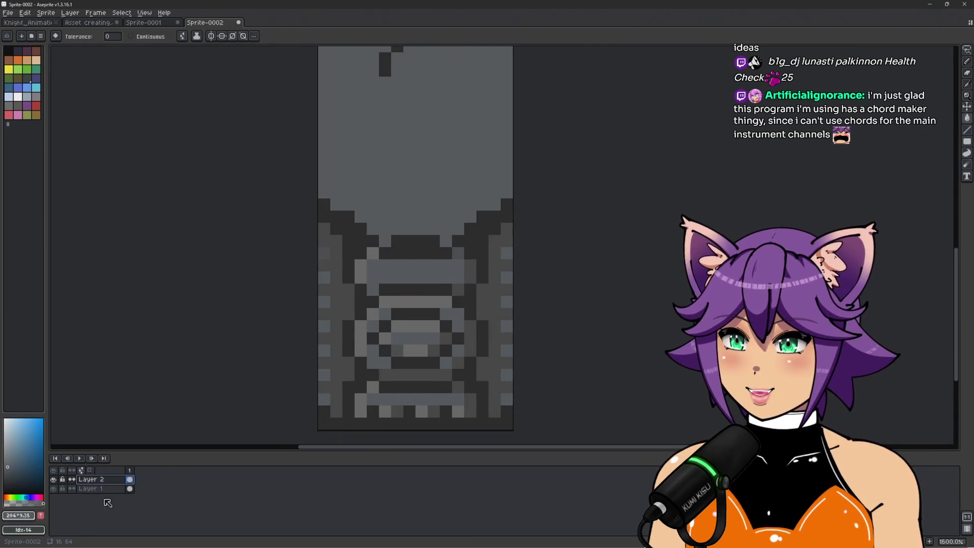
{"action": "left_click", "coordinate": [92, 488]}
{"action": "left_click", "coordinate": [428, 274]}
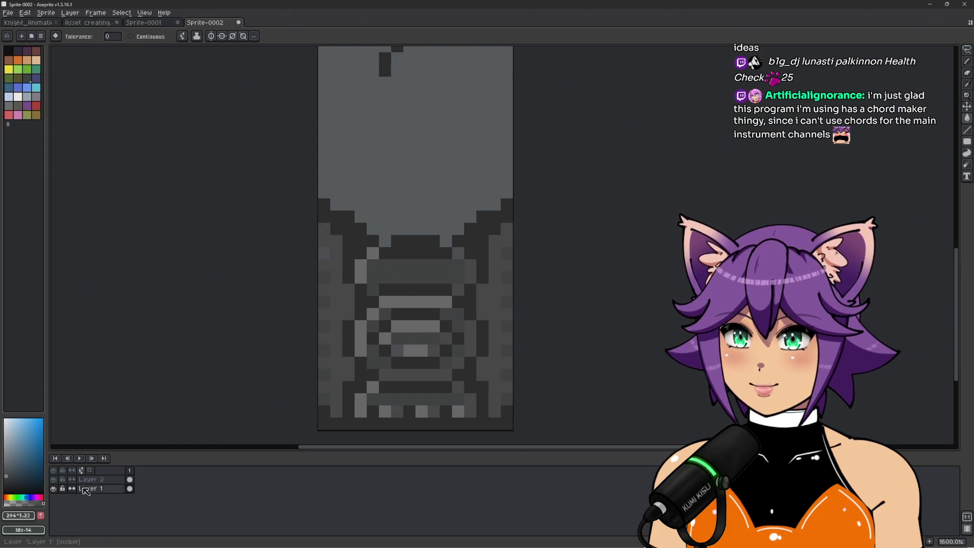
{"action": "left_click", "coordinate": [8, 475]}
{"action": "left_click", "coordinate": [93, 479]}
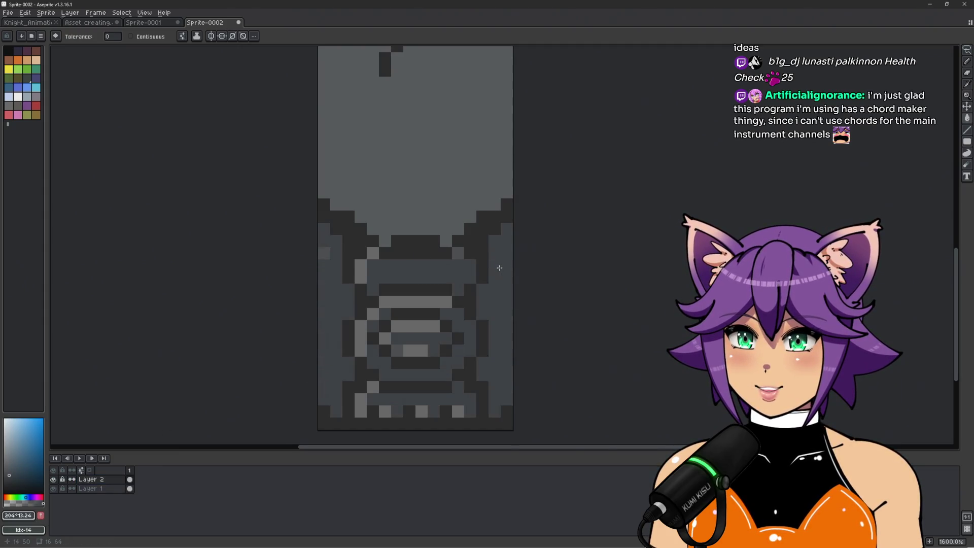
Step: Sample the sprite's light grey and tint it to a faint blue-grey
{"action": "scroll", "coordinate": [508, 269], "scroll_direction": "down", "scroll_amount": 4}
{"action": "scroll", "coordinate": [505, 274], "scroll_direction": "up", "scroll_amount": 3}
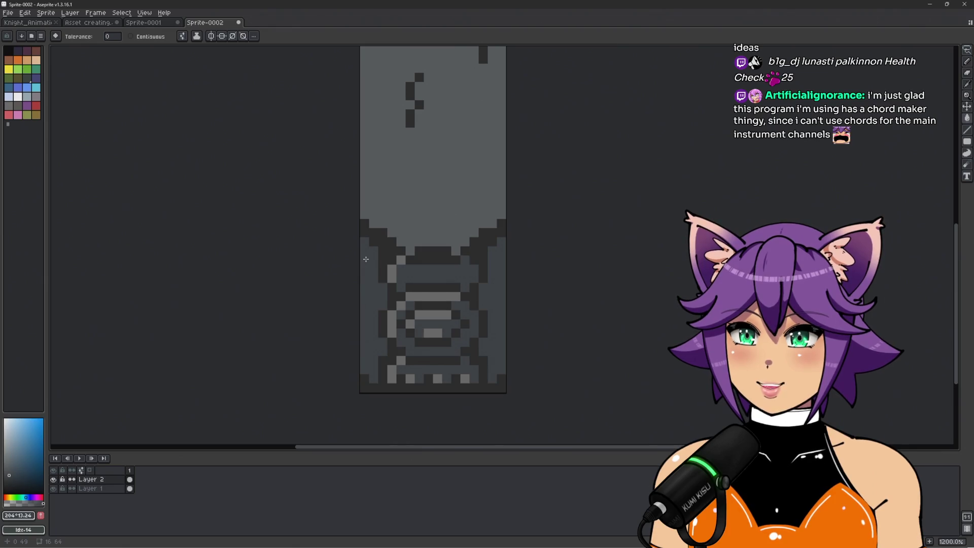
{"action": "scroll", "coordinate": [365, 259], "scroll_direction": "down", "scroll_amount": 4}
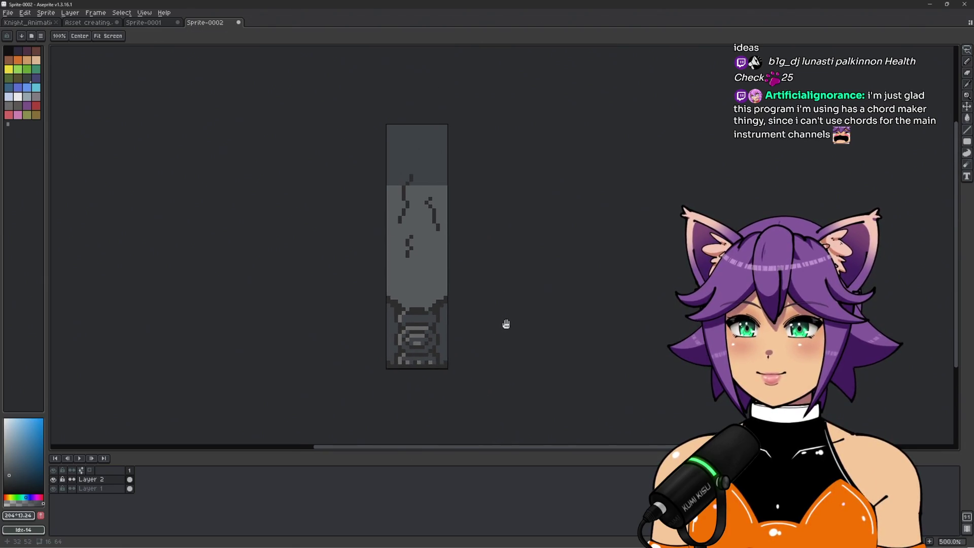
{"action": "scroll", "coordinate": [459, 295], "scroll_direction": "up", "scroll_amount": 2}
{"action": "scroll", "coordinate": [459, 296], "scroll_direction": "up", "scroll_amount": 2}
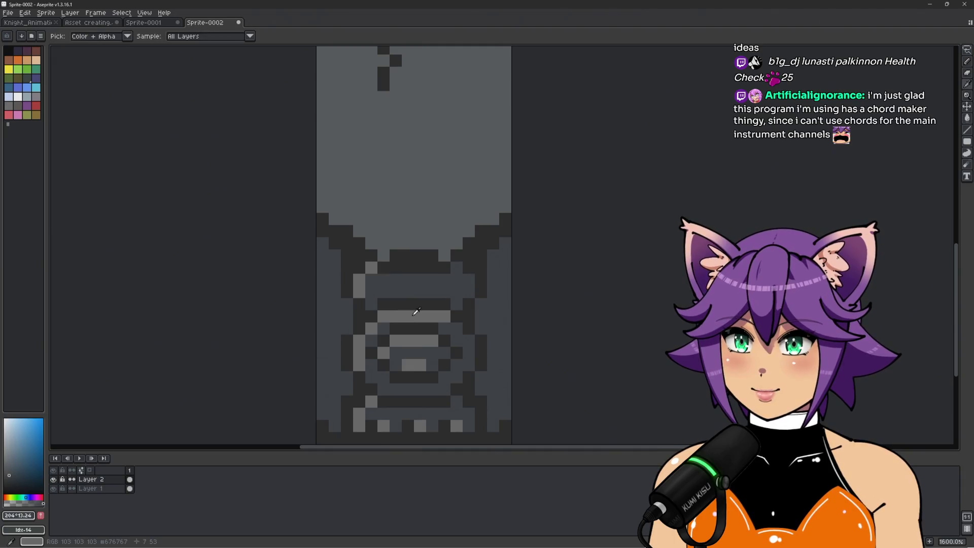
{"action": "left_click", "coordinate": [408, 316], "text": "alt"}
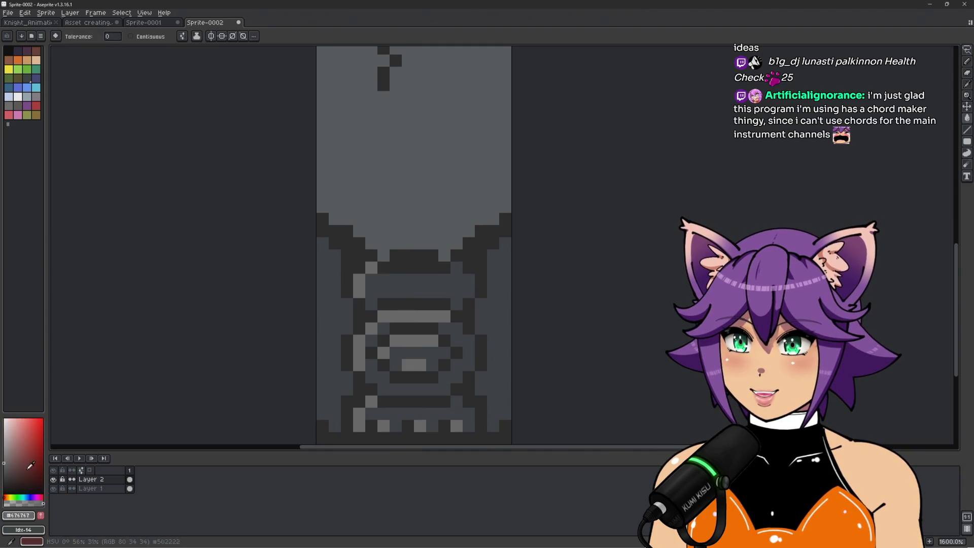
{"action": "left_click", "coordinate": [25, 497]}
{"action": "left_click", "coordinate": [6, 465]}
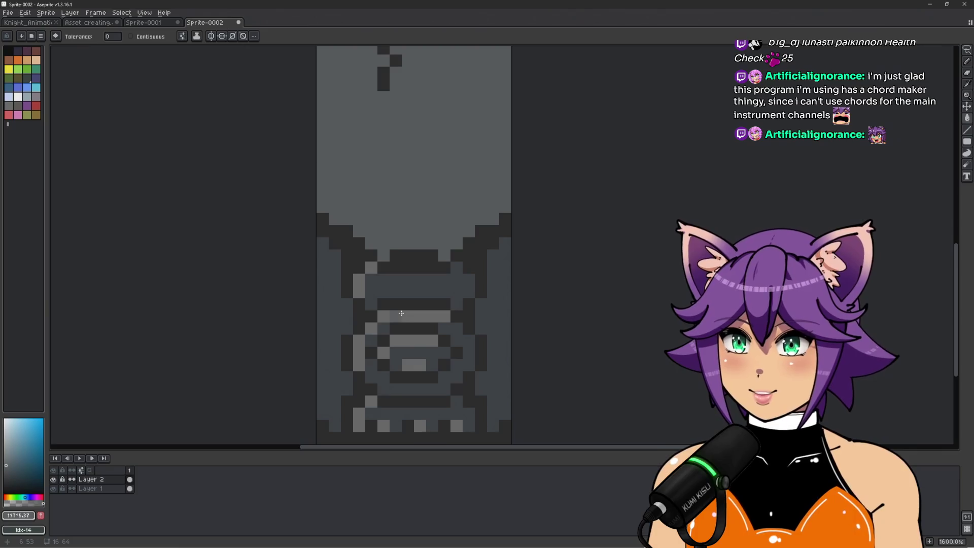
{"action": "scroll", "coordinate": [401, 313], "scroll_direction": "down", "scroll_amount": 5}
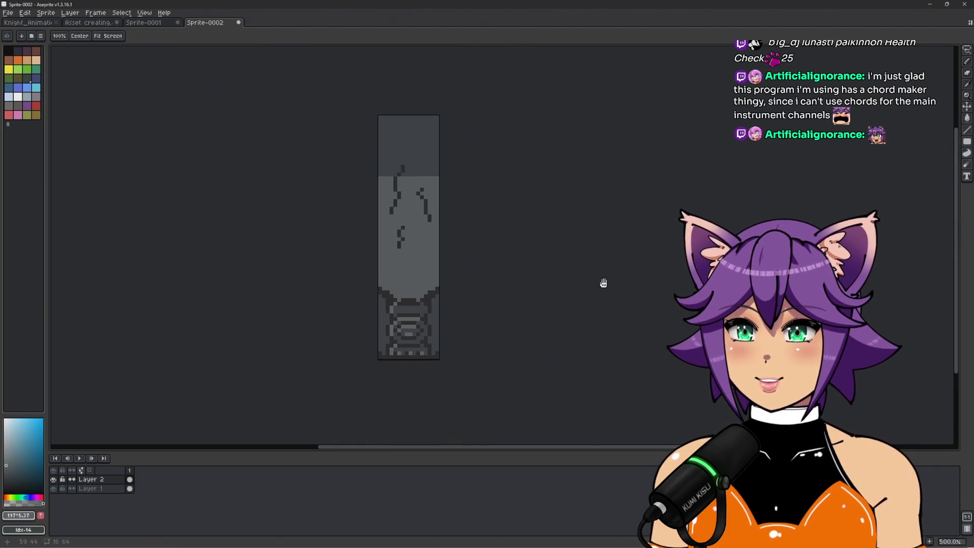
{"action": "scroll", "coordinate": [451, 294], "scroll_direction": "up", "scroll_amount": 2}
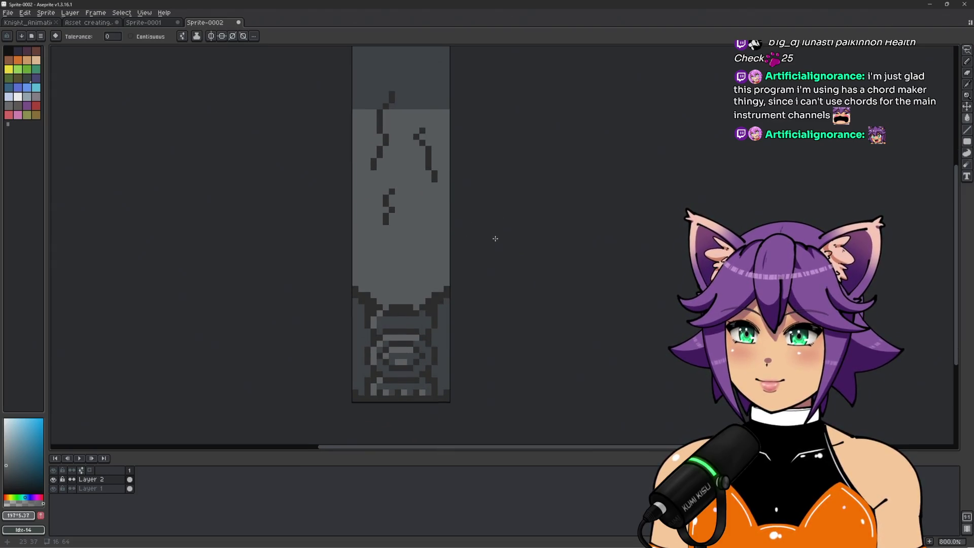
{"action": "scroll", "coordinate": [452, 327], "scroll_direction": "up", "scroll_amount": 3}
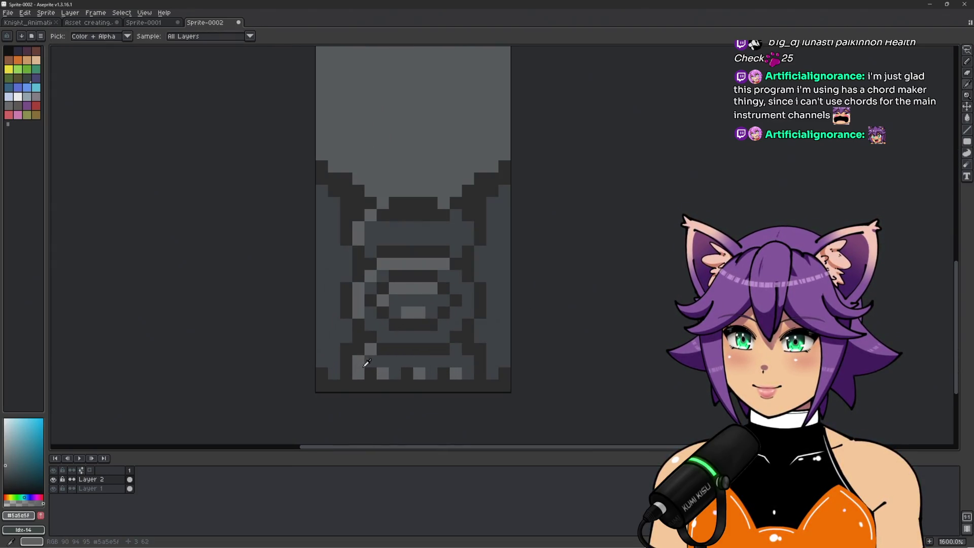
Step: Dot light grey pixels along the wall's left and right edges, undoing the last ones
{"action": "key", "text": "b"}
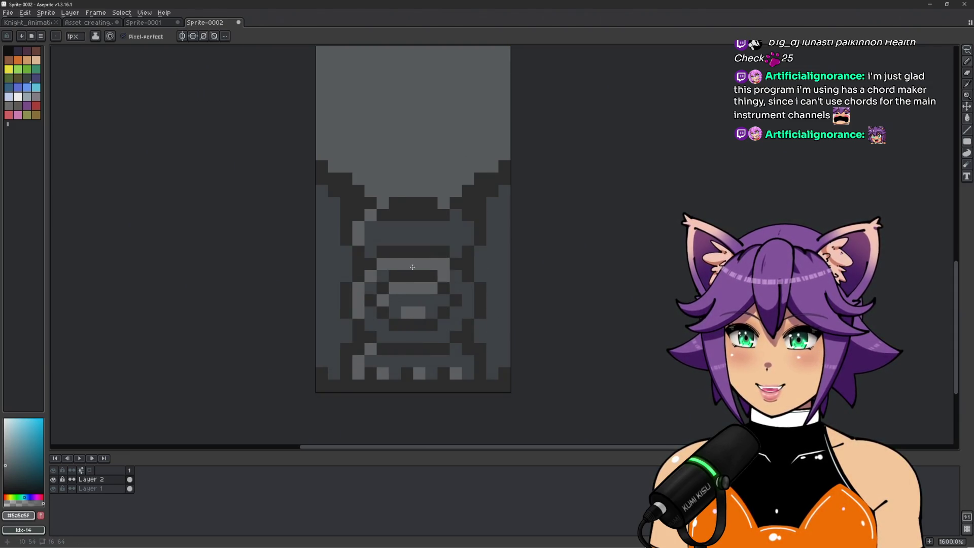
{"action": "left_click_drag", "start_coordinate": [480, 277], "coordinate": [480, 251]}
{"action": "left_click", "coordinate": [480, 325]}
{"action": "left_click", "coordinate": [347, 325]}
{"action": "left_click", "coordinate": [347, 337]}
{"action": "left_click_drag", "start_coordinate": [347, 252], "coordinate": [348, 271]}
{"action": "scroll", "coordinate": [348, 272], "scroll_direction": "down", "scroll_amount": 4}
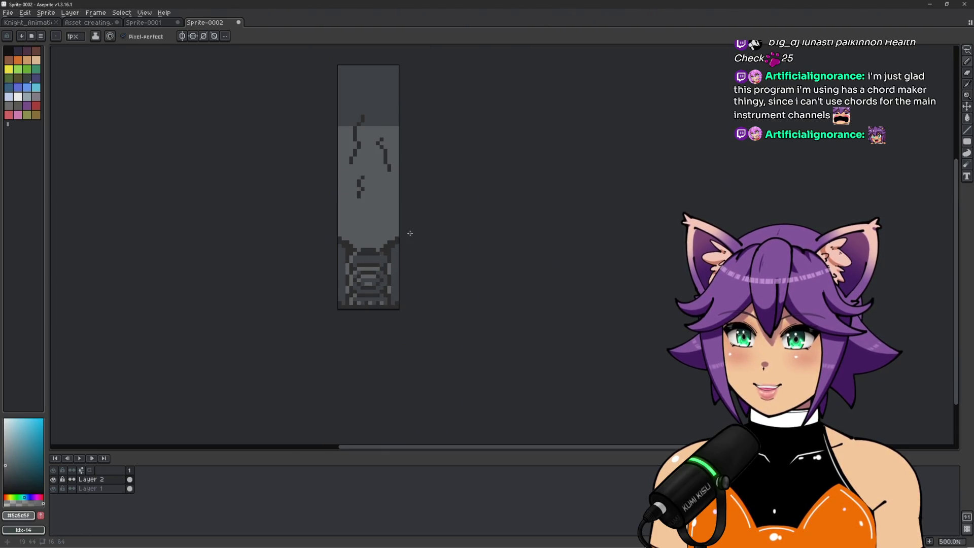
{"action": "scroll", "coordinate": [378, 236], "scroll_direction": "up", "scroll_amount": 4}
{"action": "scroll", "coordinate": [376, 233], "scroll_direction": "down", "scroll_amount": 7}
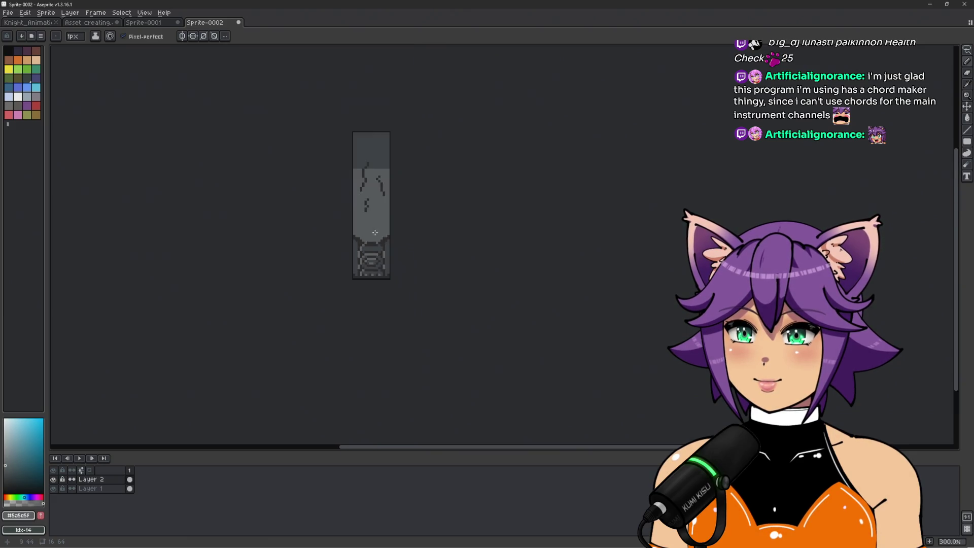
{"action": "key", "text": "ctrl+z"}
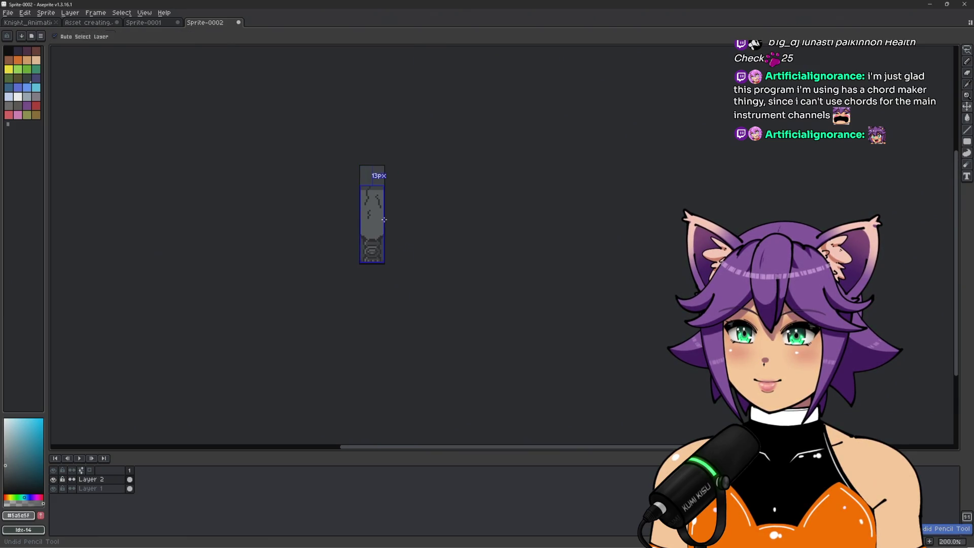
{"action": "scroll", "coordinate": [411, 225], "scroll_direction": "up", "scroll_amount": 4}
{"action": "scroll", "coordinate": [473, 283], "scroll_direction": "down", "scroll_amount": 2}
{"action": "scroll", "coordinate": [394, 272], "scroll_direction": "up", "scroll_amount": 6}
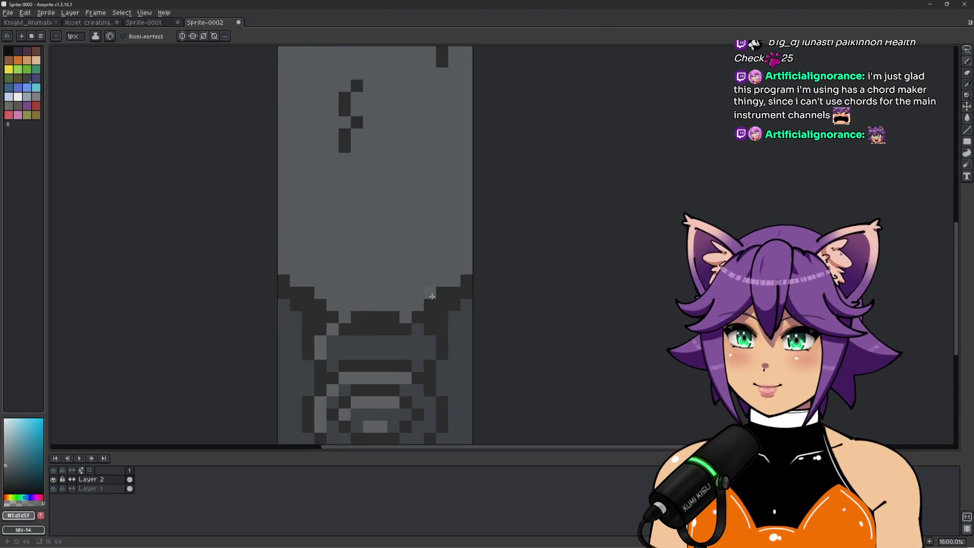
Step: Pick a light grey and paint diagonal highlights up the ledge's right and left sides
{"action": "key", "text": "alt"}
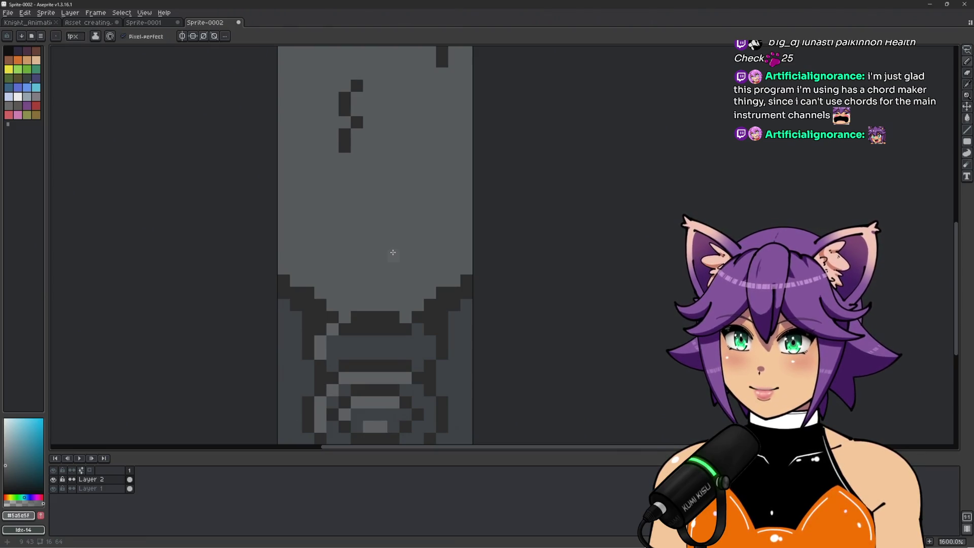
{"action": "scroll", "coordinate": [392, 254], "scroll_direction": "down", "scroll_amount": 3}
{"action": "scroll", "coordinate": [402, 258], "scroll_direction": "up", "scroll_amount": 4}
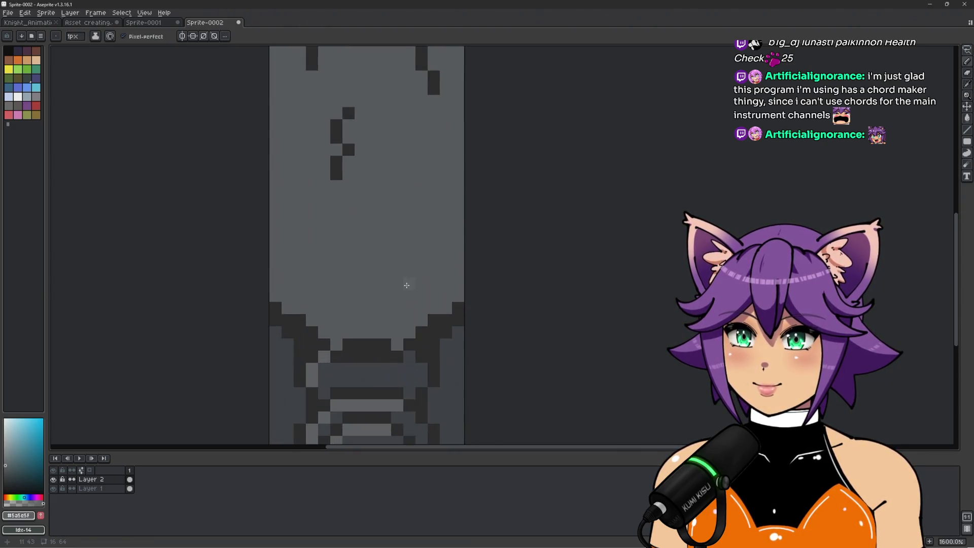
{"action": "left_click", "coordinate": [5, 456]}
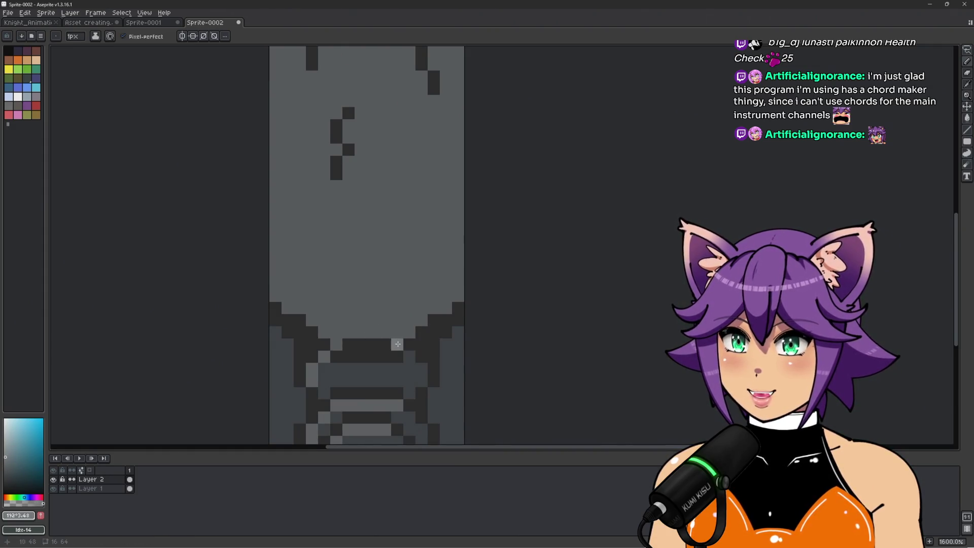
{"action": "left_click_drag", "start_coordinate": [439, 309], "coordinate": [458, 296]}
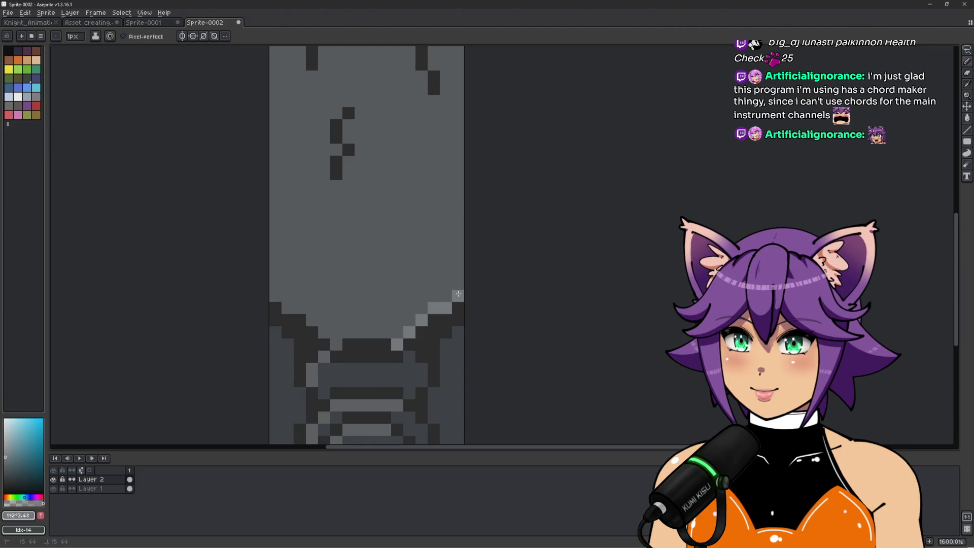
{"action": "left_click_drag", "start_coordinate": [305, 313], "coordinate": [275, 296]}
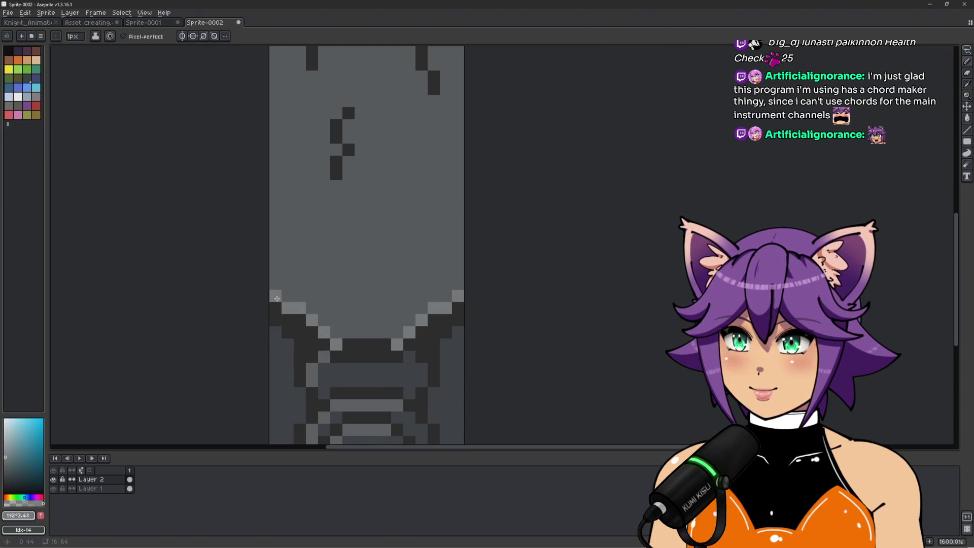
Step: Extend the light grey highlight along the ledge's lower curve
{"action": "scroll", "coordinate": [302, 317], "scroll_direction": "down", "scroll_amount": 3}
{"action": "scroll", "coordinate": [310, 328], "scroll_direction": "up", "scroll_amount": 3}
{"action": "left_click_drag", "start_coordinate": [310, 328], "coordinate": [375, 325]}
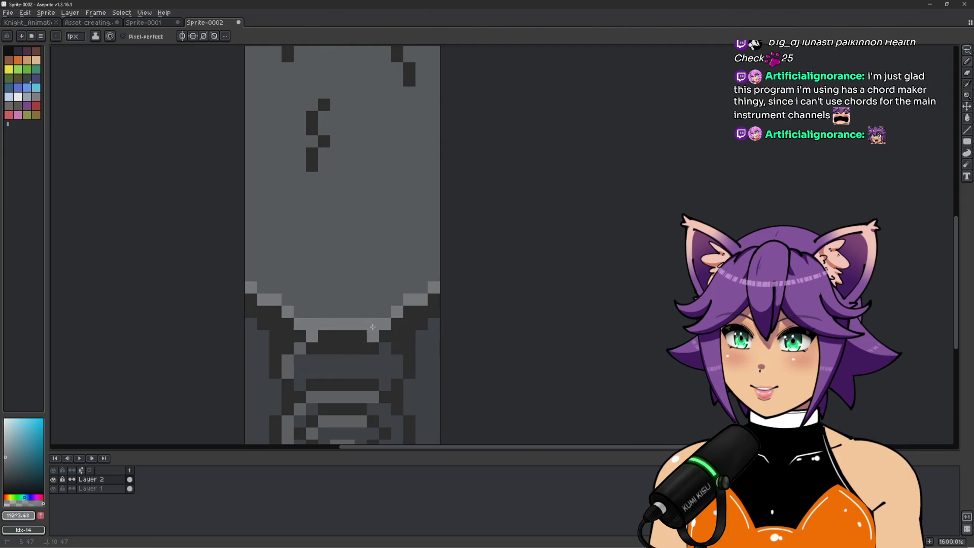
{"action": "scroll", "coordinate": [400, 312], "scroll_direction": "down", "scroll_amount": 6}
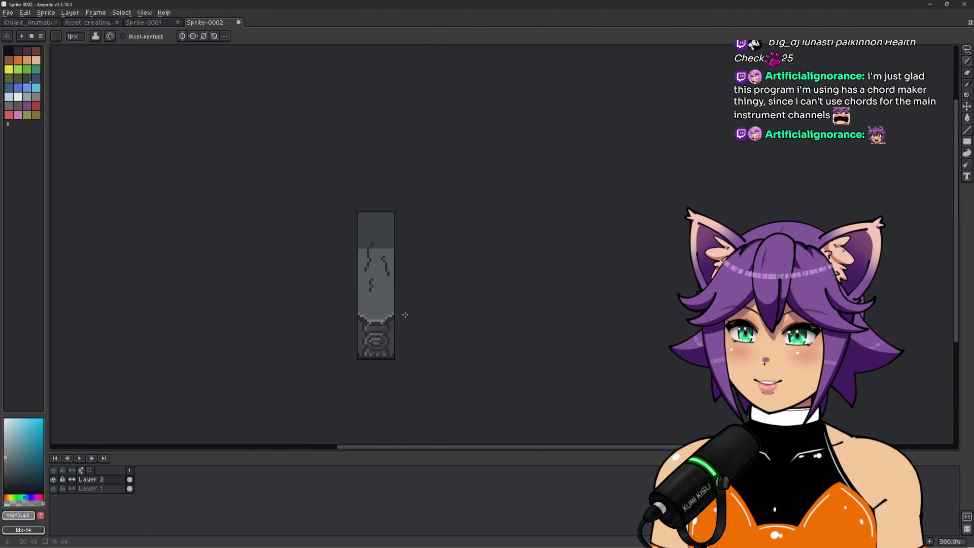
{"action": "scroll", "coordinate": [405, 314], "scroll_direction": "up", "scroll_amount": 4}
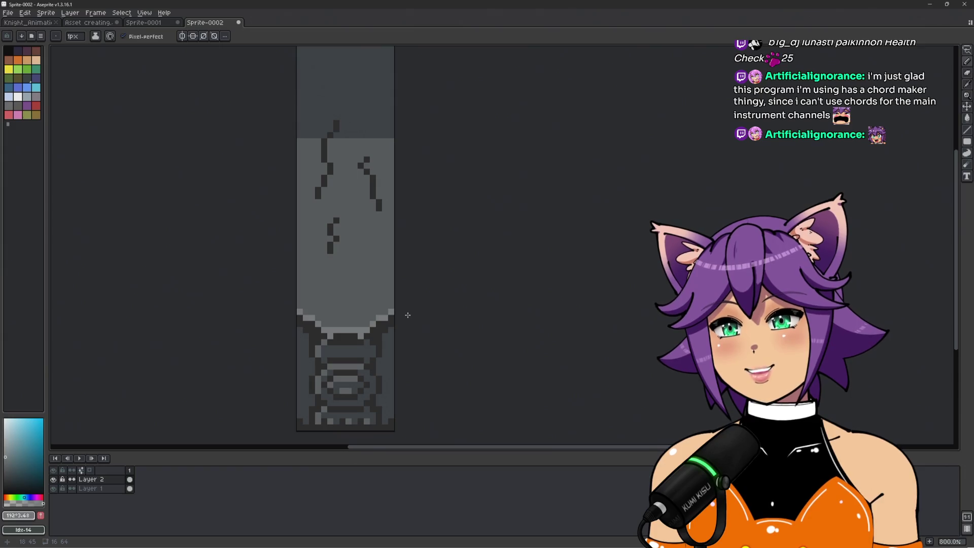
{"action": "scroll", "coordinate": [409, 315], "scroll_direction": "up", "scroll_amount": 3}
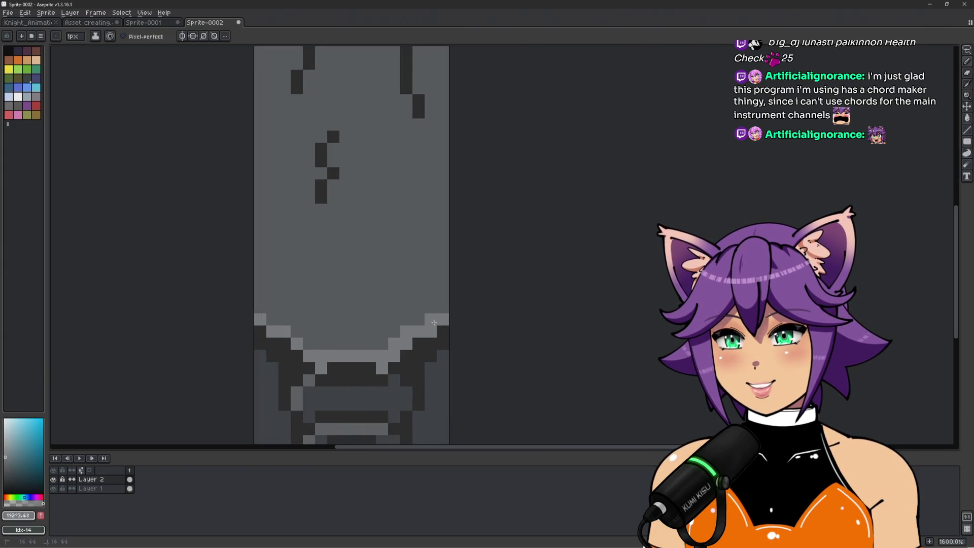
{"action": "scroll", "coordinate": [268, 324], "scroll_direction": "down", "scroll_amount": 4}
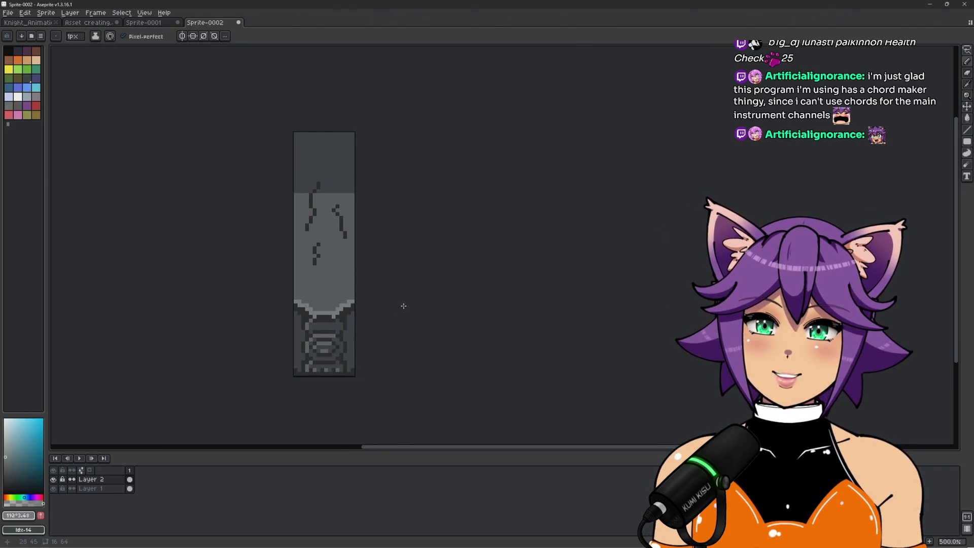
{"action": "scroll", "coordinate": [321, 252], "scroll_direction": "up", "scroll_amount": 2}
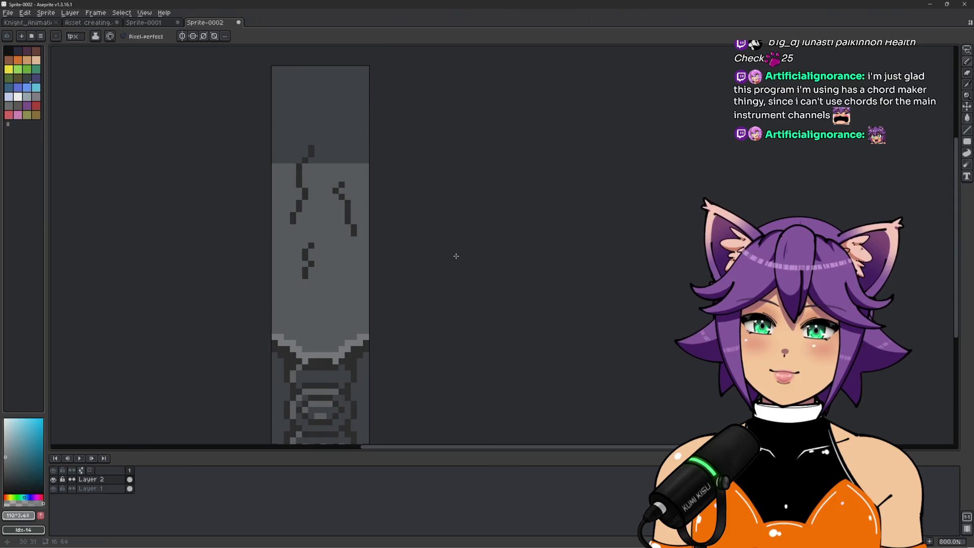
{"action": "scroll", "coordinate": [452, 262], "scroll_direction": "up", "scroll_amount": 3}
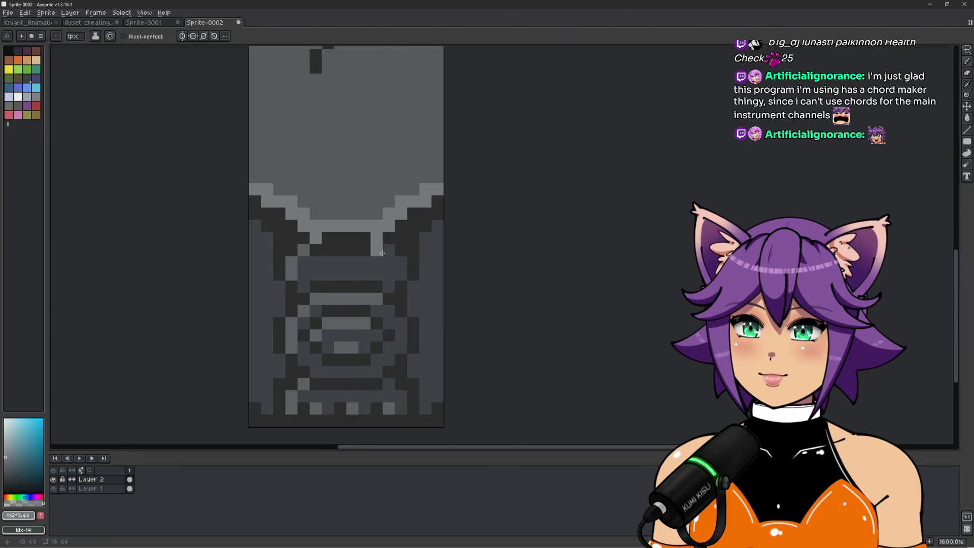
Step: Try light grey accent strokes on the panel's right side and centre, undoing them
{"action": "left_click_drag", "start_coordinate": [387, 264], "coordinate": [401, 336]}
{"action": "scroll", "coordinate": [434, 312], "scroll_direction": "down", "scroll_amount": 3}
{"action": "scroll", "coordinate": [435, 311], "scroll_direction": "up", "scroll_amount": 3}
{"action": "key", "text": "ctrl+z"}
{"action": "left_click_drag", "start_coordinate": [364, 249], "coordinate": [363, 262]}
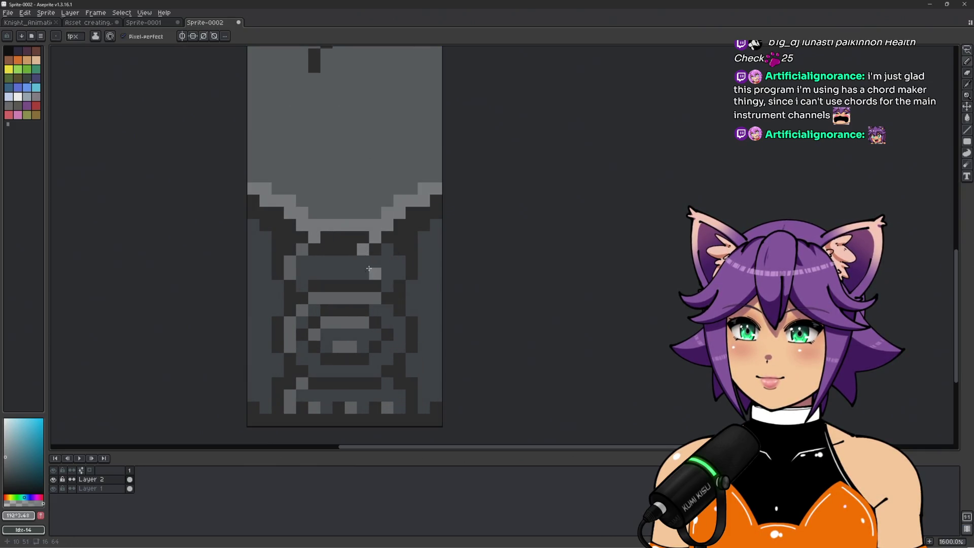
{"action": "scroll", "coordinate": [372, 271], "scroll_direction": "down", "scroll_amount": 3}
{"action": "scroll", "coordinate": [395, 263], "scroll_direction": "up", "scroll_amount": 2}
{"action": "key", "text": "ctrl+z"}
Step: Switch to a 2px brush and try a light stroke down the panel's centre, then undo it
{"action": "left_click_drag", "start_coordinate": [424, 244], "coordinate": [412, 253]}
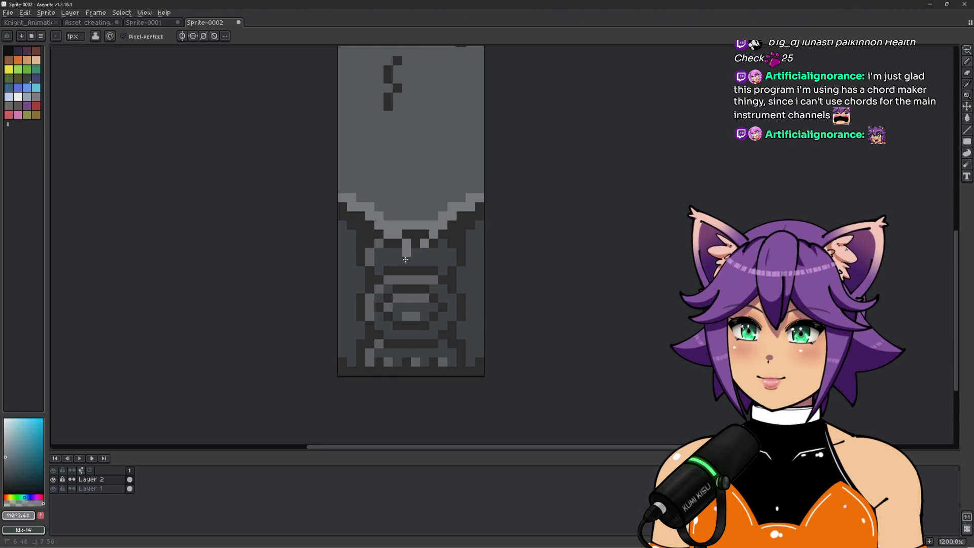
{"action": "key", "text": "ctrl+z"}
{"action": "key", "text": "plus"}
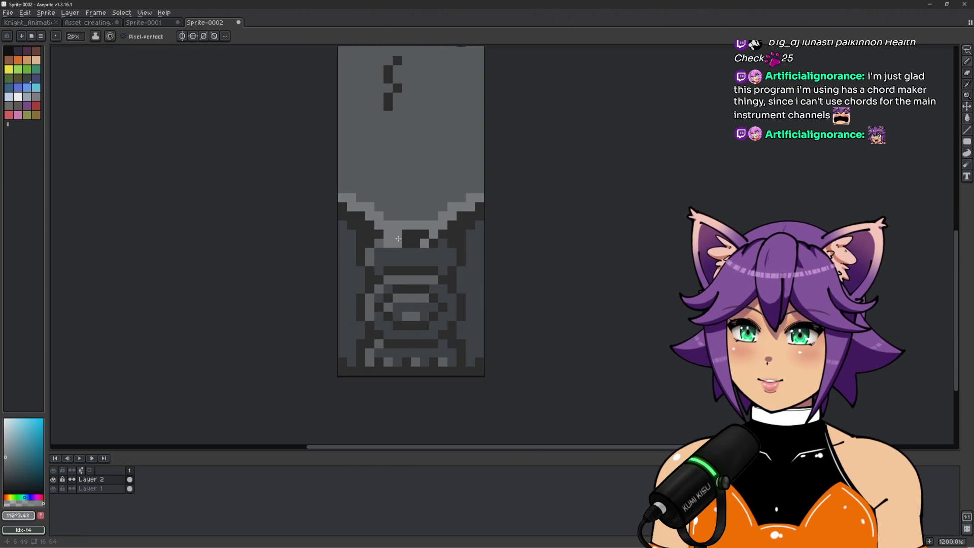
{"action": "left_click_drag", "start_coordinate": [406, 232], "coordinate": [392, 304]}
{"action": "scroll", "coordinate": [444, 280], "scroll_direction": "down", "scroll_amount": 4}
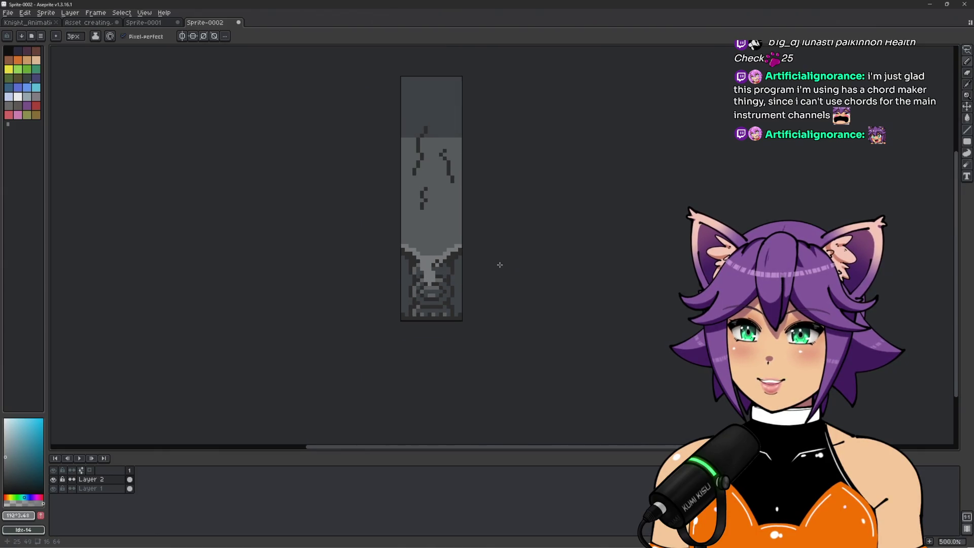
{"action": "key", "text": "ctrl+z"}
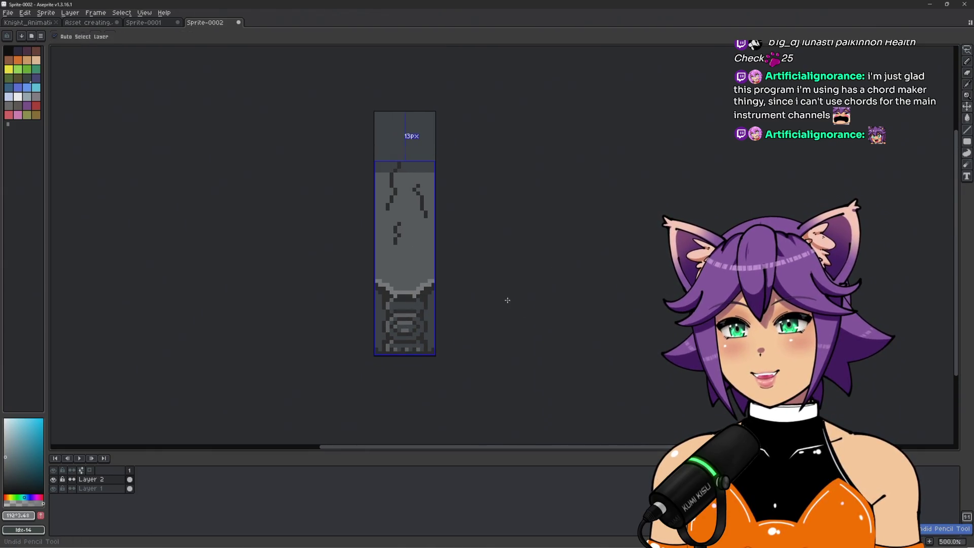
{"action": "scroll", "coordinate": [445, 276], "scroll_direction": "up", "scroll_amount": 2}
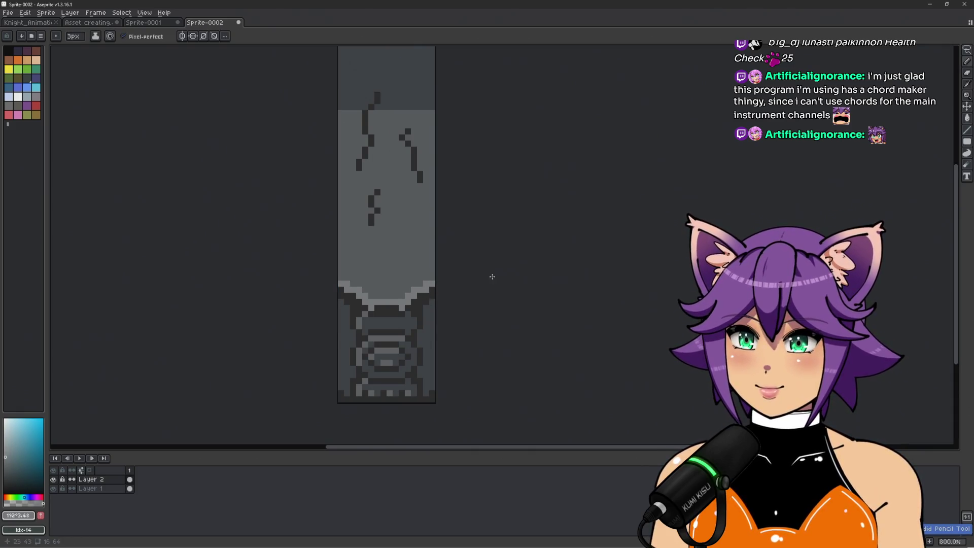
Step: Recentre the sprite in view and pick a new grey for the ledge highlight
{"action": "left_click_drag", "start_coordinate": [499, 267], "coordinate": [523, 296]}
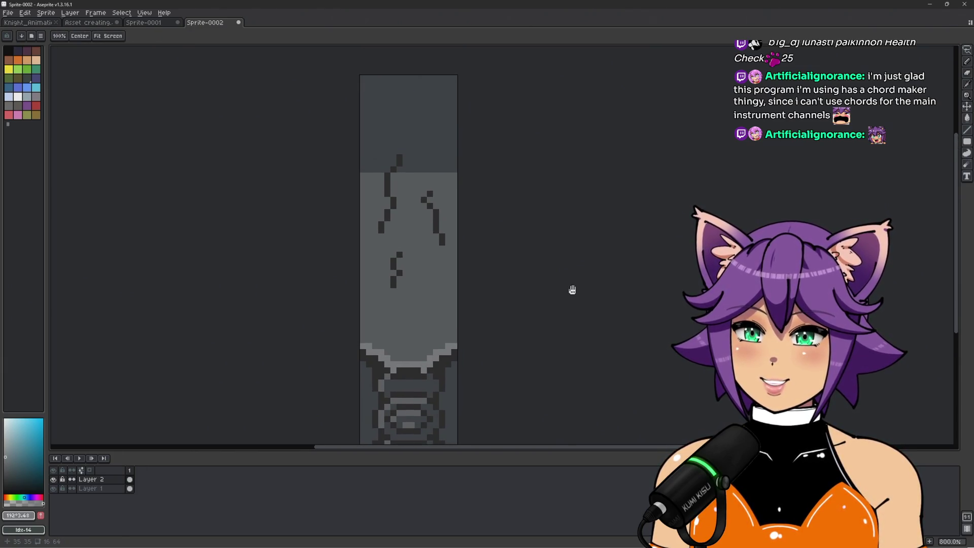
{"action": "scroll", "coordinate": [423, 346], "scroll_direction": "up", "scroll_amount": 2}
{"action": "scroll", "coordinate": [423, 346], "scroll_direction": "up", "scroll_amount": 1}
{"action": "scroll", "coordinate": [441, 312], "scroll_direction": "down", "scroll_amount": 6}
{"action": "scroll", "coordinate": [401, 317], "scroll_direction": "up", "scroll_amount": 5}
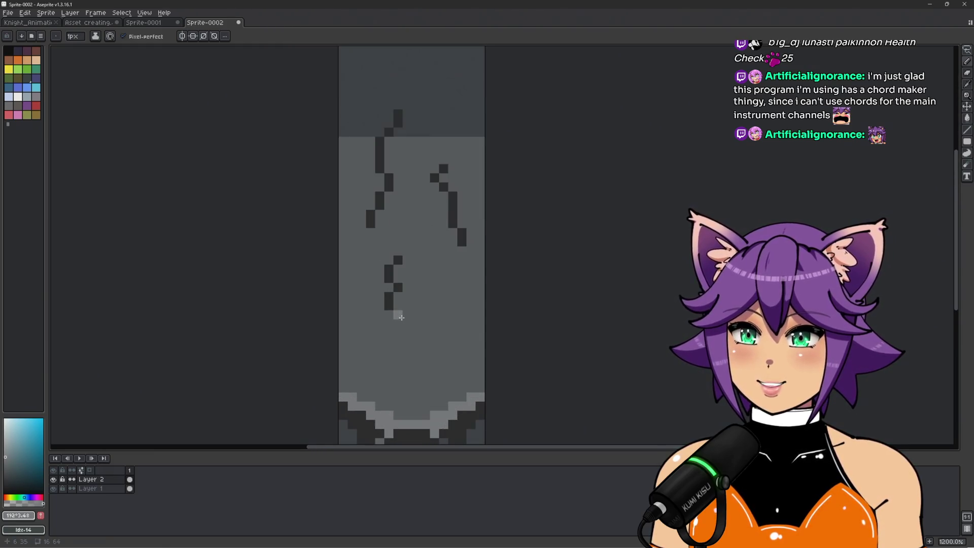
{"action": "scroll", "coordinate": [449, 286], "scroll_direction": "down", "scroll_amount": 5}
{"action": "scroll", "coordinate": [441, 304], "scroll_direction": "up", "scroll_amount": 6}
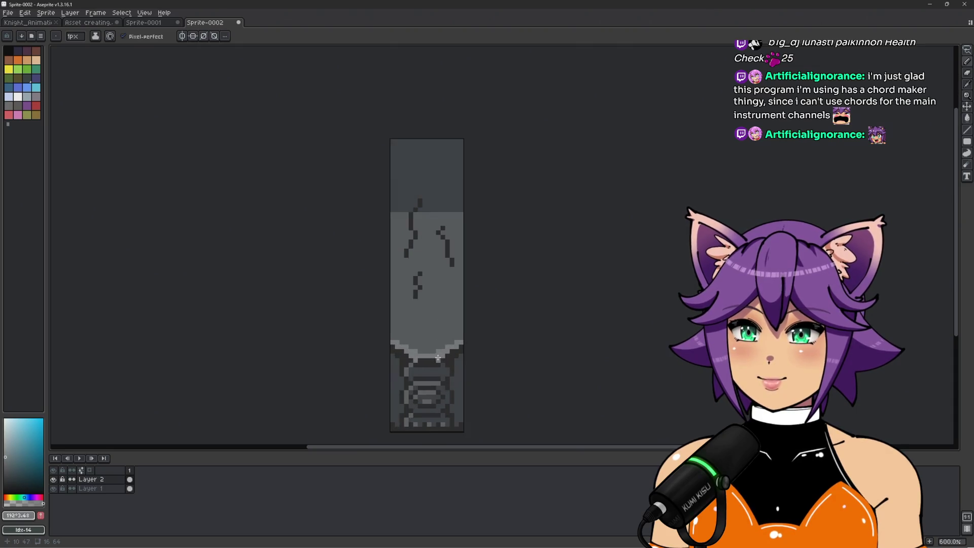
{"action": "left_click", "coordinate": [8, 464]}
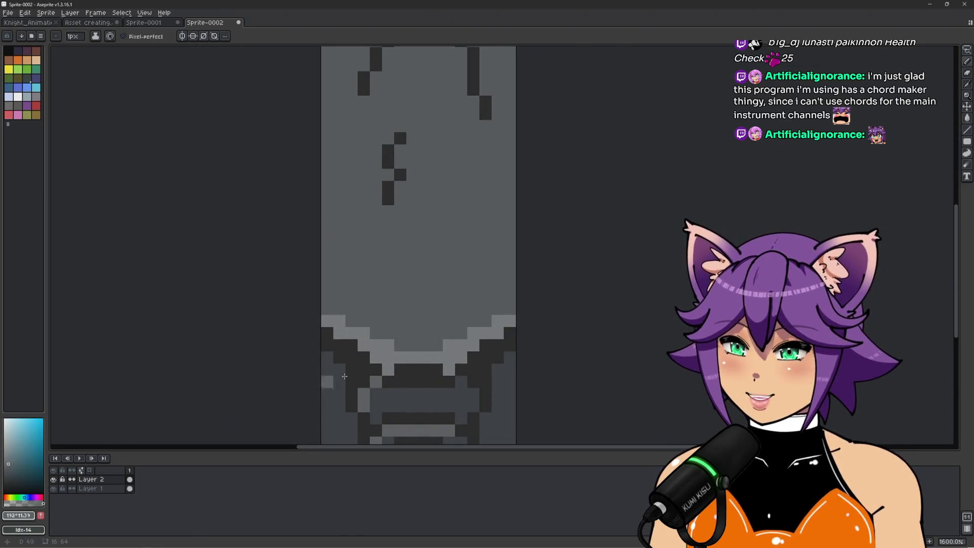
Step: Paint Bucket the ledge highlight band with several trial light grey tones
{"action": "key", "text": "g"}
{"action": "left_click", "coordinate": [420, 356]}
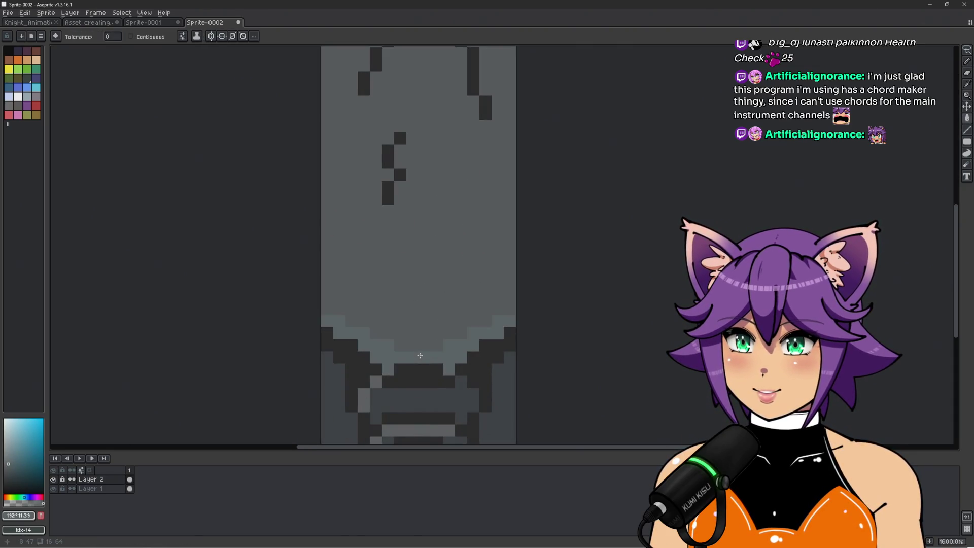
{"action": "left_click", "coordinate": [5, 466]}
{"action": "left_click", "coordinate": [351, 358]}
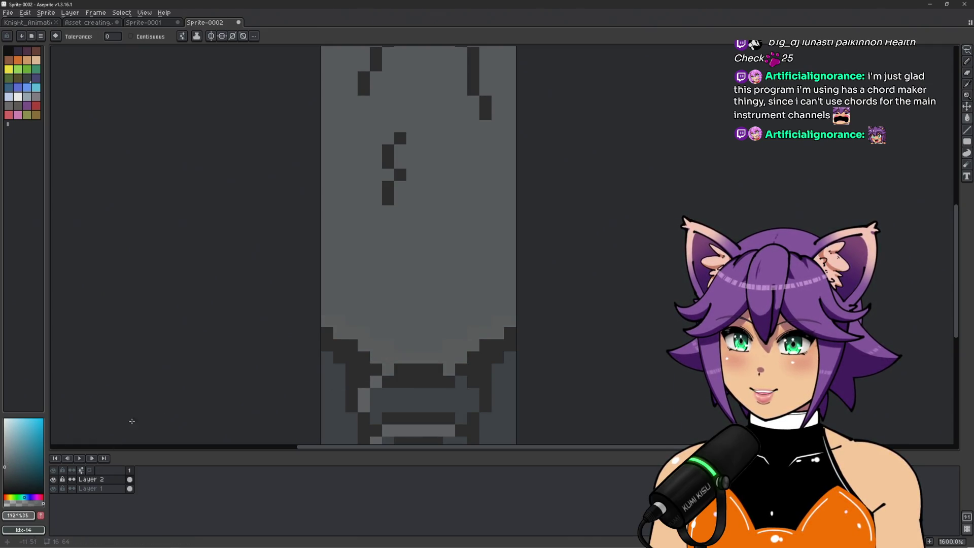
{"action": "left_click", "coordinate": [3, 458]}
{"action": "left_click", "coordinate": [403, 355]}
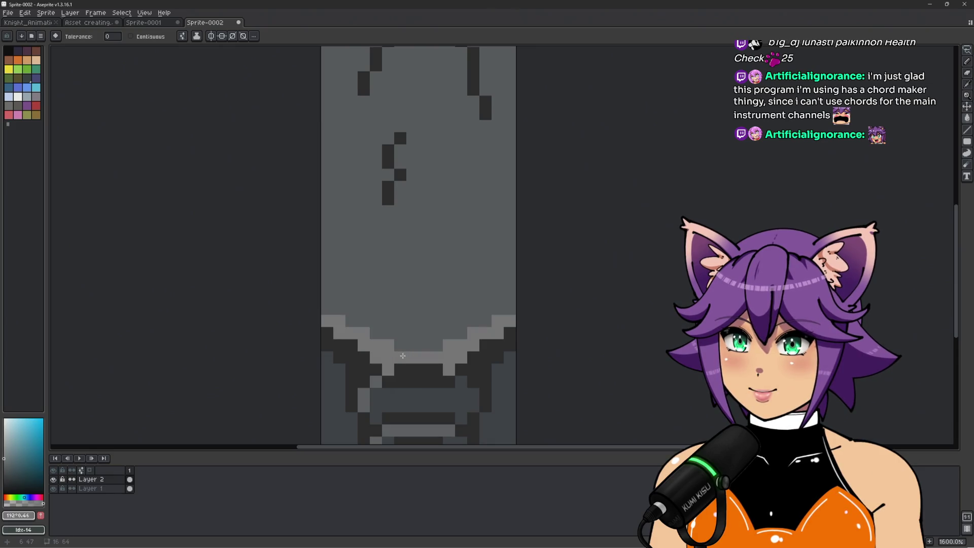
{"action": "left_click", "coordinate": [5, 462]}
{"action": "left_click", "coordinate": [388, 370]}
{"action": "scroll", "coordinate": [386, 347], "scroll_direction": "down", "scroll_amount": 2}
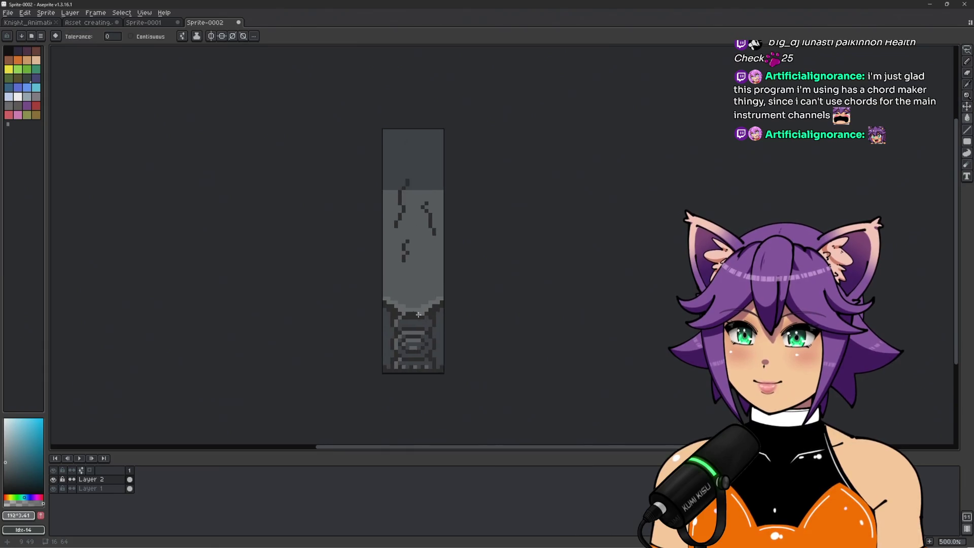
{"action": "scroll", "coordinate": [466, 355], "scroll_direction": "up", "scroll_amount": 2}
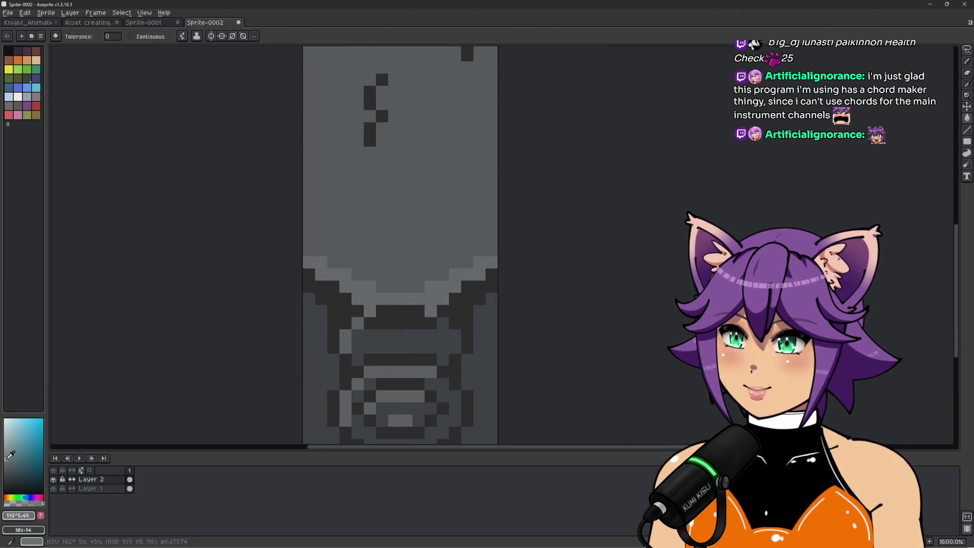
Step: Try filling the ledge band with green, then a darker green
{"action": "left_click", "coordinate": [18, 497]}
{"action": "left_click", "coordinate": [23, 458]}
{"action": "left_click", "coordinate": [335, 276]}
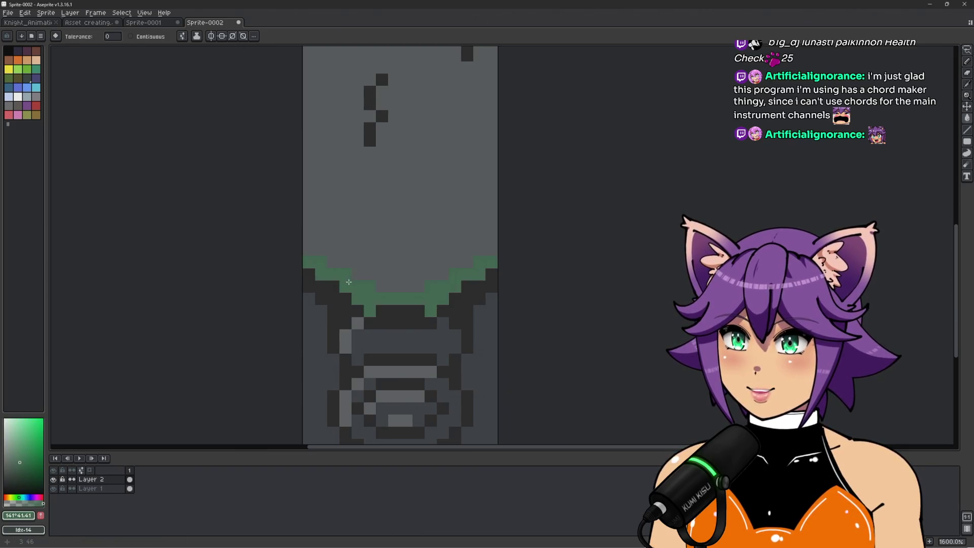
{"action": "scroll", "coordinate": [368, 271], "scroll_direction": "down", "scroll_amount": 4}
{"action": "scroll", "coordinate": [368, 271], "scroll_direction": "up", "scroll_amount": 3}
{"action": "scroll", "coordinate": [368, 271], "scroll_direction": "up", "scroll_amount": 1}
{"action": "left_click", "coordinate": [23, 473]}
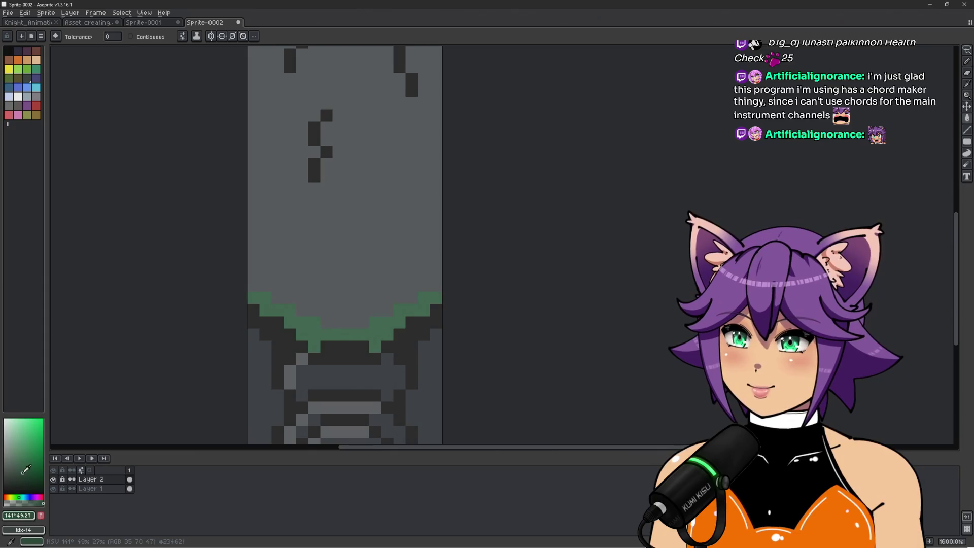
{"action": "left_click", "coordinate": [315, 334]}
Step: Recentre the sprite and fill the upper wall area with dark green
{"action": "scroll", "coordinate": [315, 334], "scroll_direction": "down", "scroll_amount": 5}
{"action": "left_click_drag", "start_coordinate": [403, 366], "coordinate": [433, 326]}
{"action": "scroll", "coordinate": [429, 310], "scroll_direction": "up", "scroll_amount": 2}
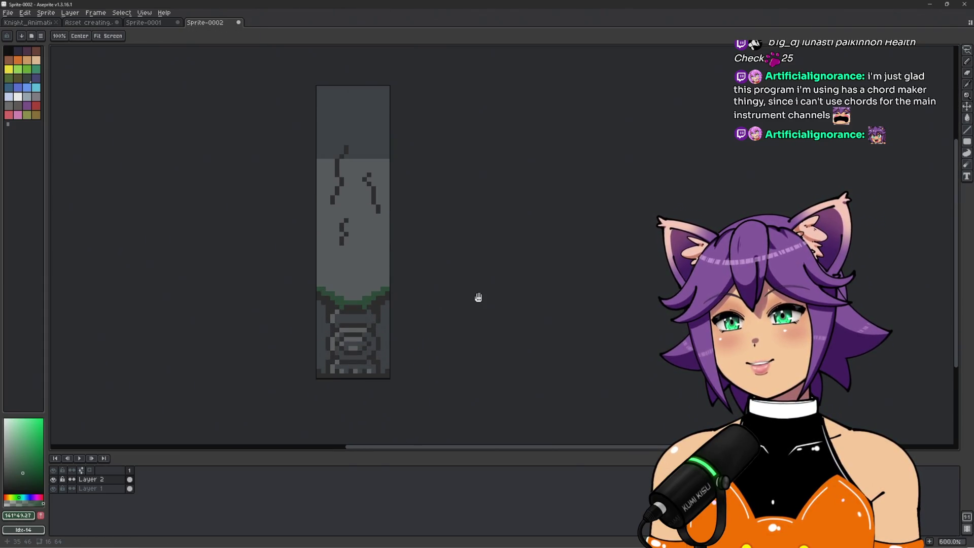
{"action": "left_click_drag", "start_coordinate": [477, 296], "coordinate": [474, 305]}
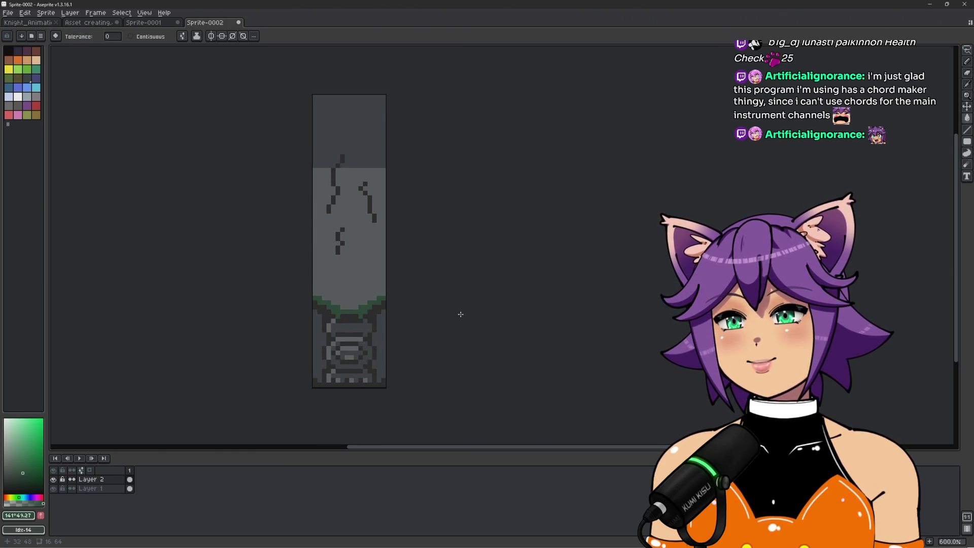
{"action": "scroll", "coordinate": [386, 337], "scroll_direction": "up", "scroll_amount": 3}
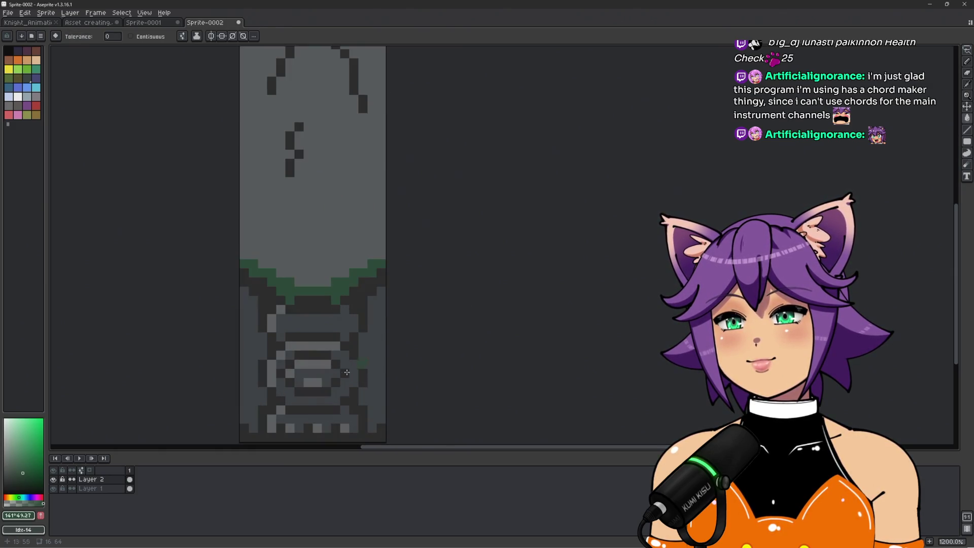
{"action": "left_click", "coordinate": [380, 349]}
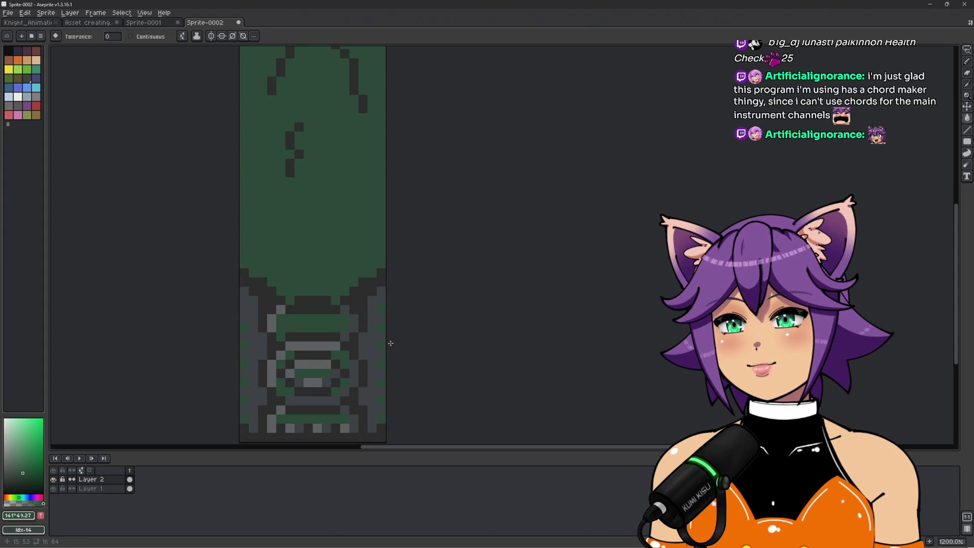
{"action": "scroll", "coordinate": [410, 331], "scroll_direction": "down", "scroll_amount": 5}
Step: Undo the three trial green fills on the upper wall, lower panel and ledge
{"action": "key", "text": "ctrl+z"}
{"action": "scroll", "coordinate": [408, 331], "scroll_direction": "up", "scroll_amount": 4}
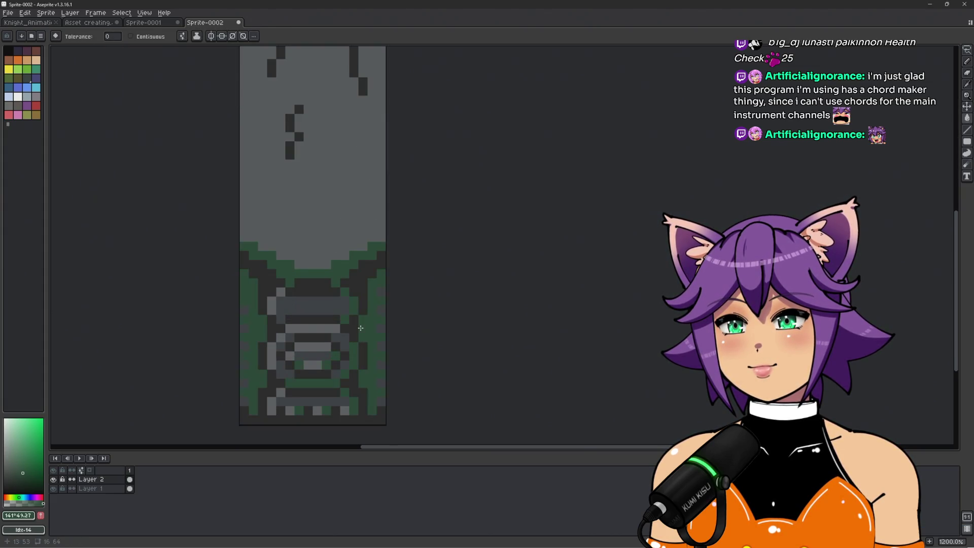
{"action": "scroll", "coordinate": [386, 325], "scroll_direction": "down", "scroll_amount": 3}
{"action": "scroll", "coordinate": [378, 323], "scroll_direction": "up", "scroll_amount": 2}
{"action": "key", "text": "ctrl+z"}
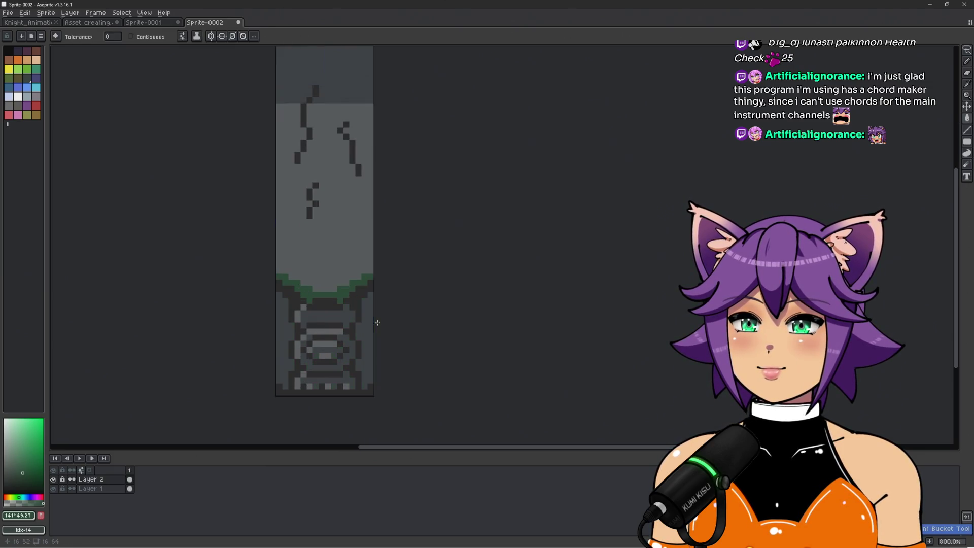
{"action": "scroll", "coordinate": [382, 318], "scroll_direction": "down", "scroll_amount": 5}
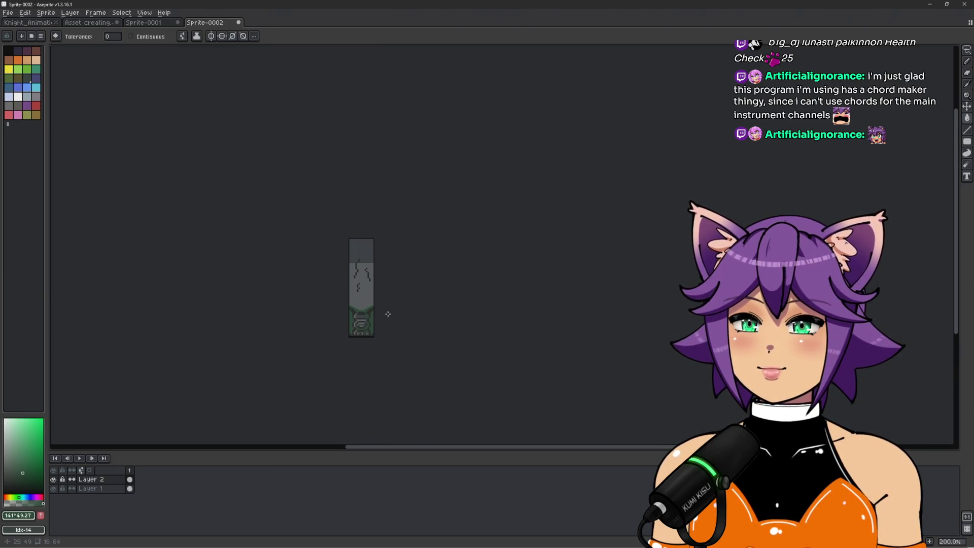
{"action": "scroll", "coordinate": [388, 314], "scroll_direction": "up", "scroll_amount": 4}
{"action": "scroll", "coordinate": [388, 314], "scroll_direction": "up", "scroll_amount": 1}
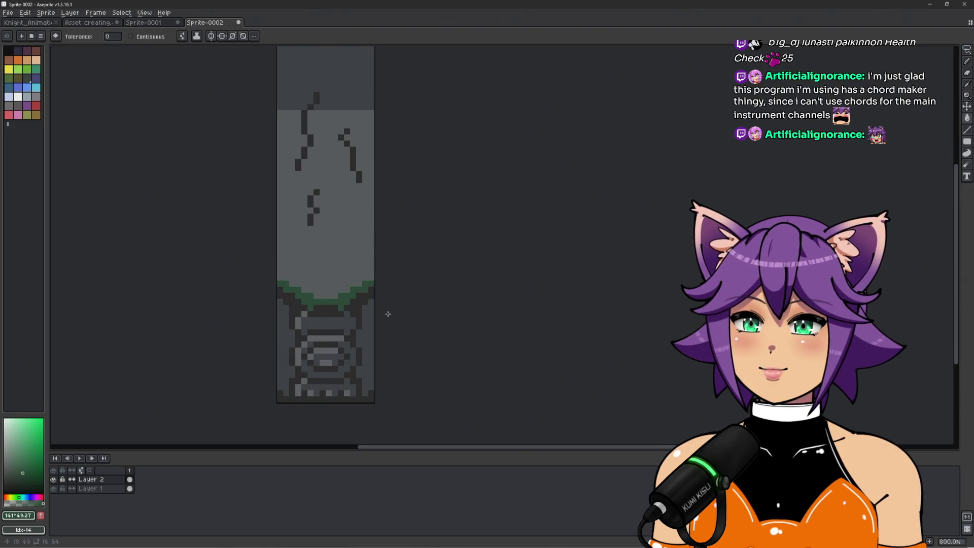
{"action": "scroll", "coordinate": [363, 276], "scroll_direction": "up", "scroll_amount": 3}
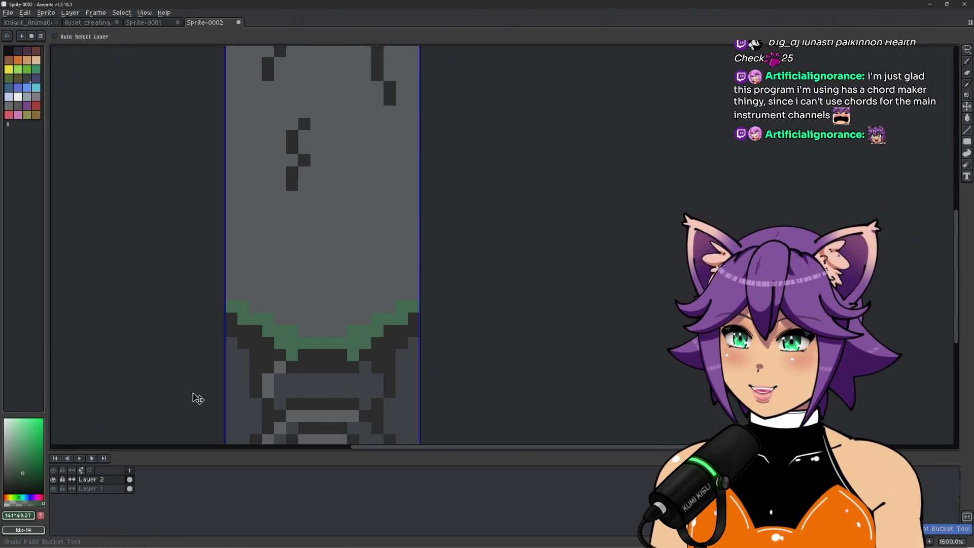
{"action": "key", "text": "ctrl+z"}
Step: Fill the ledge band dark grey, then redo it in near-black instead
{"action": "left_click", "coordinate": [9, 484]}
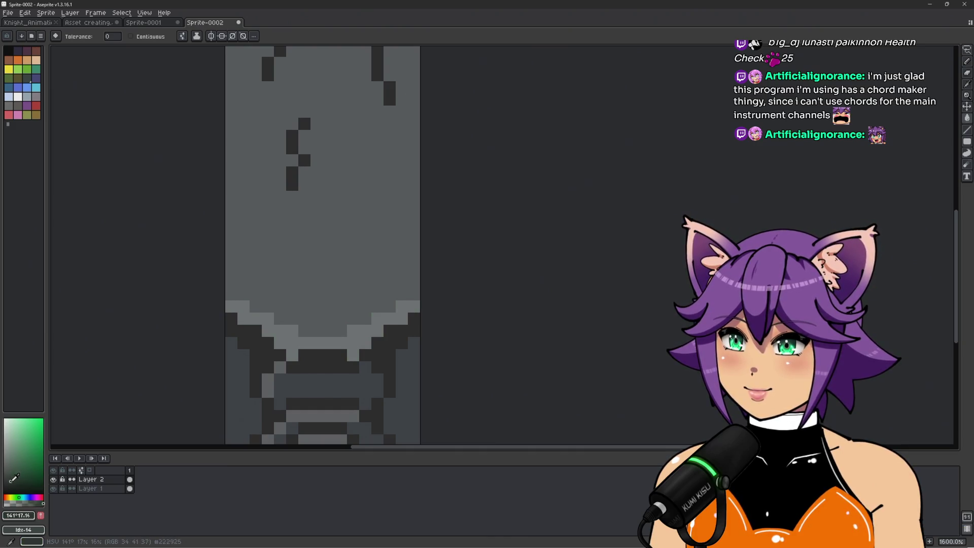
{"action": "left_click", "coordinate": [280, 344]}
{"action": "key", "text": "v"}
{"action": "key", "text": "ctrl+z"}
{"action": "left_click", "coordinate": [4, 493]}
{"action": "key", "text": "g"}
{"action": "left_click", "coordinate": [274, 347]}
Step: Refill the ledge with a slightly lighter near-black and recentre the sprite
{"action": "scroll", "coordinate": [289, 360], "scroll_direction": "down", "scroll_amount": 6}
{"action": "scroll", "coordinate": [290, 406], "scroll_direction": "up", "scroll_amount": 7}
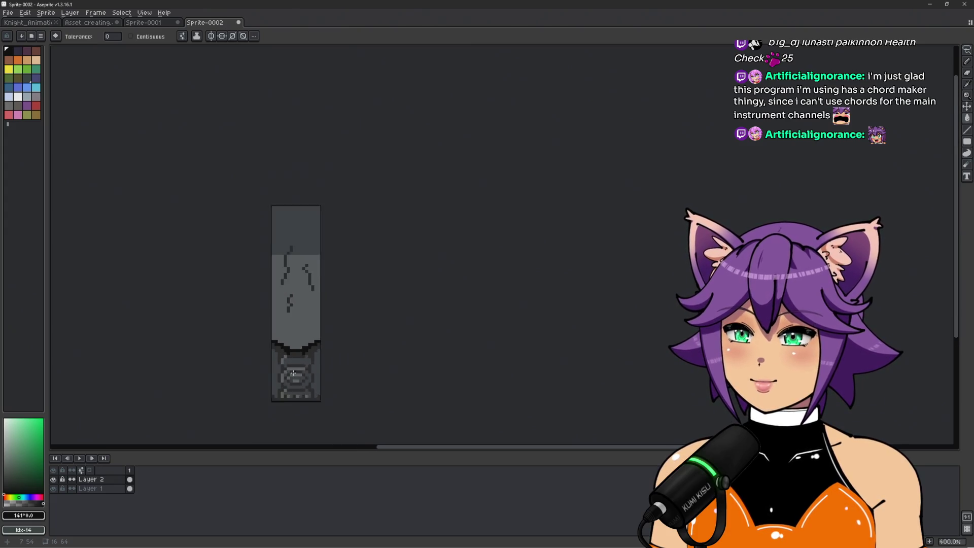
{"action": "left_click", "coordinate": [4, 488]}
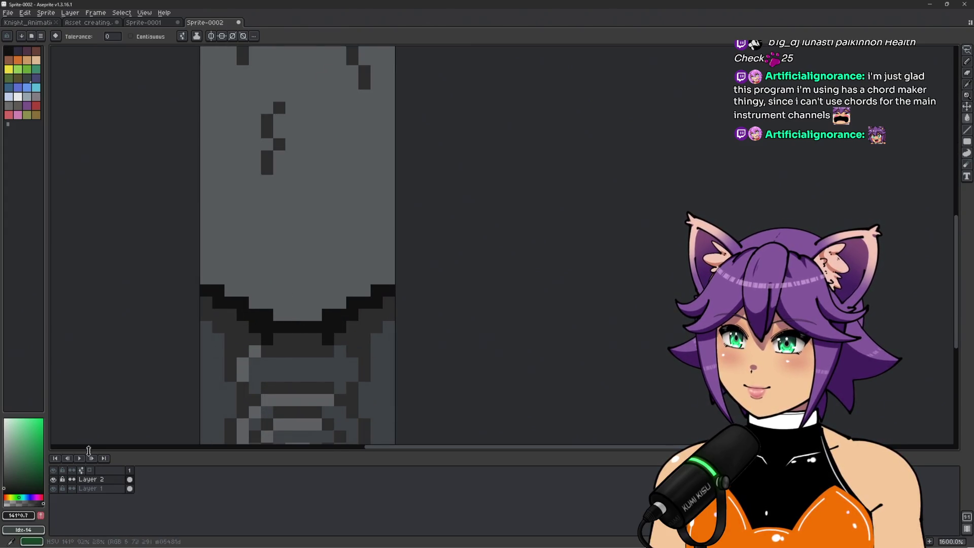
{"action": "left_click", "coordinate": [299, 327]}
{"action": "scroll", "coordinate": [419, 345], "scroll_direction": "down", "scroll_amount": 3}
{"action": "scroll", "coordinate": [483, 353], "scroll_direction": "down", "scroll_amount": 2}
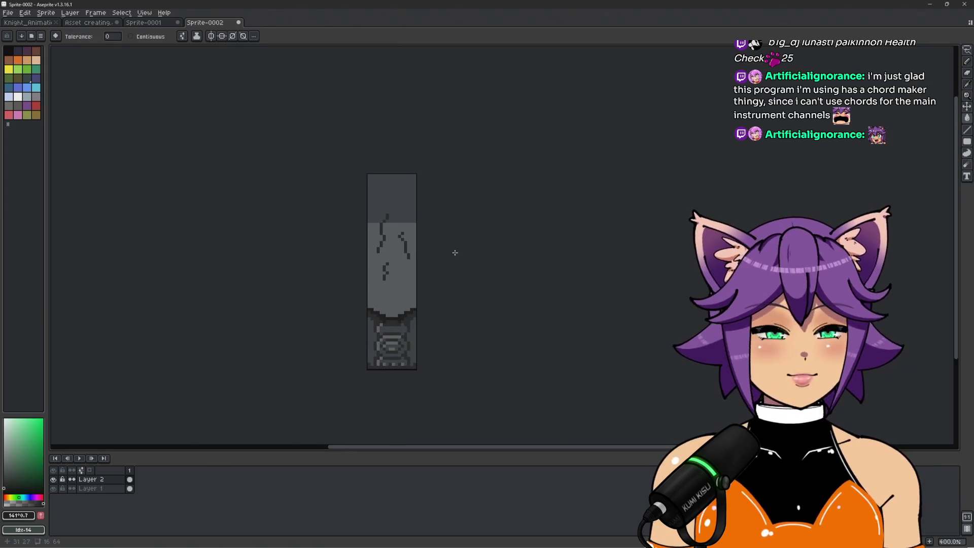
{"action": "scroll", "coordinate": [440, 252], "scroll_direction": "up", "scroll_amount": 2}
{"action": "mouse_move", "coordinate": [482, 255]}
{"action": "left_mouse_down"}
{"action": "mouse_move", "coordinate": [513, 150]}
{"action": "mouse_move", "coordinate": [515, 254]}
{"action": "left_mouse_up"}
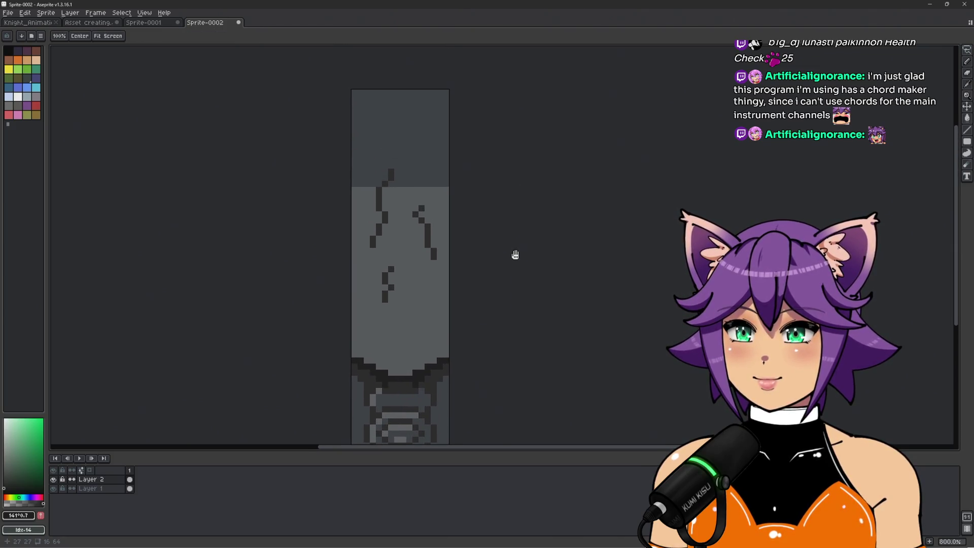
Step: Eyedrop the dark grey #212121 from the ledge and switch to the 1px Pencil
{"action": "left_click", "coordinate": [403, 232], "text": "alt"}
{"action": "key", "text": "b"}
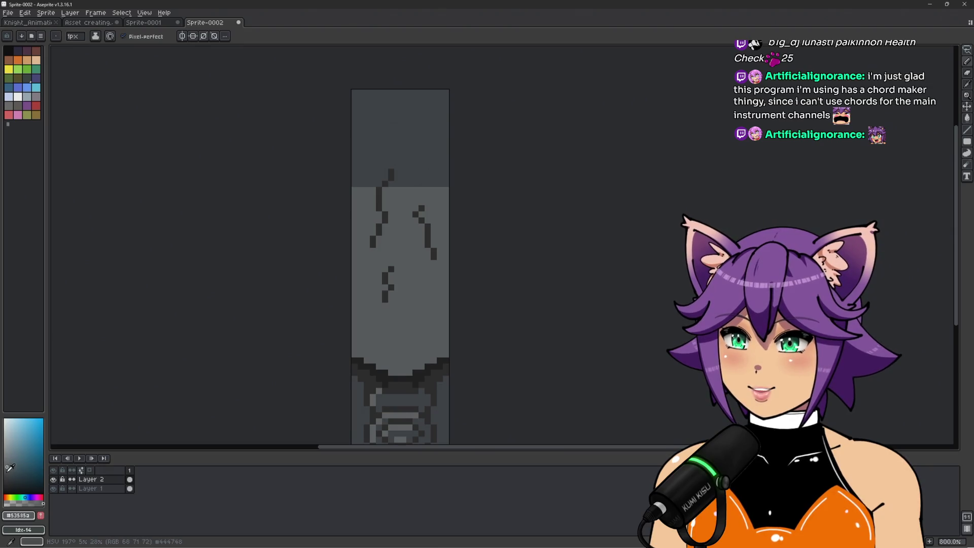
{"action": "scroll", "coordinate": [404, 359], "scroll_direction": "up", "scroll_amount": 2}
{"action": "left_click", "coordinate": [407, 337], "text": "alt"}
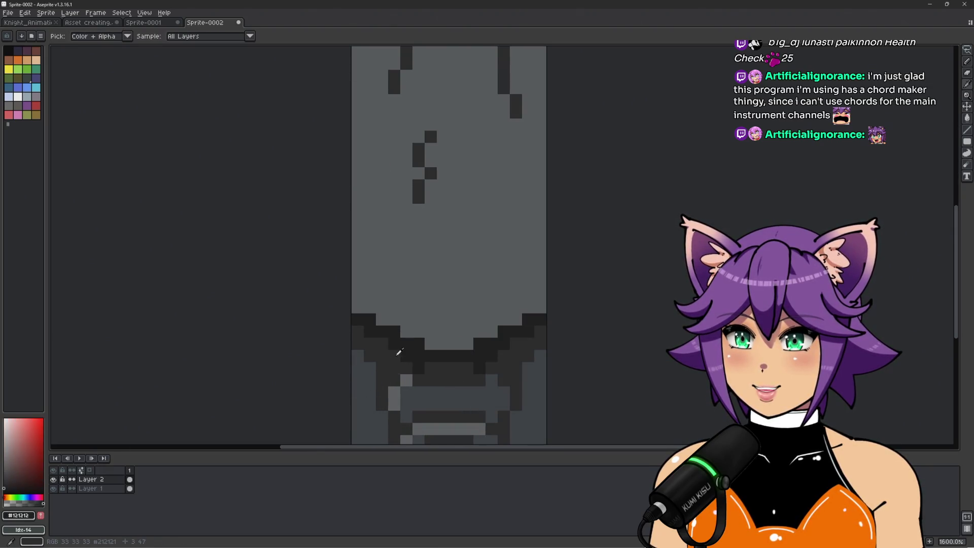
{"action": "scroll", "coordinate": [446, 266], "scroll_direction": "down", "scroll_amount": 2}
{"action": "scroll", "coordinate": [397, 303], "scroll_direction": "up", "scroll_amount": 1}
{"action": "scroll", "coordinate": [419, 315], "scroll_direction": "down", "scroll_amount": 1}
{"action": "scroll", "coordinate": [439, 289], "scroll_direction": "up", "scroll_amount": 1}
Step: Draw many short dark crack strokes across the light upper wall
{"action": "left_click", "coordinate": [435, 279]}
{"action": "left_click_drag", "start_coordinate": [446, 292], "coordinate": [449, 319]}
{"action": "key", "text": "ctrl+z"}
{"action": "mouse_move", "coordinate": [453, 259]}
{"action": "left_mouse_down"}
{"action": "mouse_move", "coordinate": [473, 321]}
{"action": "mouse_move", "coordinate": [416, 362]}
{"action": "mouse_move", "coordinate": [408, 267]}
{"action": "left_mouse_up"}
{"action": "left_click_drag", "start_coordinate": [426, 256], "coordinate": [432, 133]}
{"action": "left_click_drag", "start_coordinate": [398, 169], "coordinate": [372, 201]}
{"action": "left_click_drag", "start_coordinate": [374, 259], "coordinate": [358, 306]}
{"action": "left_click_drag", "start_coordinate": [357, 323], "coordinate": [393, 338]}
{"action": "left_click_drag", "start_coordinate": [448, 255], "coordinate": [422, 319]}
{"action": "left_click_drag", "start_coordinate": [457, 185], "coordinate": [440, 210]}
{"action": "left_click_drag", "start_coordinate": [466, 223], "coordinate": [449, 247]}
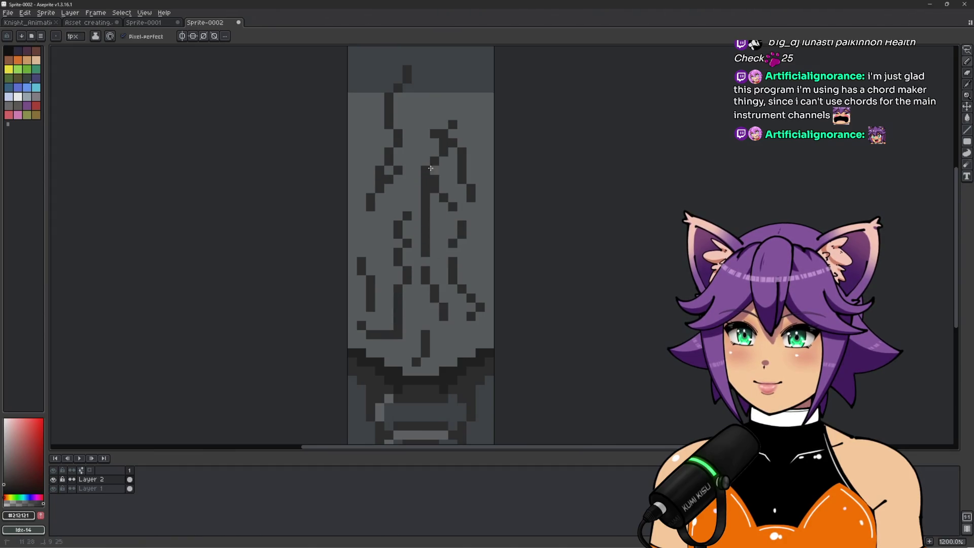
{"action": "left_click_drag", "start_coordinate": [447, 168], "coordinate": [466, 203]}
Step: Undo the last crack strokes and shift the sprite view to the left
{"action": "scroll", "coordinate": [450, 214], "scroll_direction": "up", "scroll_amount": 3}
{"action": "scroll", "coordinate": [451, 244], "scroll_direction": "down", "scroll_amount": 3}
{"action": "scroll", "coordinate": [451, 245], "scroll_direction": "down", "scroll_amount": 1}
{"action": "scroll", "coordinate": [509, 274], "scroll_direction": "down", "scroll_amount": 2}
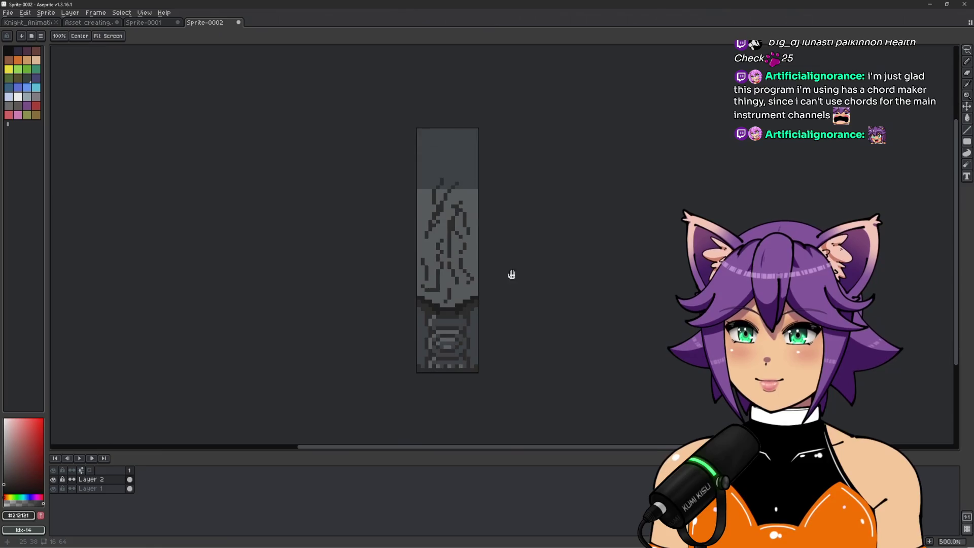
{"action": "key", "text": "ctrl+z"}
{"action": "key", "text": "ctrl+z"}
{"action": "key", "text": "ctrl+z"}
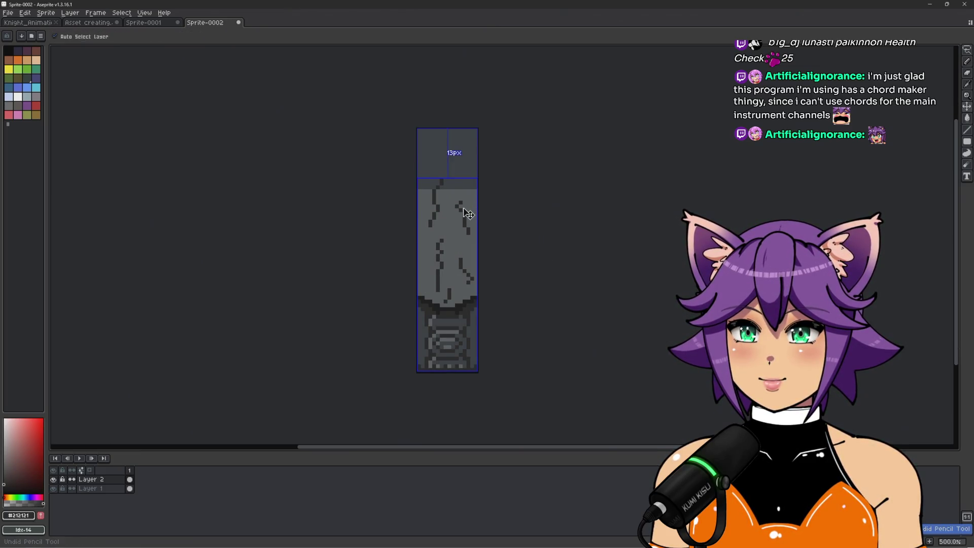
{"action": "scroll", "coordinate": [459, 218], "scroll_direction": "up", "scroll_amount": 1}
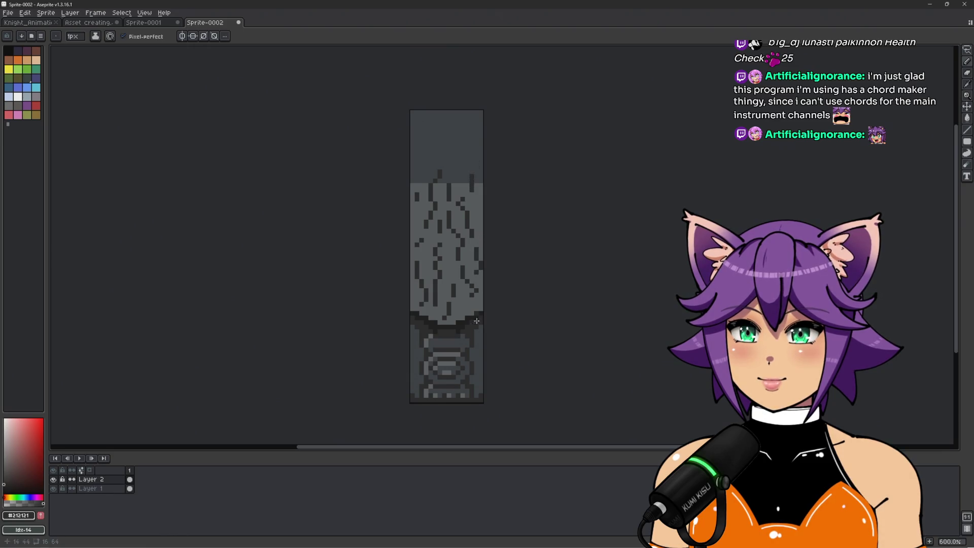
{"action": "scroll", "coordinate": [479, 312], "scroll_direction": "down", "scroll_amount": 2}
{"action": "mouse_move", "coordinate": [589, 298]}
{"action": "left_mouse_down"}
{"action": "mouse_move", "coordinate": [549, 296]}
{"action": "mouse_move", "coordinate": [557, 298]}
{"action": "left_mouse_up"}
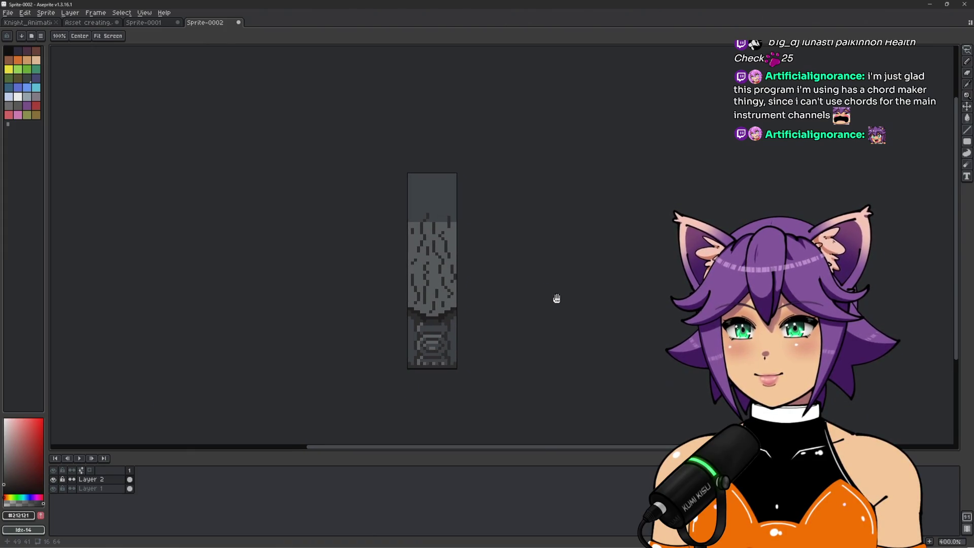
{"action": "scroll", "coordinate": [472, 274], "scroll_direction": "up", "scroll_amount": 1}
{"action": "scroll", "coordinate": [406, 269], "scroll_direction": "up", "scroll_amount": 2}
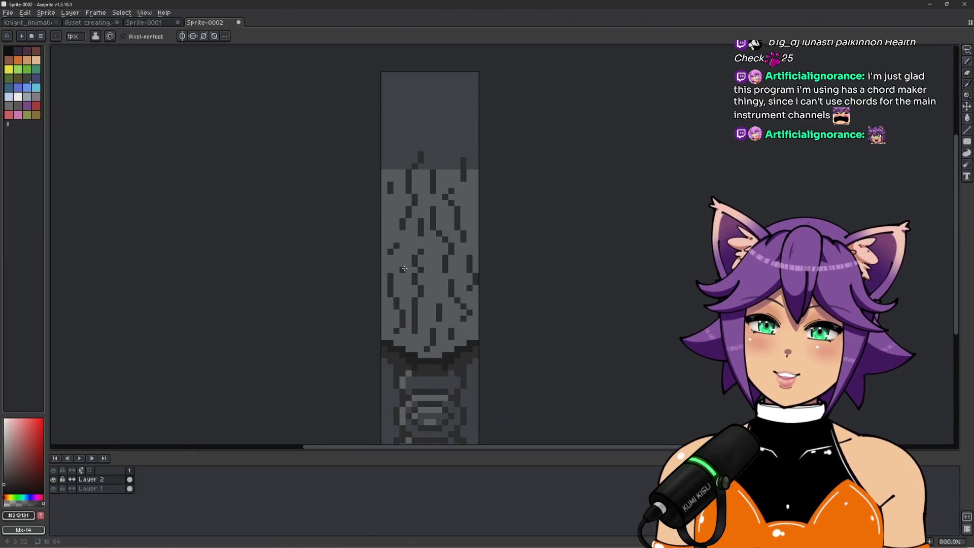
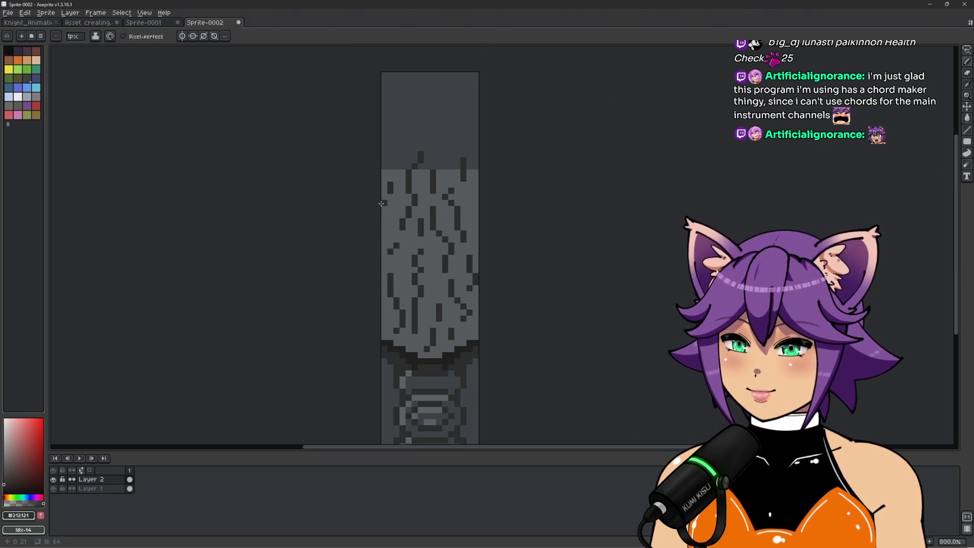
Step: Erase the dark crack pixels from the upper shaft with an 18px eraser, then return to the 1px pencil
{"action": "key", "text": "e"}
{"action": "mouse_move", "coordinate": [380, 207]}
{"action": "left_mouse_down"}
{"action": "mouse_move", "coordinate": [424, 206]}
{"action": "mouse_move", "coordinate": [434, 298]}
{"action": "left_mouse_up"}
{"action": "key", "text": "minus"}
{"action": "key", "text": "minus"}
{"action": "key", "text": "minus"}
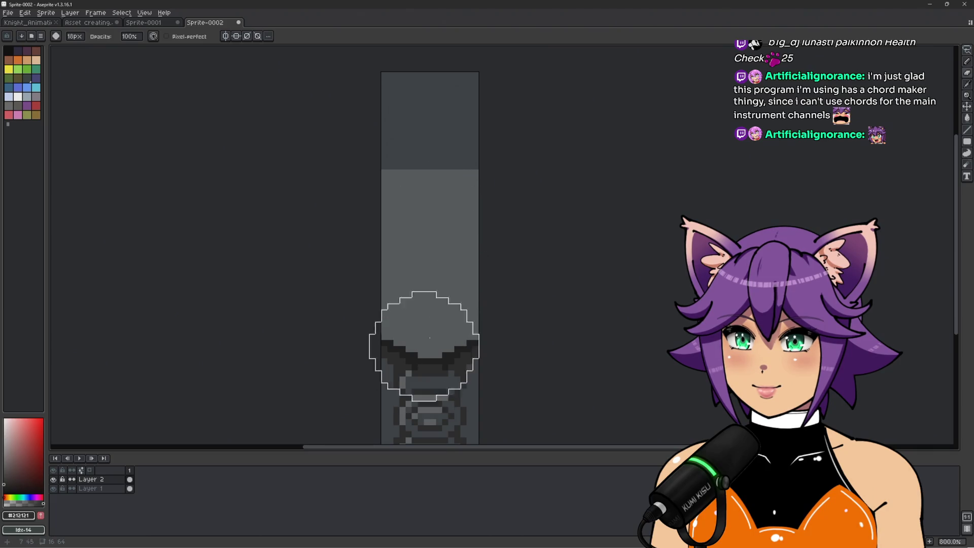
{"action": "key", "text": "b"}
{"action": "scroll", "coordinate": [443, 237], "scroll_direction": "up", "scroll_amount": 3}
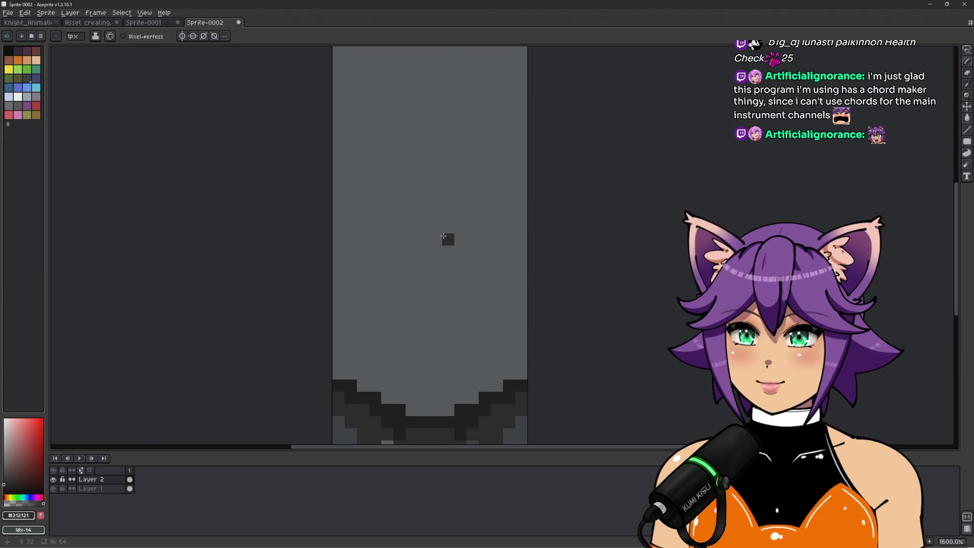
{"action": "scroll", "coordinate": [444, 236], "scroll_direction": "down", "scroll_amount": 3}
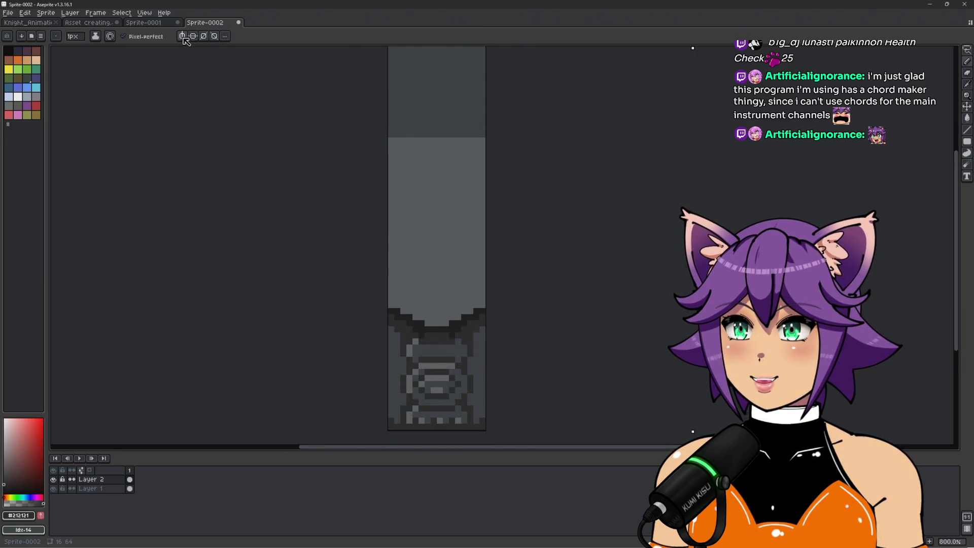
{"action": "scroll", "coordinate": [409, 210], "scroll_direction": "up", "scroll_amount": 2}
{"action": "scroll", "coordinate": [486, 198], "scroll_direction": "down", "scroll_amount": 3}
Step: Centre the vertical mirror-symmetry axis on the pillar and undo a trial mirrored outline
{"action": "left_click_drag", "start_coordinate": [645, 73], "coordinate": [453, 79]}
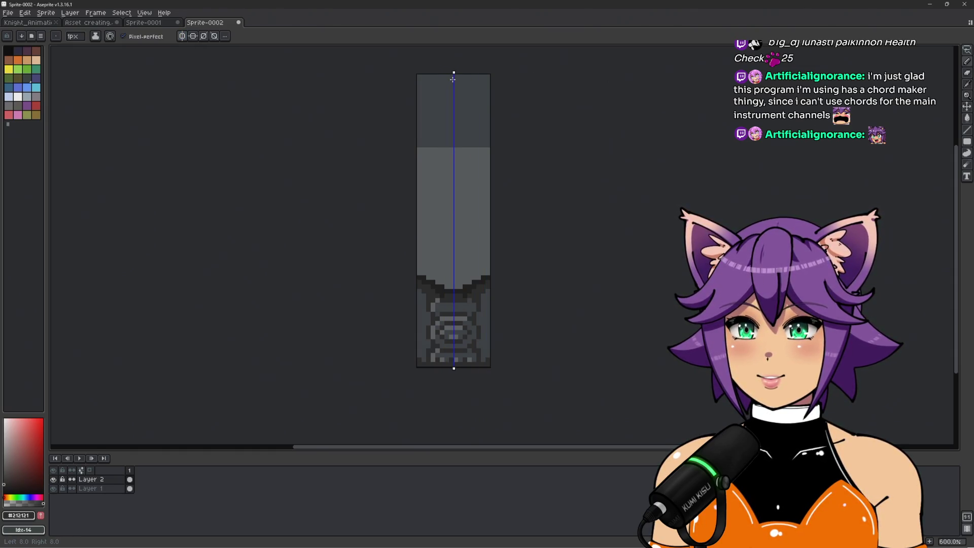
{"action": "scroll", "coordinate": [439, 154], "scroll_direction": "up", "scroll_amount": 3}
{"action": "mouse_move", "coordinate": [440, 205]}
{"action": "left_mouse_down"}
{"action": "mouse_move", "coordinate": [416, 228]}
{"action": "mouse_move", "coordinate": [412, 284]}
{"action": "mouse_move", "coordinate": [431, 339]}
{"action": "mouse_move", "coordinate": [426, 373]}
{"action": "left_mouse_up"}
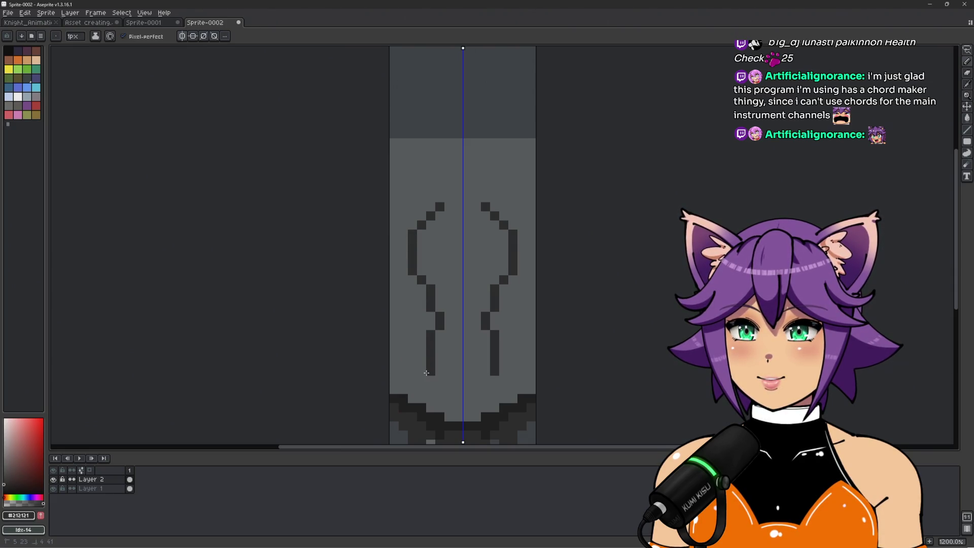
{"action": "scroll", "coordinate": [559, 270], "scroll_direction": "down", "scroll_amount": 4}
{"action": "left_click_drag", "start_coordinate": [626, 348], "coordinate": [561, 349]}
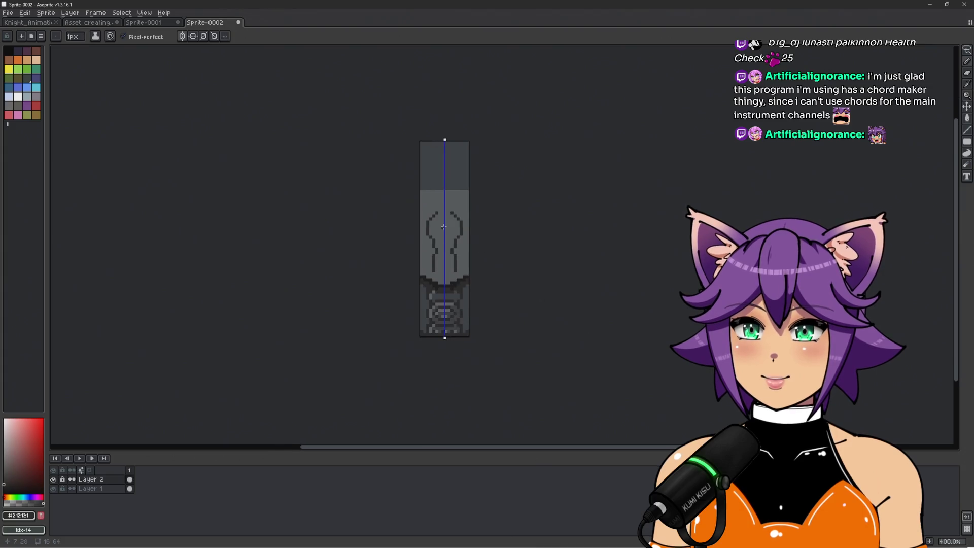
{"action": "scroll", "coordinate": [449, 233], "scroll_direction": "up", "scroll_amount": 3}
{"action": "key", "text": "ctrl+z"}
{"action": "scroll", "coordinate": [449, 233], "scroll_direction": "up", "scroll_amount": 3}
Step: Sketch a mirrored pixel figure on the shaft with a top pixel, column, middle and bottom bars
{"action": "mouse_move", "coordinate": [449, 140]}
{"action": "left_mouse_down"}
{"action": "mouse_move", "coordinate": [426, 139]}
{"action": "mouse_move", "coordinate": [411, 170]}
{"action": "mouse_move", "coordinate": [418, 179]}
{"action": "left_mouse_up"}
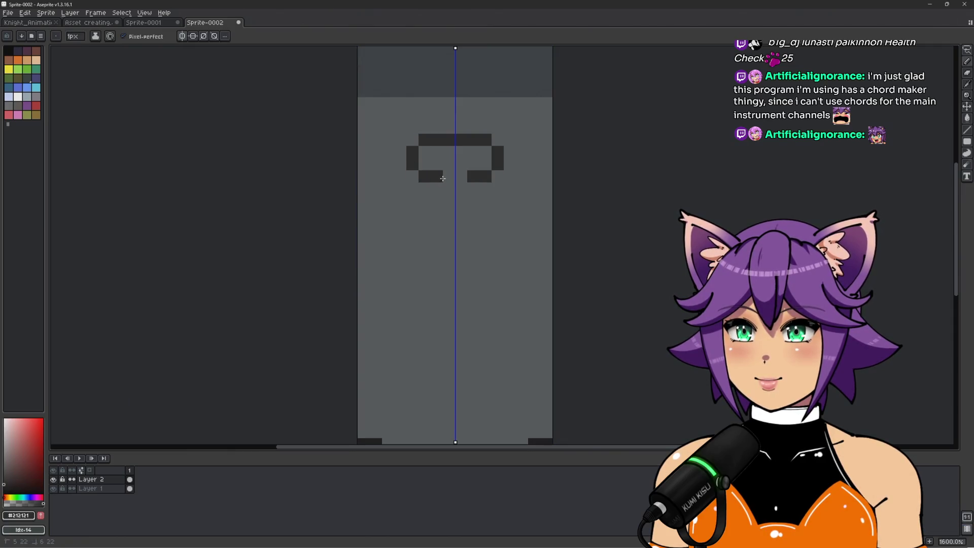
{"action": "key", "text": "ctrl+z"}
{"action": "key", "text": "ctrl+z"}
{"action": "key", "text": "ctrl+z"}
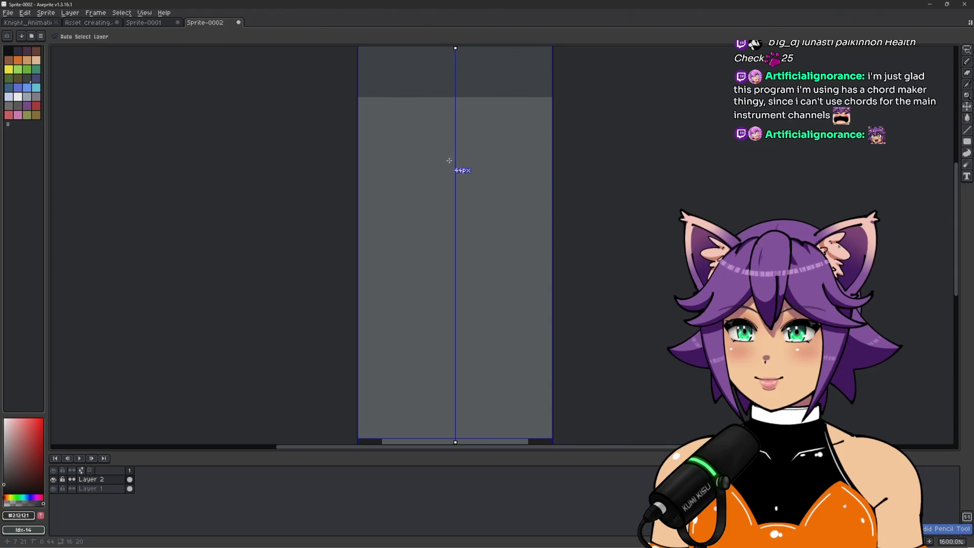
{"action": "left_click", "coordinate": [450, 138]}
{"action": "mouse_move", "coordinate": [425, 156]}
{"action": "left_mouse_down"}
{"action": "mouse_move", "coordinate": [425, 201]}
{"action": "mouse_move", "coordinate": [447, 214]}
{"action": "mouse_move", "coordinate": [449, 247]}
{"action": "left_mouse_up"}
{"action": "left_click", "coordinate": [429, 184]}
{"action": "left_click", "coordinate": [445, 181]}
{"action": "left_click", "coordinate": [427, 233]}
{"action": "scroll", "coordinate": [447, 248], "scroll_direction": "down", "scroll_amount": 7}
{"action": "scroll", "coordinate": [432, 208], "scroll_direction": "up", "scroll_amount": 6}
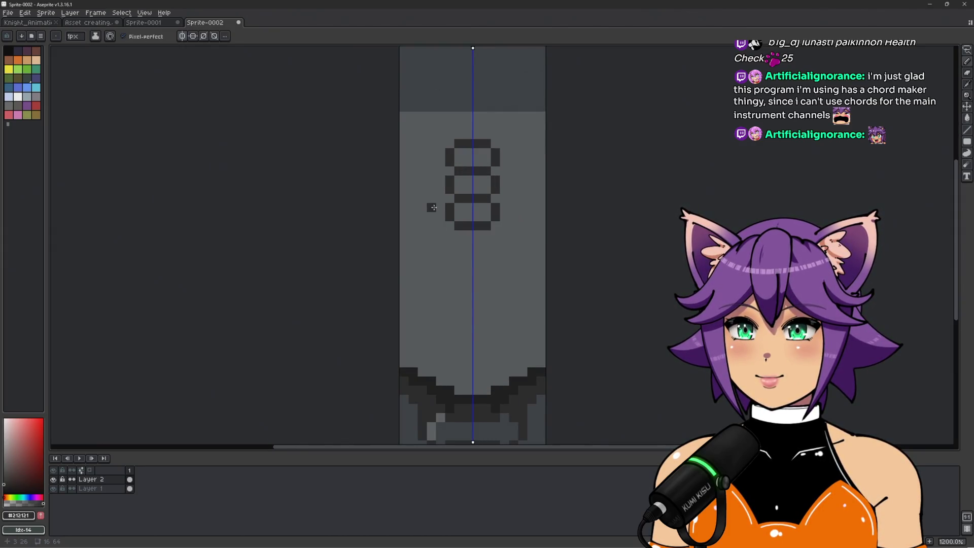
Step: Extend the mirrored figure with bar ends and legs, then undo the whole figure
{"action": "left_click_drag", "start_coordinate": [442, 211], "coordinate": [449, 226]}
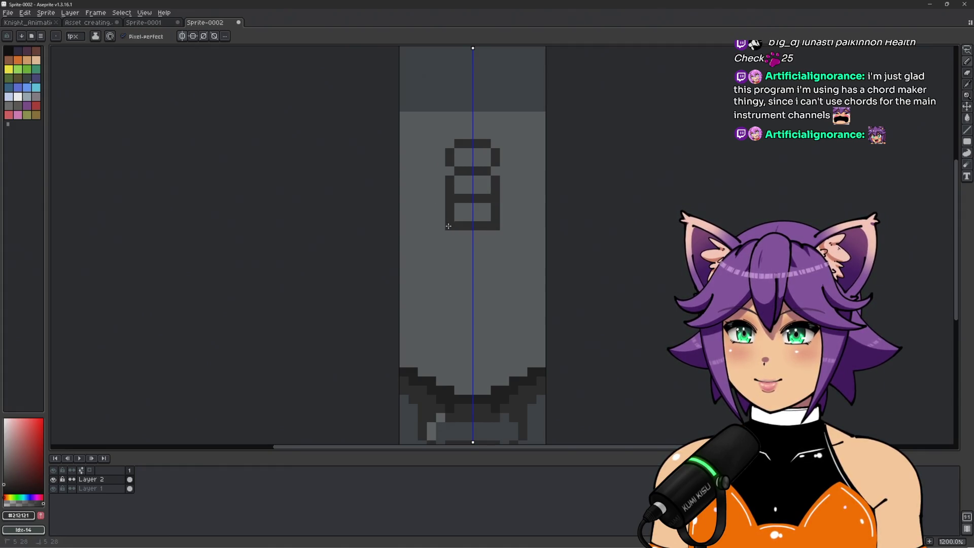
{"action": "left_click", "coordinate": [447, 145]}
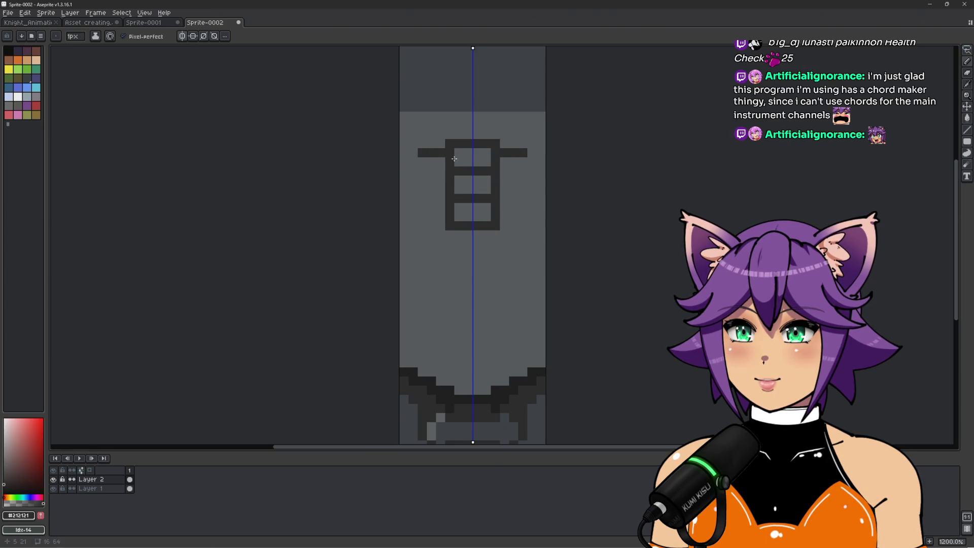
{"action": "left_click", "coordinate": [415, 155]}
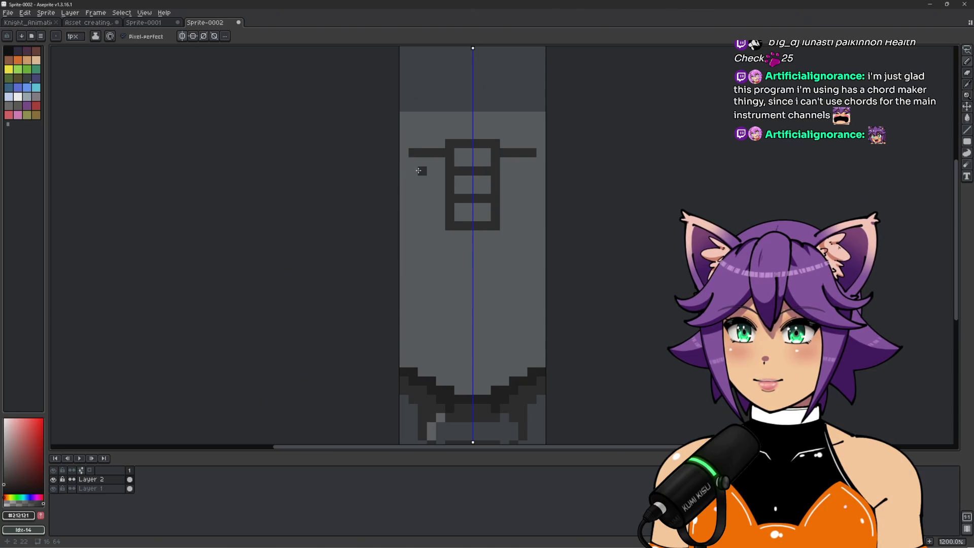
{"action": "left_click_drag", "start_coordinate": [419, 161], "coordinate": [420, 177]}
{"action": "key", "text": "ctrl+z"}
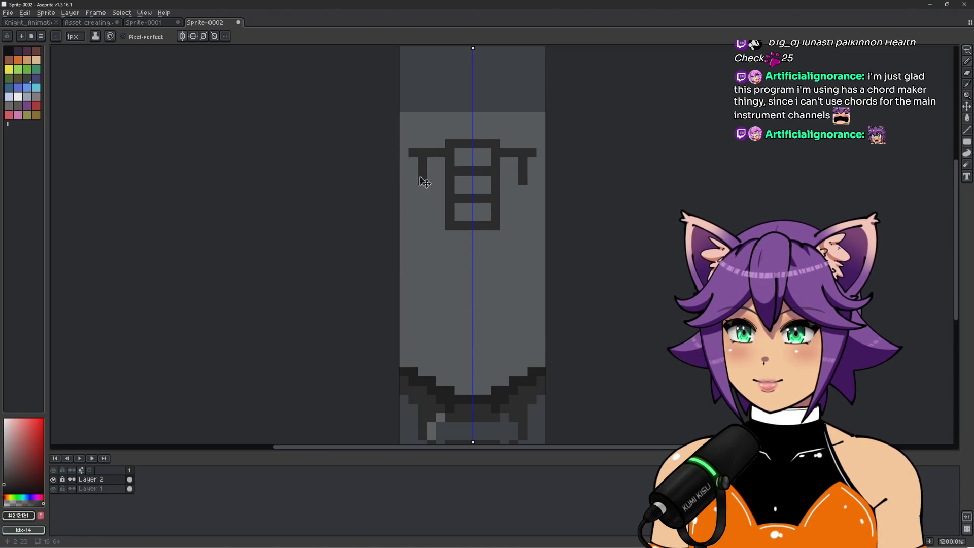
{"action": "key", "text": "ctrl+z"}
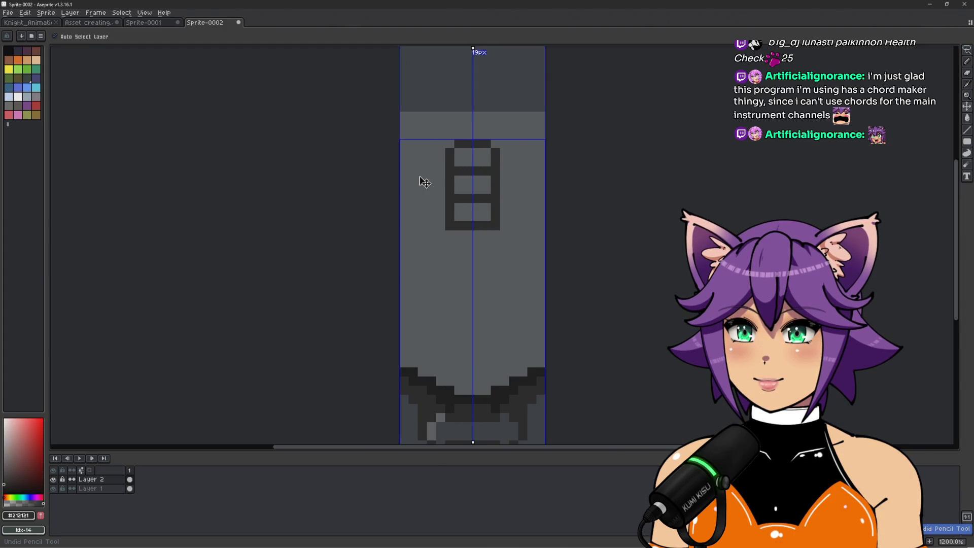
{"action": "key", "text": "ctrl+z"}
{"action": "key", "text": "ctrl+z"}
{"action": "key", "text": "ctrl+z"}
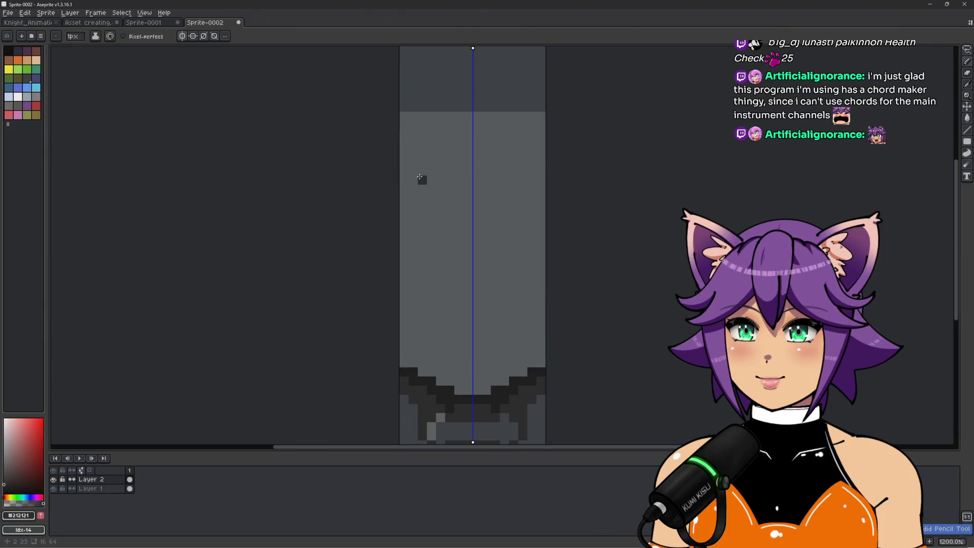
{"action": "scroll", "coordinate": [424, 181], "scroll_direction": "down", "scroll_amount": 2}
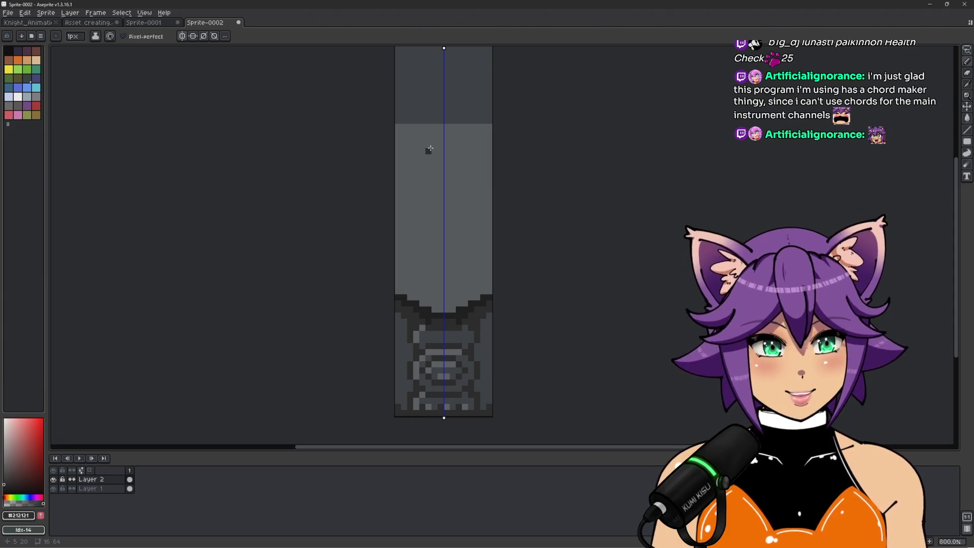
Step: Place mirrored dark pixels on both shaft edges with symmetry temporarily switched on
{"action": "scroll", "coordinate": [492, 195], "scroll_direction": "up", "scroll_amount": 2}
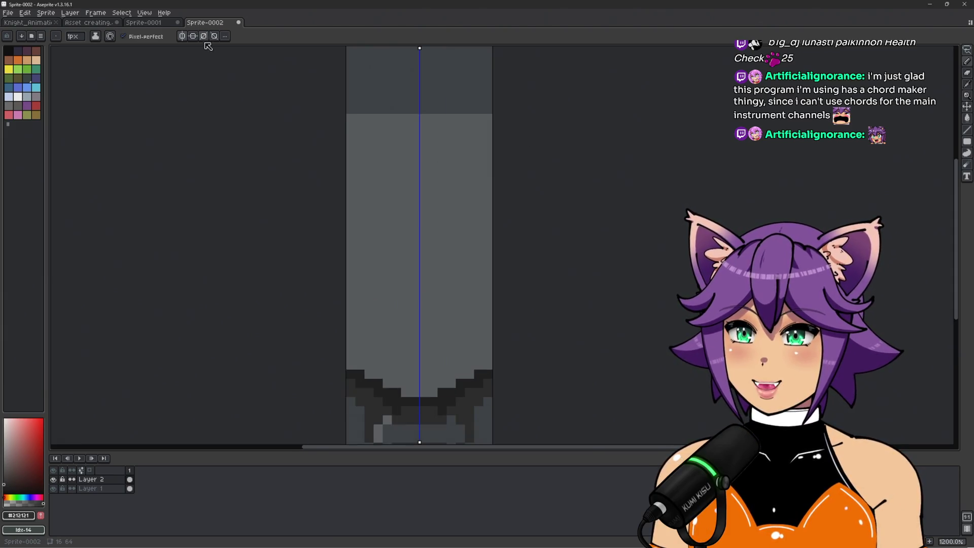
{"action": "key", "text": "space"}
{"action": "mouse_move", "coordinate": [516, 248]}
{"action": "left_mouse_down"}
{"action": "mouse_move", "coordinate": [446, 244]}
{"action": "mouse_move", "coordinate": [457, 246]}
{"action": "left_mouse_up"}
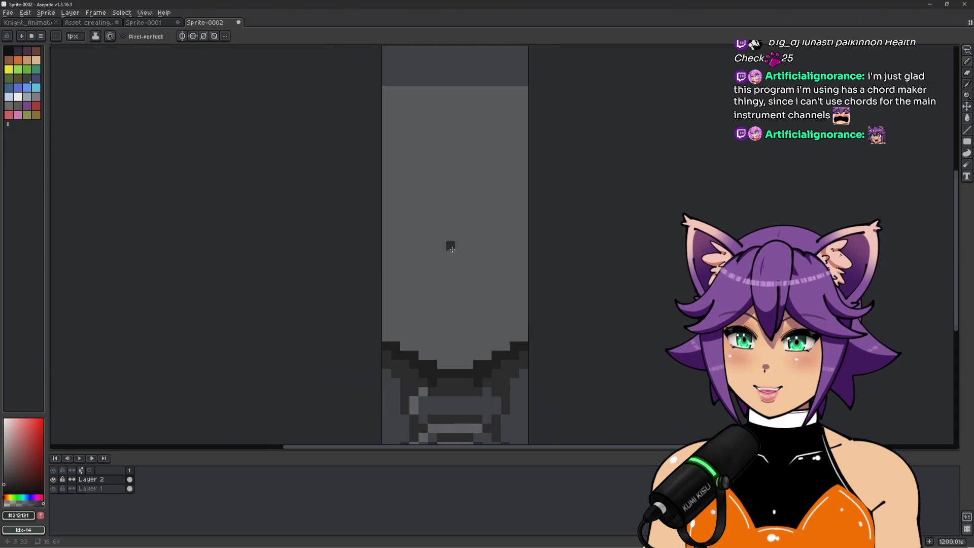
{"action": "left_click", "coordinate": [182, 36]}
{"action": "left_click", "coordinate": [401, 159]}
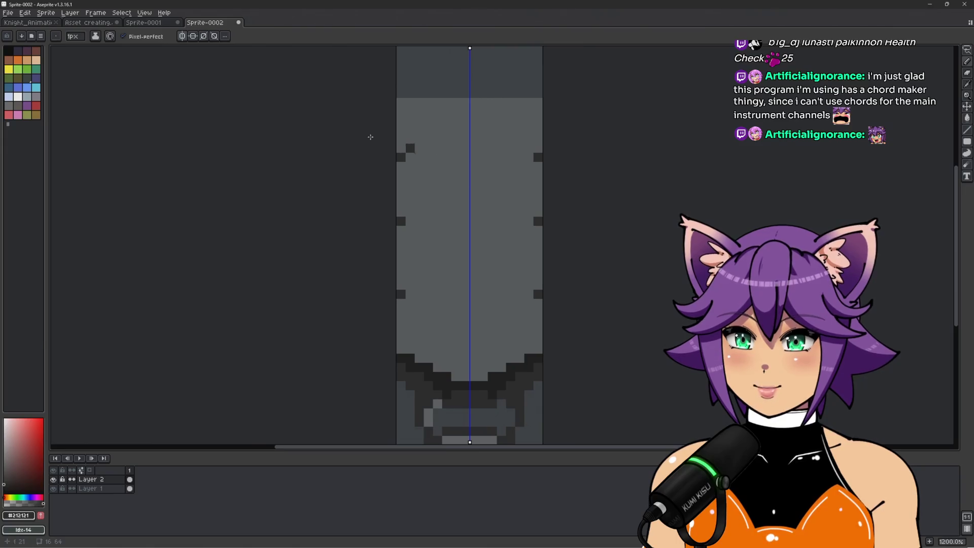
{"action": "left_click", "coordinate": [182, 36]}
Step: Draw dark #212121 crack lines: a diagonal up the shaft, a capped left curve, rounded right curves
{"action": "scroll", "coordinate": [418, 222], "scroll_direction": "up", "scroll_amount": 1}
{"action": "left_click_drag", "start_coordinate": [407, 216], "coordinate": [455, 175]}
{"action": "left_click_drag", "start_coordinate": [420, 124], "coordinate": [408, 123]}
{"action": "mouse_move", "coordinate": [565, 134]}
{"action": "left_mouse_down"}
{"action": "mouse_move", "coordinate": [505, 193]}
{"action": "mouse_move", "coordinate": [517, 251]}
{"action": "mouse_move", "coordinate": [557, 247]}
{"action": "left_mouse_up"}
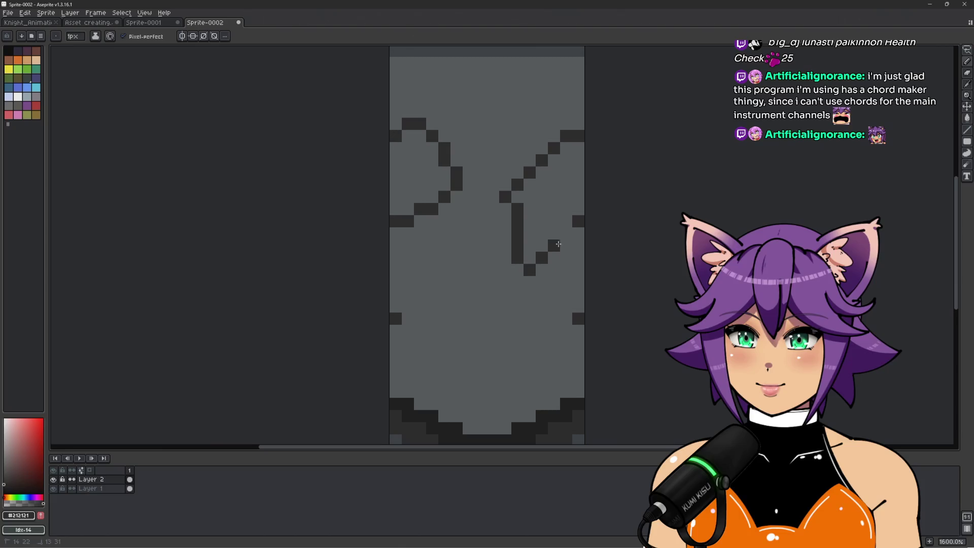
{"action": "key", "text": "ctrl+z"}
{"action": "mouse_move", "coordinate": [571, 136]}
{"action": "left_mouse_down"}
{"action": "mouse_move", "coordinate": [513, 163]}
{"action": "mouse_move", "coordinate": [528, 246]}
{"action": "mouse_move", "coordinate": [574, 225]}
{"action": "left_mouse_up"}
{"action": "mouse_move", "coordinate": [577, 319]}
{"action": "left_mouse_down"}
{"action": "mouse_move", "coordinate": [523, 339]}
{"action": "mouse_move", "coordinate": [507, 398]}
{"action": "left_mouse_up"}
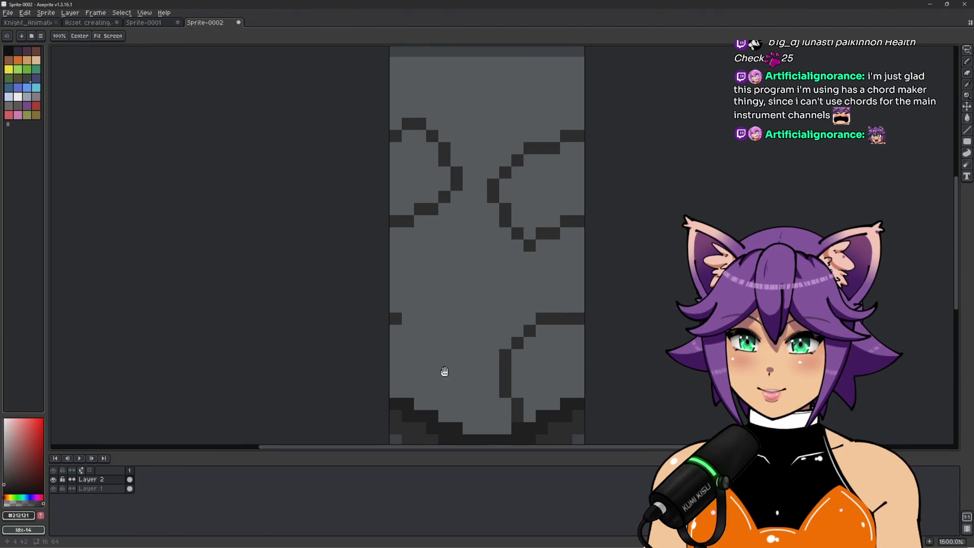
{"action": "left_click_drag", "start_coordinate": [442, 374], "coordinate": [468, 266]}
Step: Draw more cracks curving down toward the base and repaint stray crack pixels grey
{"action": "key", "text": "b"}
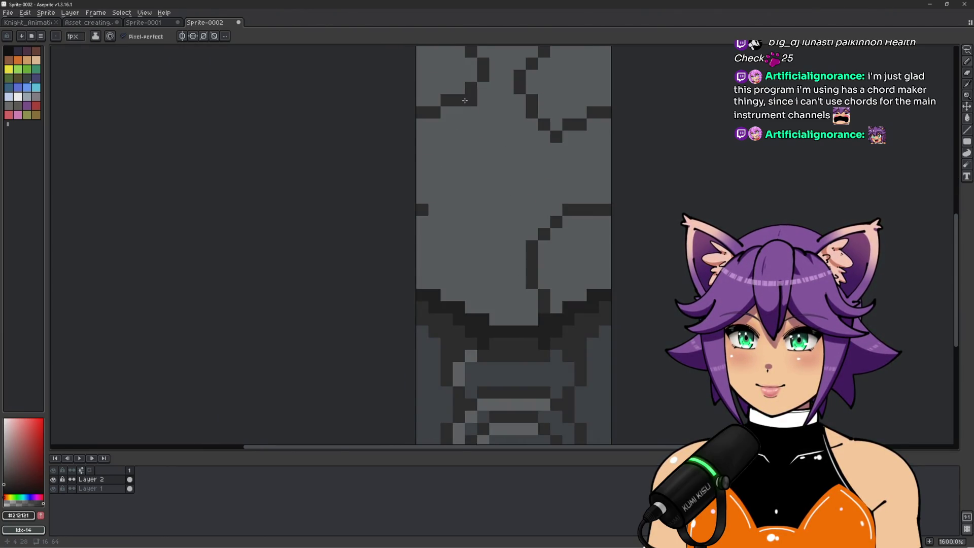
{"action": "mouse_move", "coordinate": [476, 117]}
{"action": "left_mouse_down"}
{"action": "mouse_move", "coordinate": [496, 168]}
{"action": "mouse_move", "coordinate": [468, 201]}
{"action": "mouse_move", "coordinate": [495, 277]}
{"action": "mouse_move", "coordinate": [488, 304]}
{"action": "left_mouse_up"}
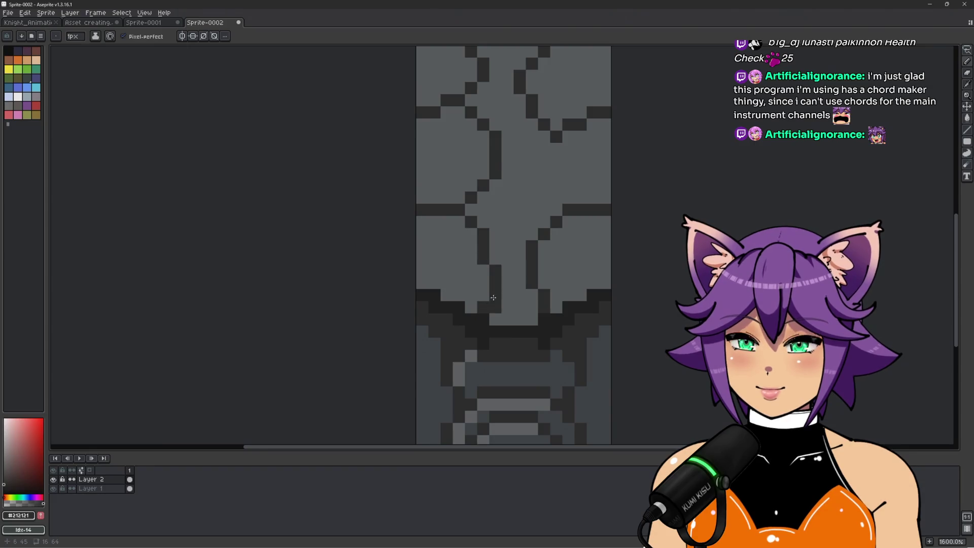
{"action": "scroll", "coordinate": [490, 302], "scroll_direction": "down", "scroll_amount": 3}
{"action": "scroll", "coordinate": [474, 279], "scroll_direction": "up", "scroll_amount": 3}
{"action": "left_click_drag", "start_coordinate": [478, 239], "coordinate": [528, 263]}
{"action": "mouse_move", "coordinate": [494, 325]}
{"action": "left_mouse_down"}
{"action": "mouse_move", "coordinate": [479, 344]}
{"action": "mouse_move", "coordinate": [491, 334]}
{"action": "left_mouse_up"}
{"action": "left_click", "coordinate": [479, 324], "text": "alt"}
{"action": "left_click", "coordinate": [490, 324], "text": "alt"}
{"action": "left_click", "coordinate": [483, 302], "text": "alt"}
{"action": "scroll", "coordinate": [538, 326], "scroll_direction": "down", "scroll_amount": 4}
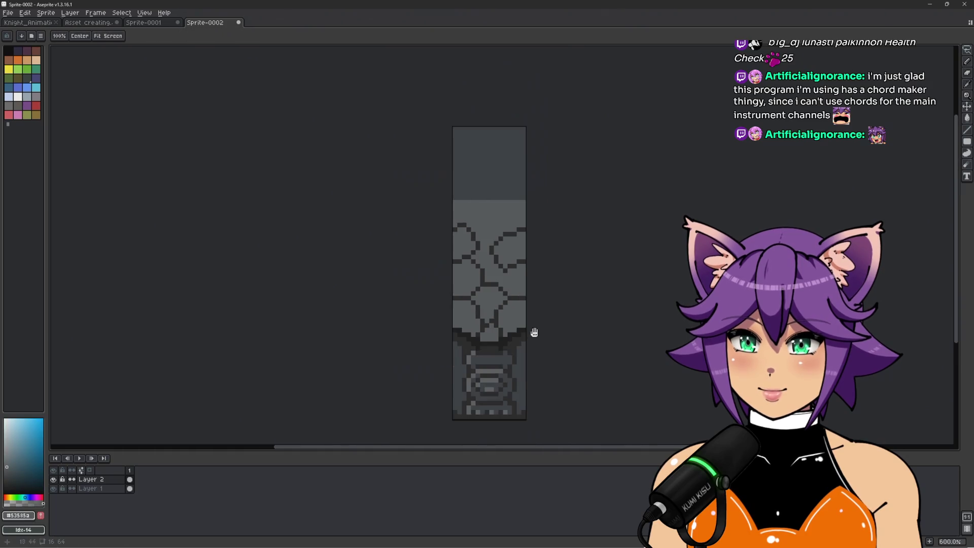
Step: Pick the dark crack colour and add a few single dark pixels to the cracks
{"action": "scroll", "coordinate": [502, 317], "scroll_direction": "up", "scroll_amount": 2}
{"action": "scroll", "coordinate": [470, 280], "scroll_direction": "up", "scroll_amount": 1}
{"action": "left_click", "coordinate": [467, 235], "text": "alt"}
{"action": "left_click_drag", "start_coordinate": [470, 240], "coordinate": [466, 252]}
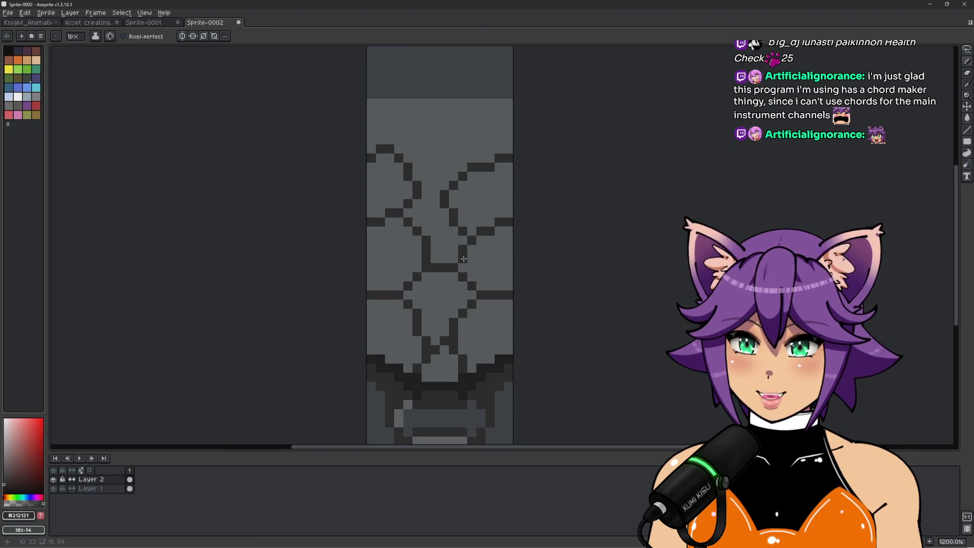
{"action": "scroll", "coordinate": [489, 278], "scroll_direction": "down", "scroll_amount": 4}
{"action": "scroll", "coordinate": [492, 239], "scroll_direction": "up", "scroll_amount": 5}
{"action": "left_click", "coordinate": [448, 262]}
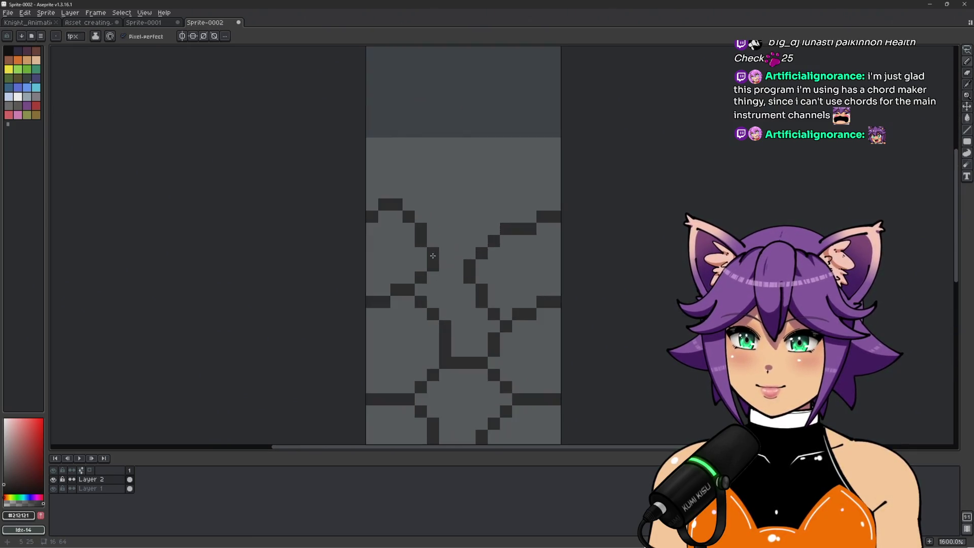
{"action": "left_click", "coordinate": [467, 282], "text": "alt"}
{"action": "scroll", "coordinate": [495, 272], "scroll_direction": "down", "scroll_amount": 3}
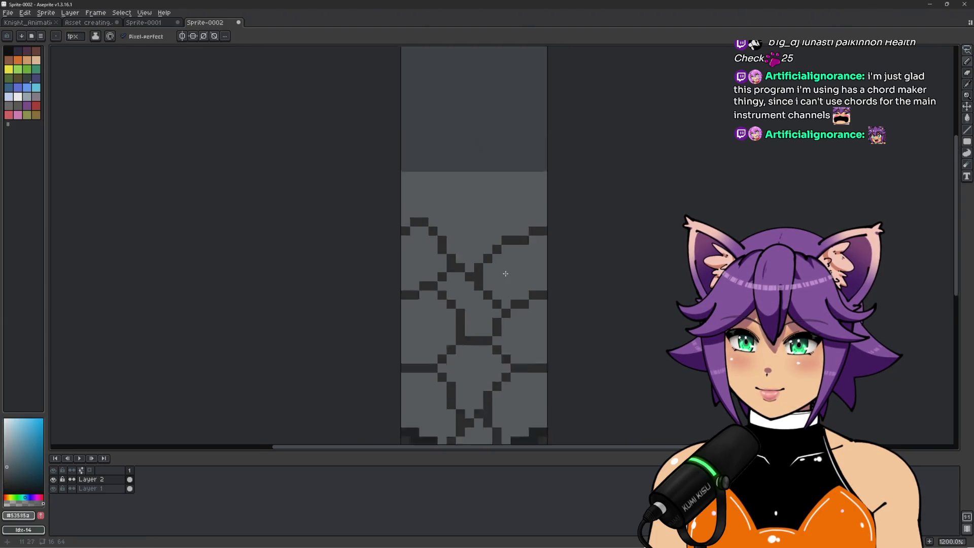
{"action": "scroll", "coordinate": [514, 264], "scroll_direction": "up", "scroll_amount": 4}
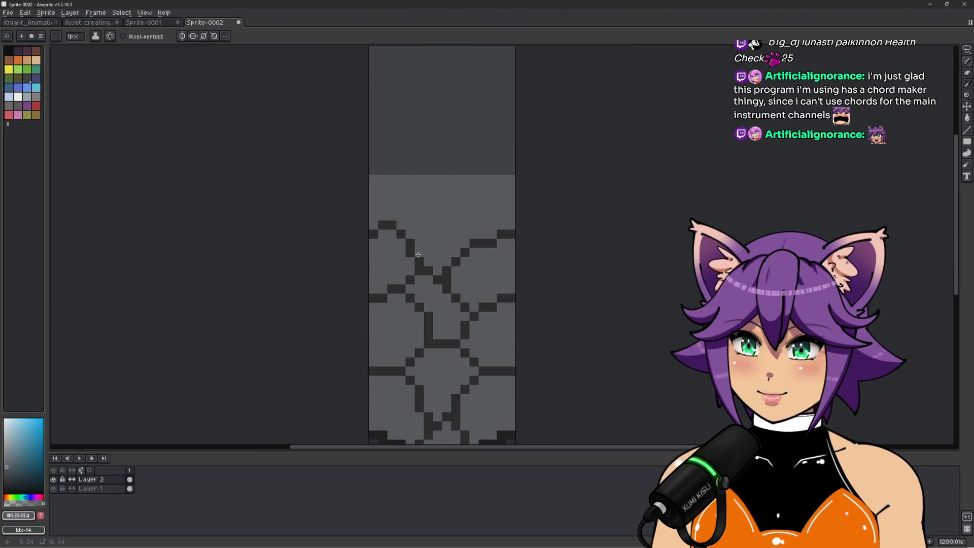
{"action": "scroll", "coordinate": [416, 266], "scroll_direction": "up", "scroll_amount": 1}
Step: Reshape the central crack by darkening some pixels and repainting stray ones grey
{"action": "left_click", "coordinate": [416, 291], "text": "alt"}
{"action": "left_click", "coordinate": [419, 271]}
{"action": "left_click", "coordinate": [418, 308]}
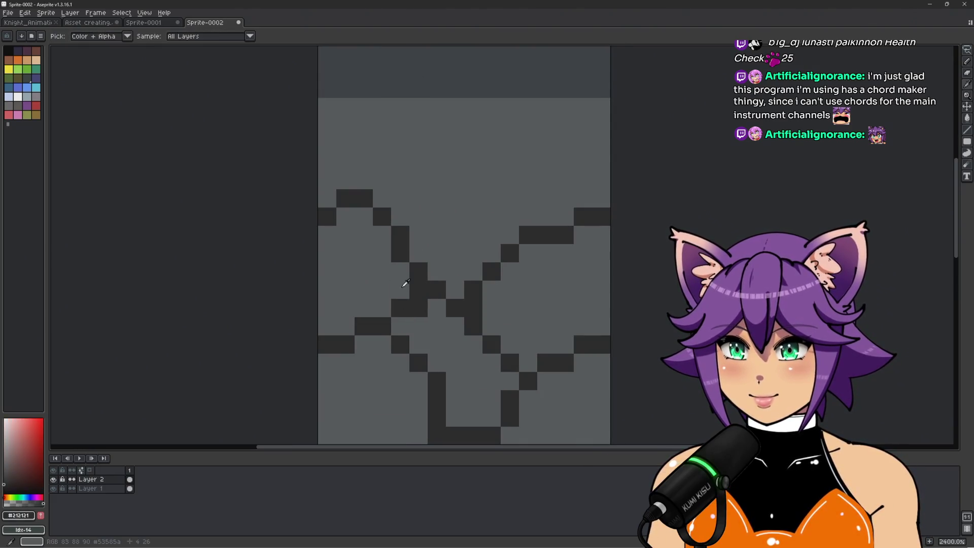
{"action": "left_click", "coordinate": [404, 293]}
{"action": "left_click", "coordinate": [386, 289], "text": "alt"}
{"action": "left_click", "coordinate": [419, 308]}
{"action": "left_click", "coordinate": [401, 289]}
{"action": "scroll", "coordinate": [473, 278], "scroll_direction": "down", "scroll_amount": 5}
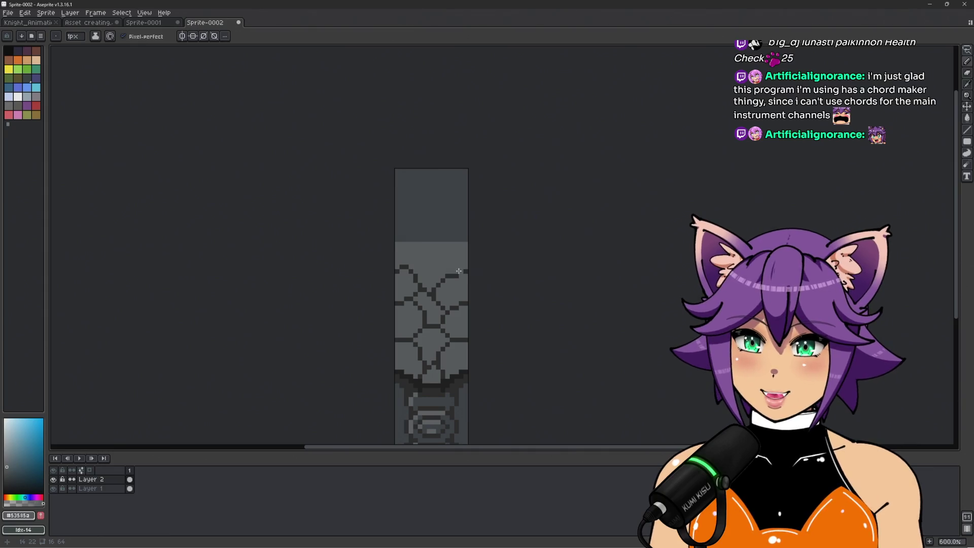
{"action": "scroll", "coordinate": [458, 271], "scroll_direction": "up", "scroll_amount": 3}
Step: Draw a darker #121212 horizontal line across the top of the cracked section
{"action": "left_click", "coordinate": [385, 261], "text": "alt"}
{"action": "left_click_drag", "start_coordinate": [413, 212], "coordinate": [422, 239]}
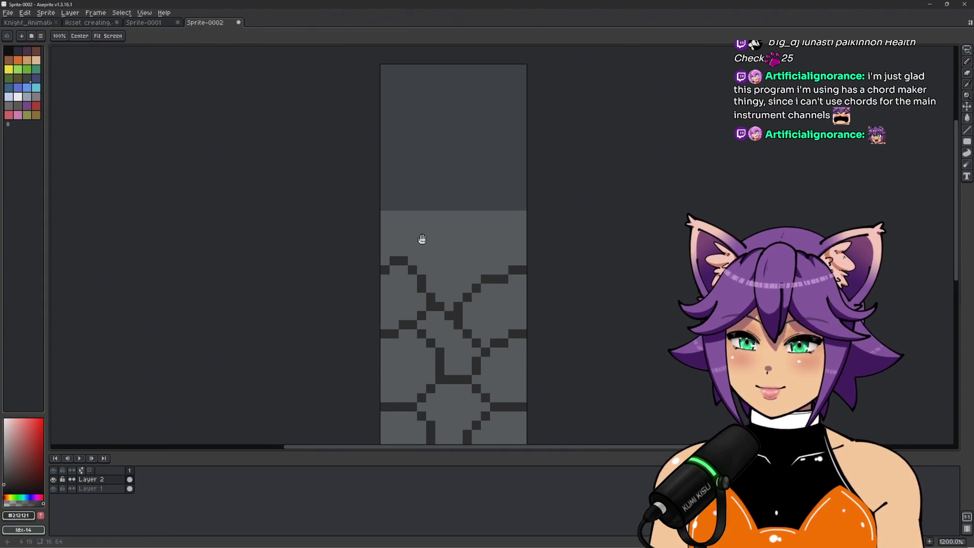
{"action": "scroll", "coordinate": [413, 230], "scroll_direction": "up", "scroll_amount": 1}
{"action": "scroll", "coordinate": [379, 198], "scroll_direction": "down", "scroll_amount": 2}
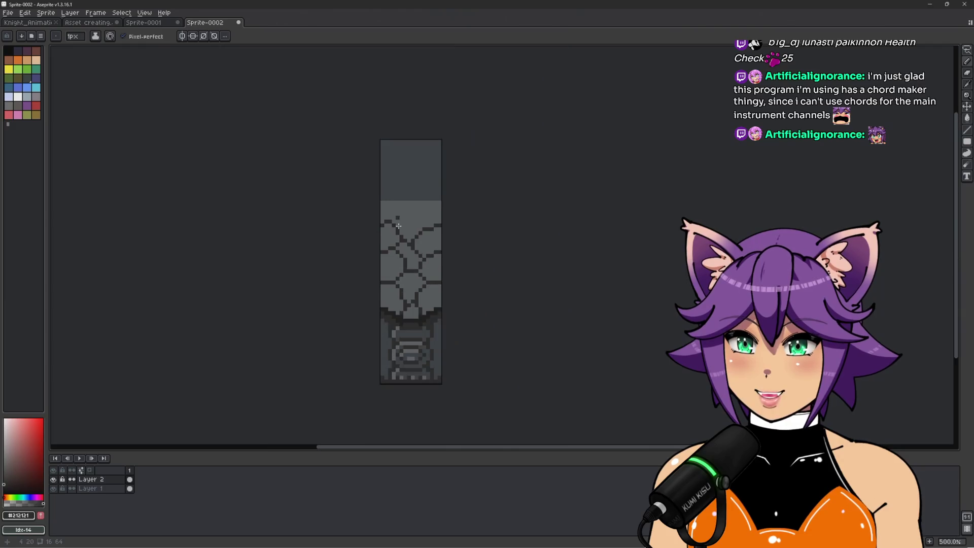
{"action": "scroll", "coordinate": [379, 198], "scroll_direction": "up", "scroll_amount": 1}
{"action": "left_click", "coordinate": [355, 365], "text": "alt"}
{"action": "left_click_drag", "start_coordinate": [348, 99], "coordinate": [486, 98]}
Step: Draw a dark vertical crack down from the top line, redrawing it once after an undo
{"action": "left_click", "coordinate": [386, 178], "text": "alt"}
{"action": "scroll", "coordinate": [393, 135], "scroll_direction": "up", "scroll_amount": 1}
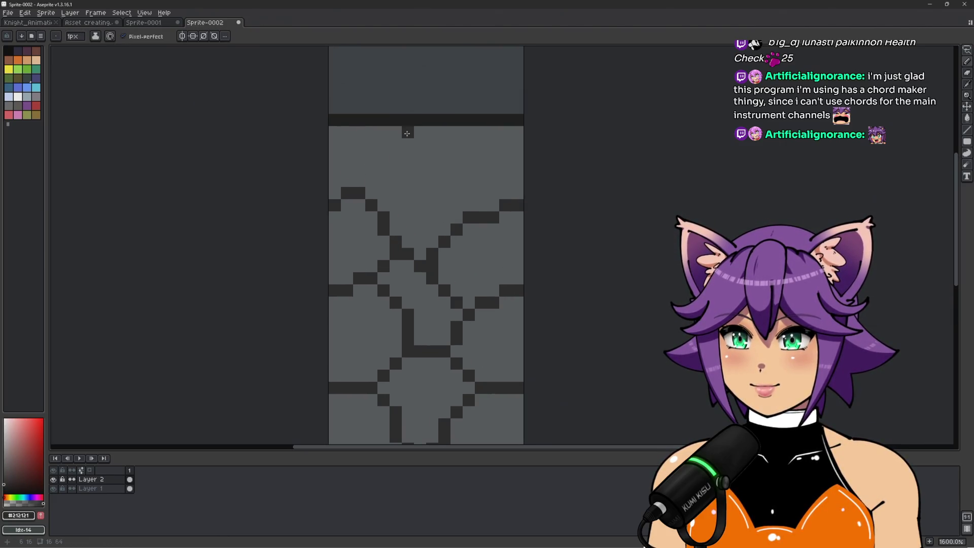
{"action": "mouse_move", "coordinate": [406, 133]}
{"action": "left_mouse_down"}
{"action": "mouse_move", "coordinate": [406, 180]}
{"action": "mouse_move", "coordinate": [392, 201]}
{"action": "left_mouse_up"}
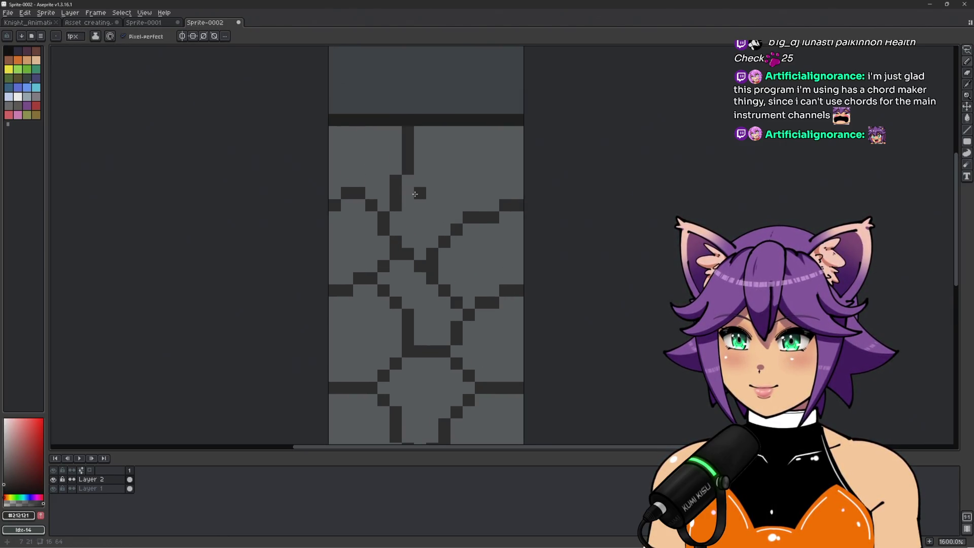
{"action": "key", "text": "ctrl+z"}
{"action": "mouse_move", "coordinate": [432, 131]}
{"action": "left_mouse_down"}
{"action": "mouse_move", "coordinate": [432, 175]}
{"action": "mouse_move", "coordinate": [397, 206]}
{"action": "mouse_move", "coordinate": [444, 185]}
{"action": "mouse_move", "coordinate": [453, 198]}
{"action": "left_mouse_up"}
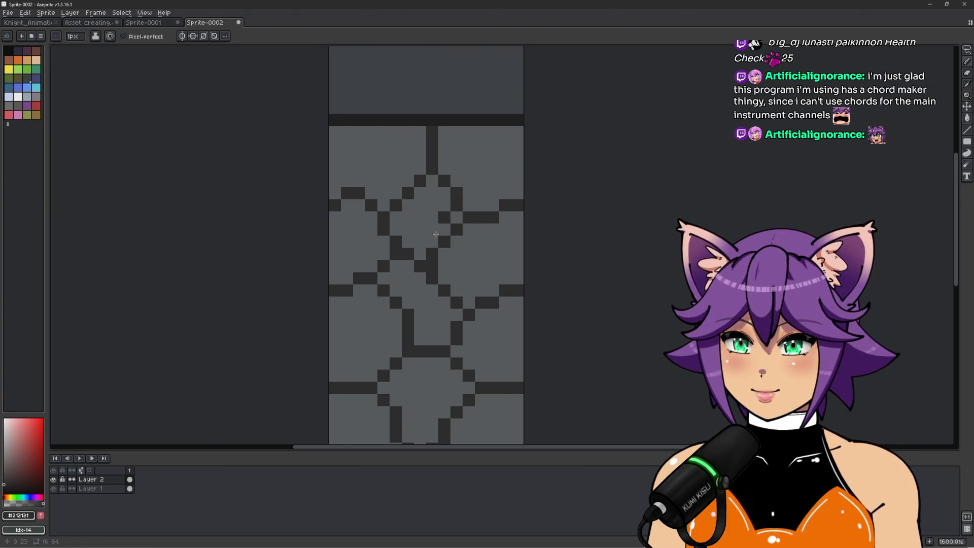
Step: Pan and zoom to review the whole pillar and bring the lower shaft into view
{"action": "scroll", "coordinate": [459, 203], "scroll_direction": "down", "scroll_amount": 4}
{"action": "left_click_drag", "start_coordinate": [668, 263], "coordinate": [598, 251]}
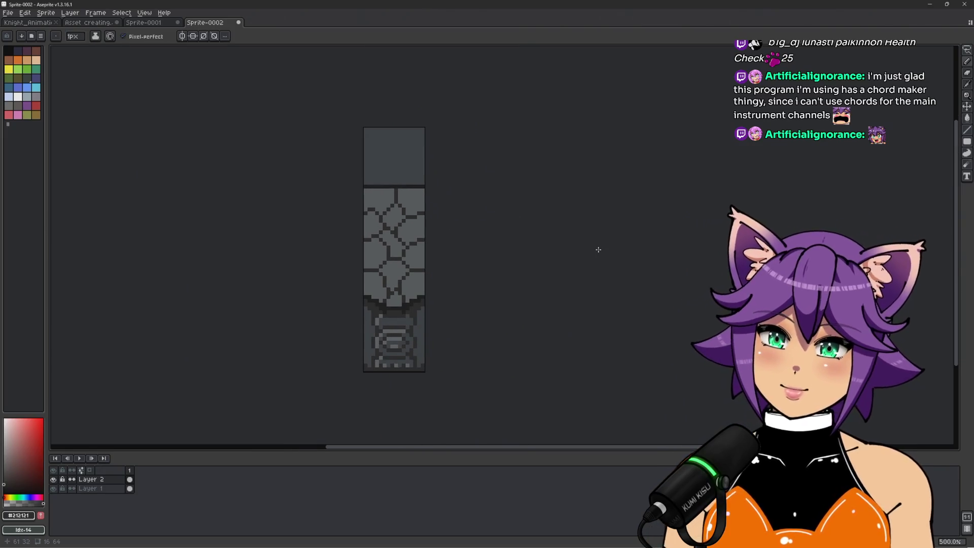
{"action": "left_click_drag", "start_coordinate": [525, 241], "coordinate": [549, 263]}
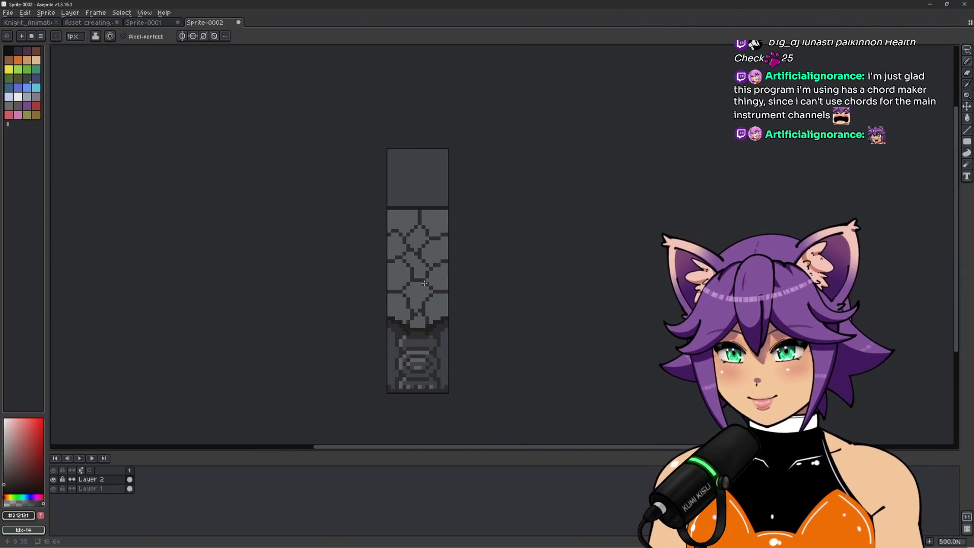
{"action": "scroll", "coordinate": [413, 250], "scroll_direction": "up", "scroll_amount": 1}
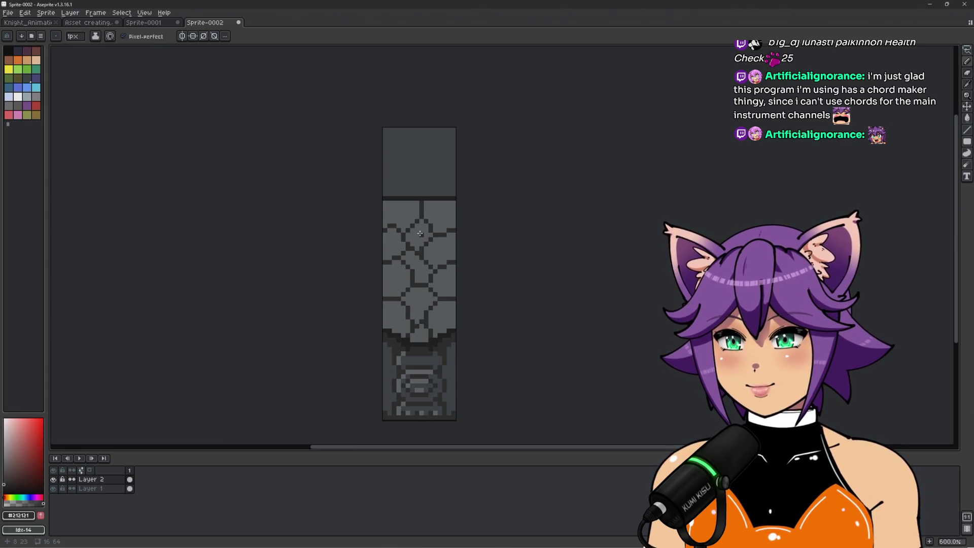
{"action": "scroll", "coordinate": [420, 233], "scroll_direction": "up", "scroll_amount": 3}
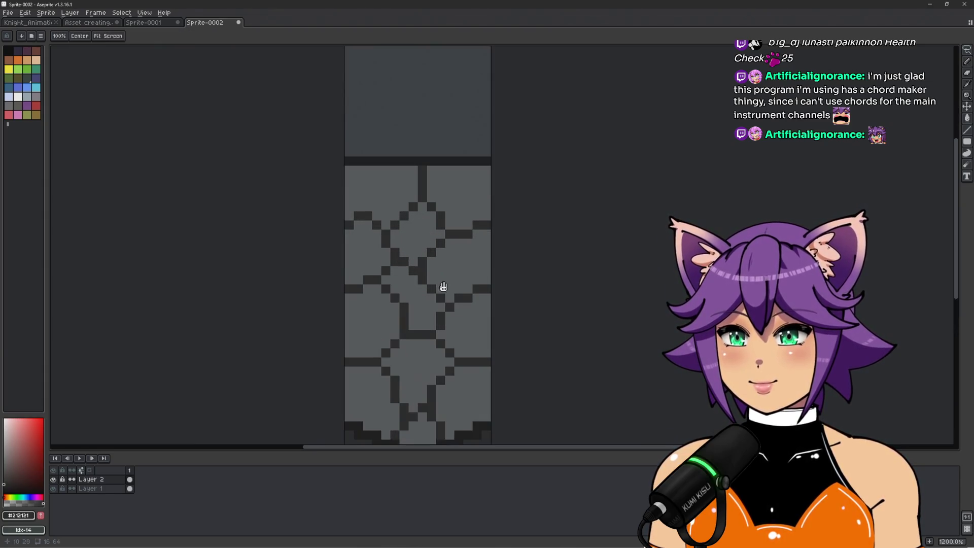
{"action": "left_click_drag", "start_coordinate": [442, 283], "coordinate": [441, 226]}
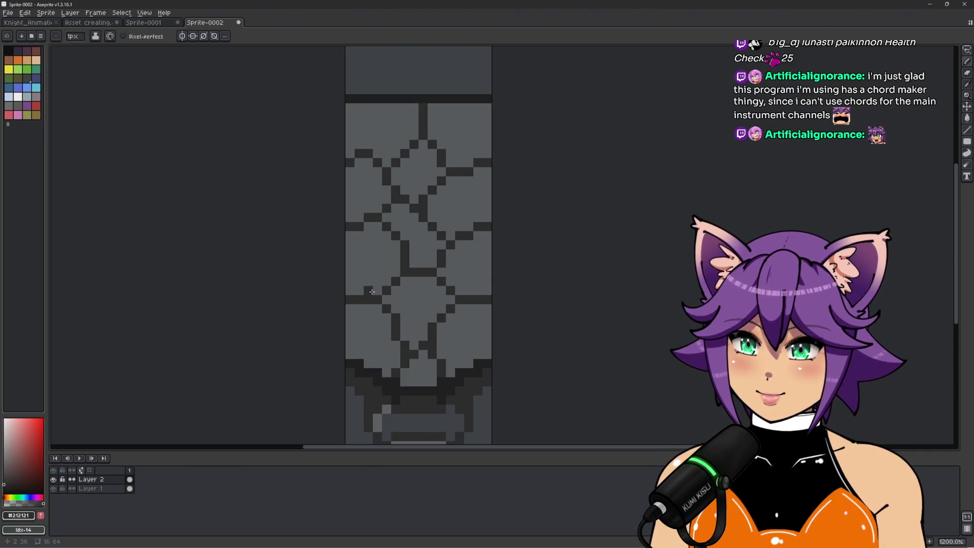
Step: Choose a new fill colour from the palette and switch to the Paint Bucket
{"action": "key", "text": "i"}
{"action": "key", "text": "b"}
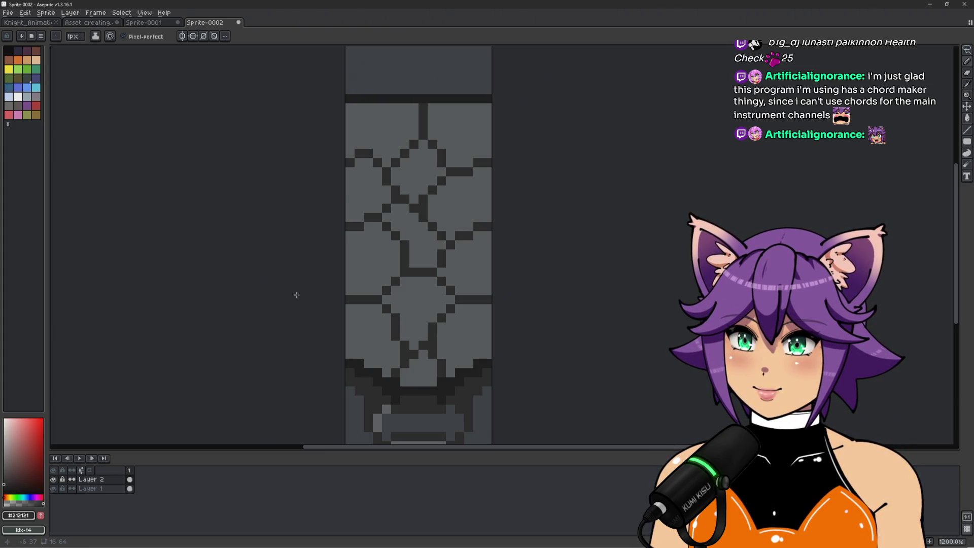
{"action": "left_click", "coordinate": [12, 457]}
{"action": "key", "text": "g"}
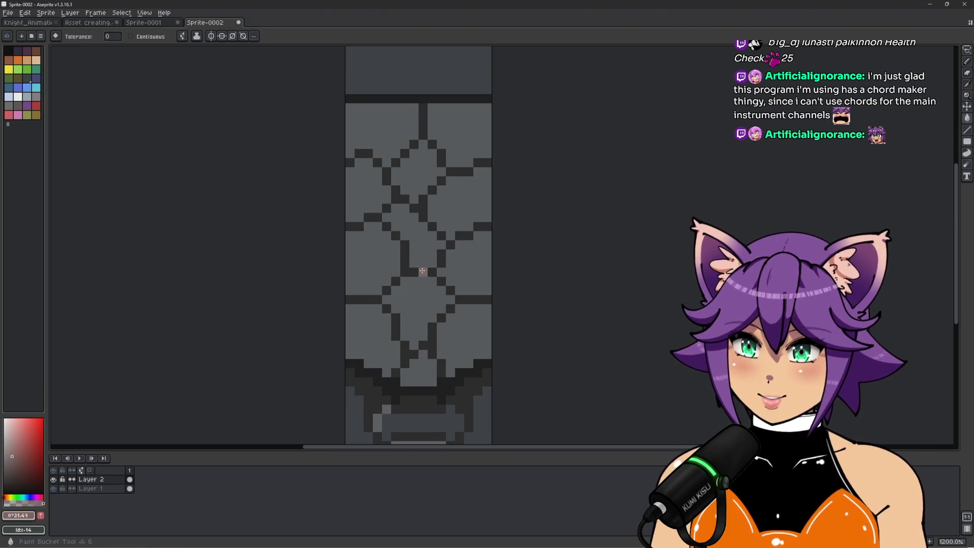